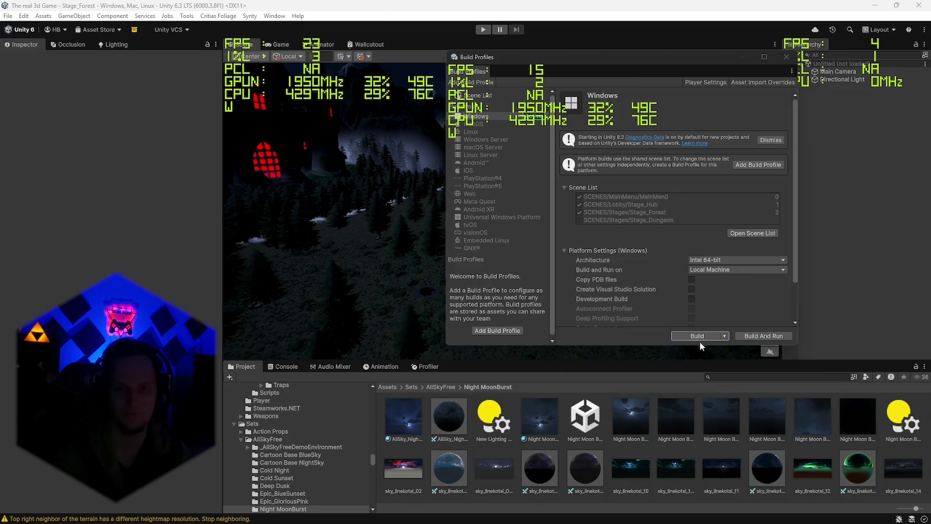
Close Build Profiles, save the scene and the project, and quit the Unity editor.
click(784, 56)
click(8, 16)
click(24, 63)
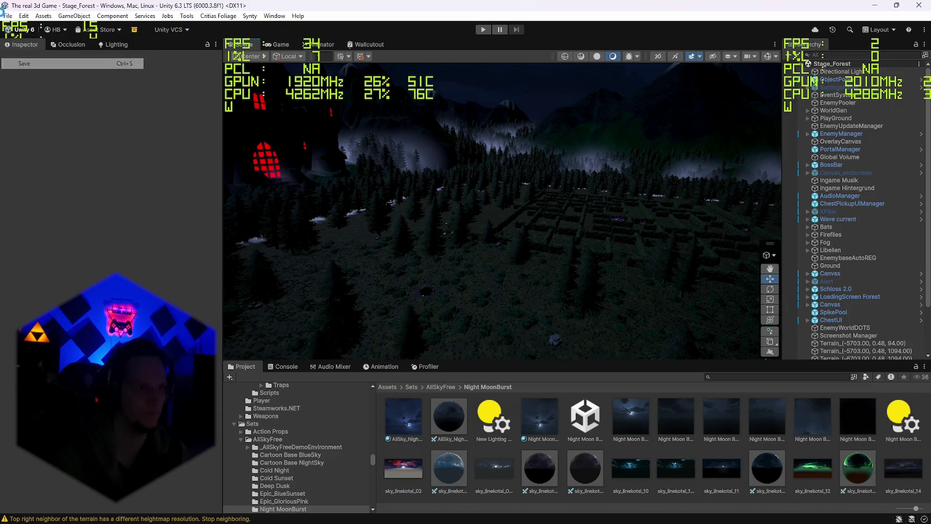
click(8, 16)
click(34, 119)
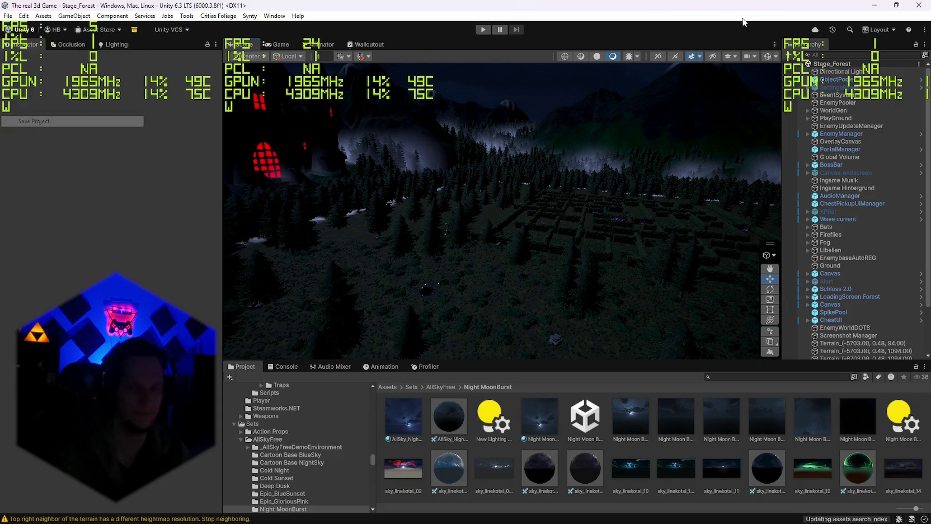
click(921, 4)
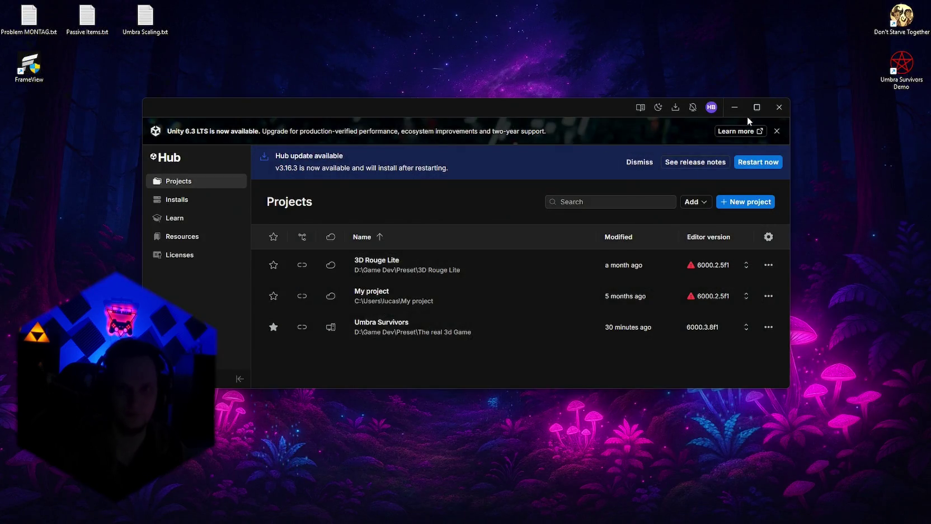
Minimize the Unity Hub window.
click(735, 107)
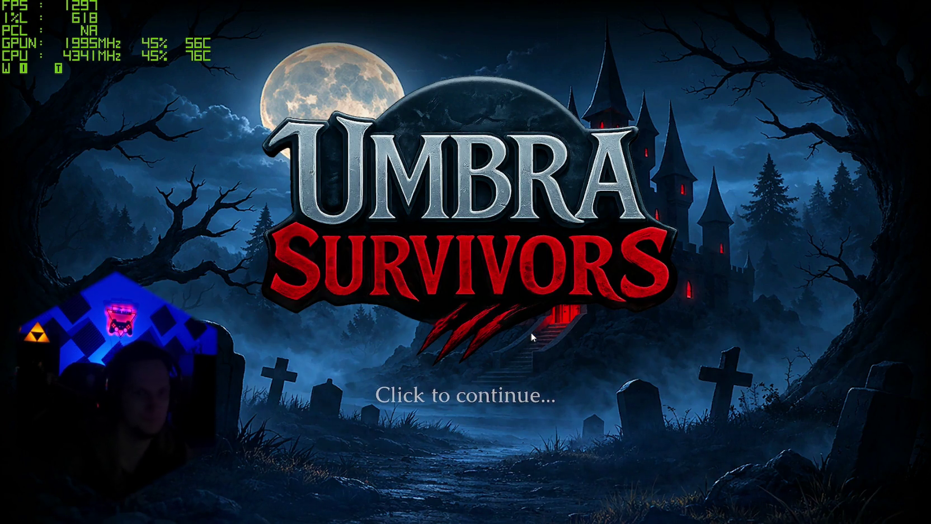
Continue past the title screen and run the character into the weapon shop and back out.
click(531, 334)
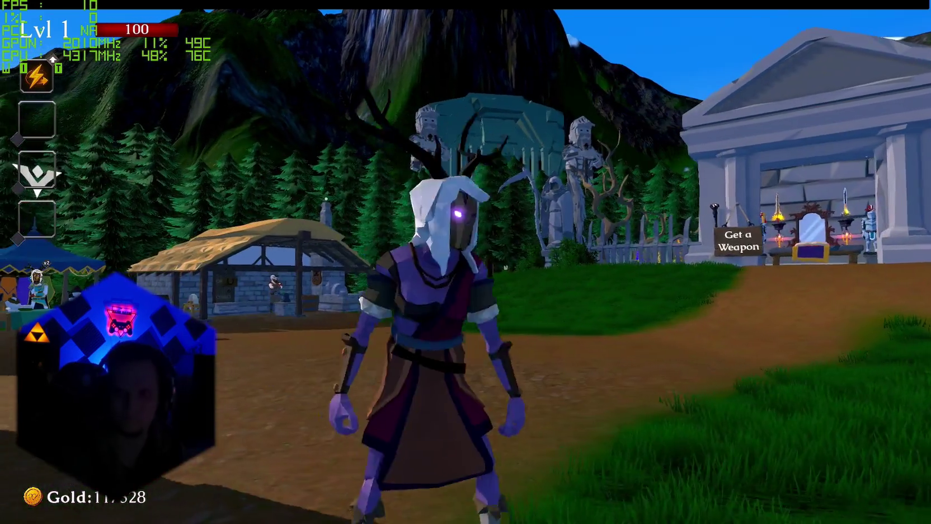
key(w)
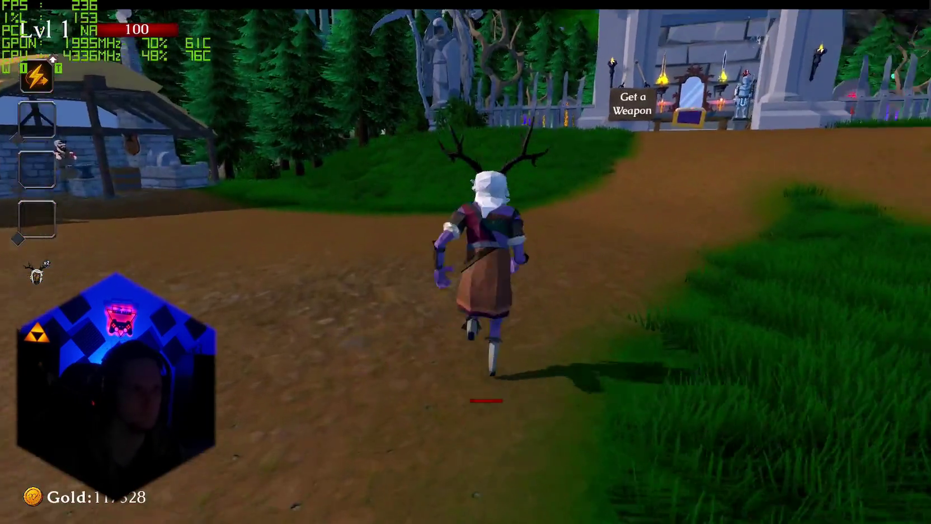
key(w)
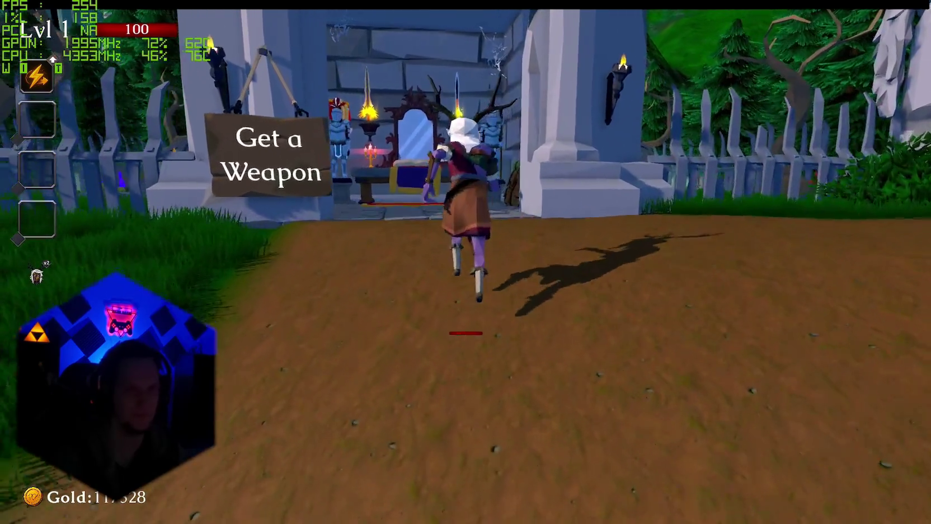
key(w)
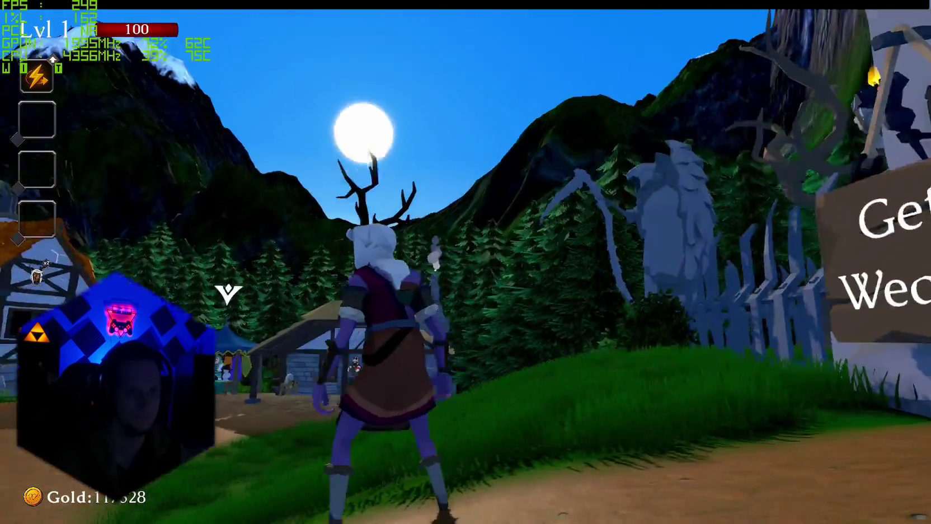
key(w)
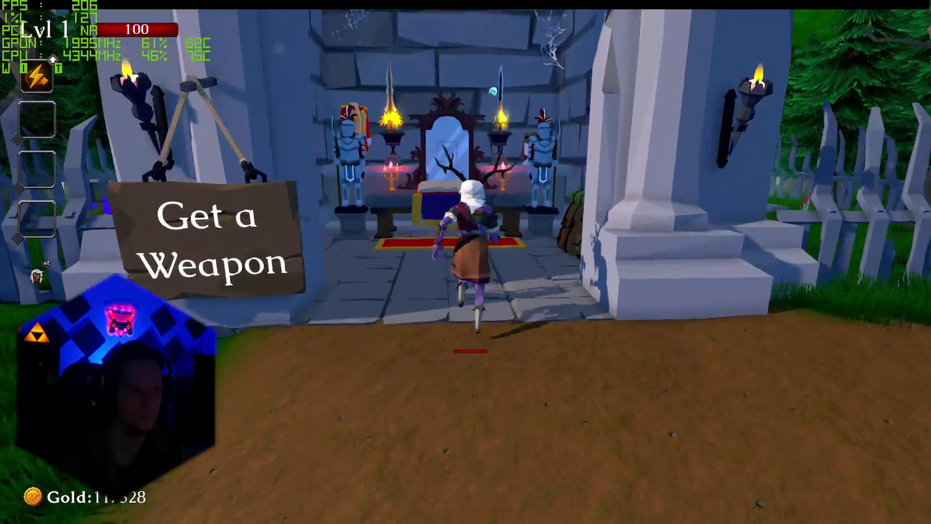
key(w)
key(s)
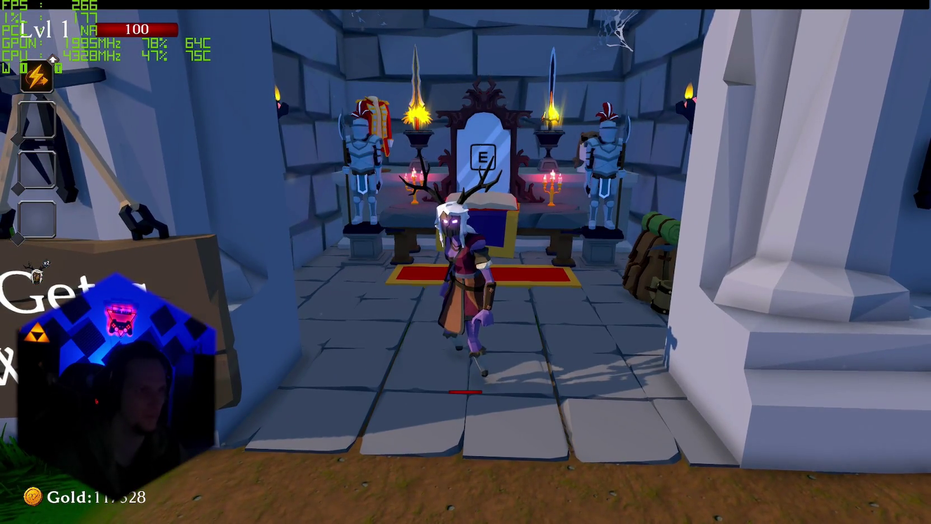
key(w)
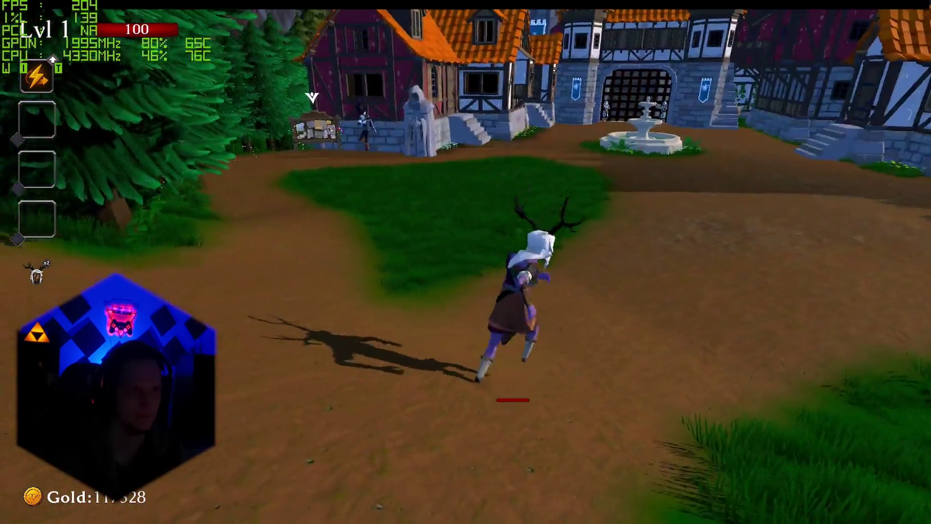
Pause the game, briefly view the Graphics settings, then resume play.
key(w)
key(Escape)
click(447, 263)
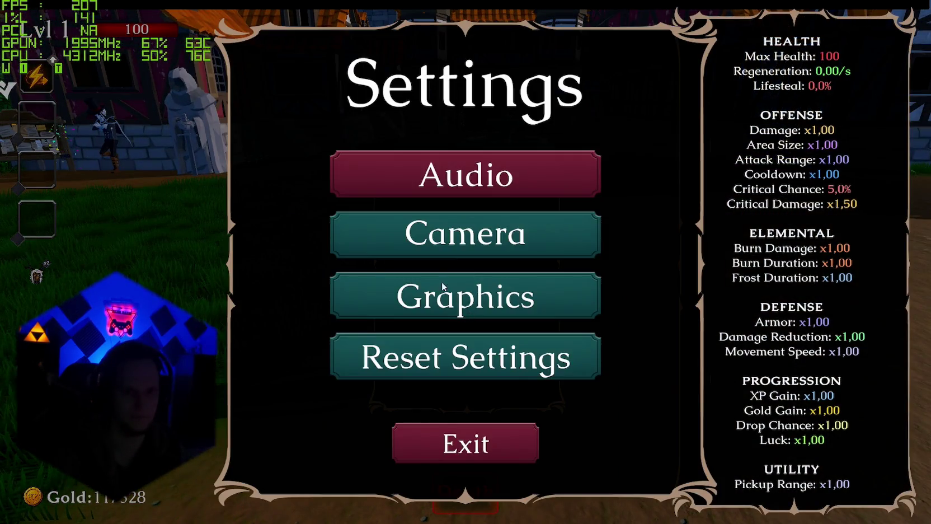
click(443, 287)
key(Escape)
key(Escape)
Return to the shop altar and equip the Fire Staff from the weapon book.
key(w)
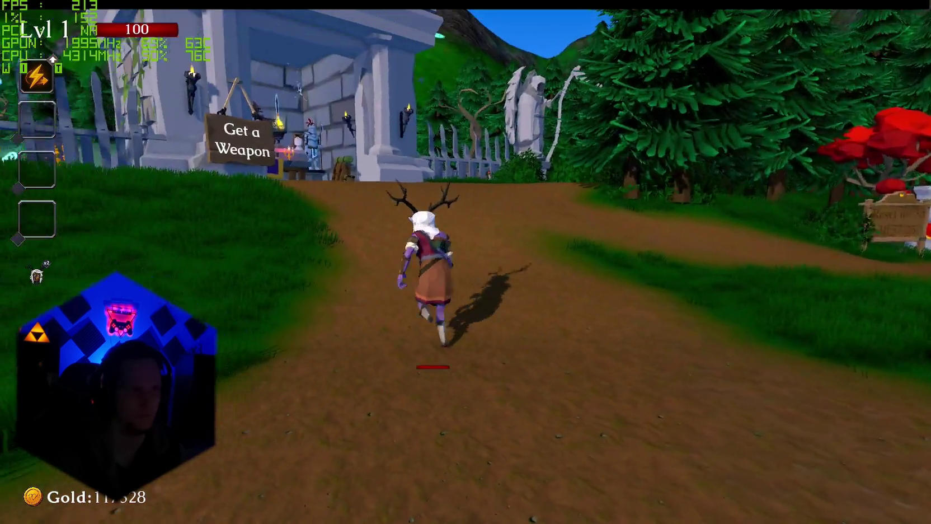
key(w)
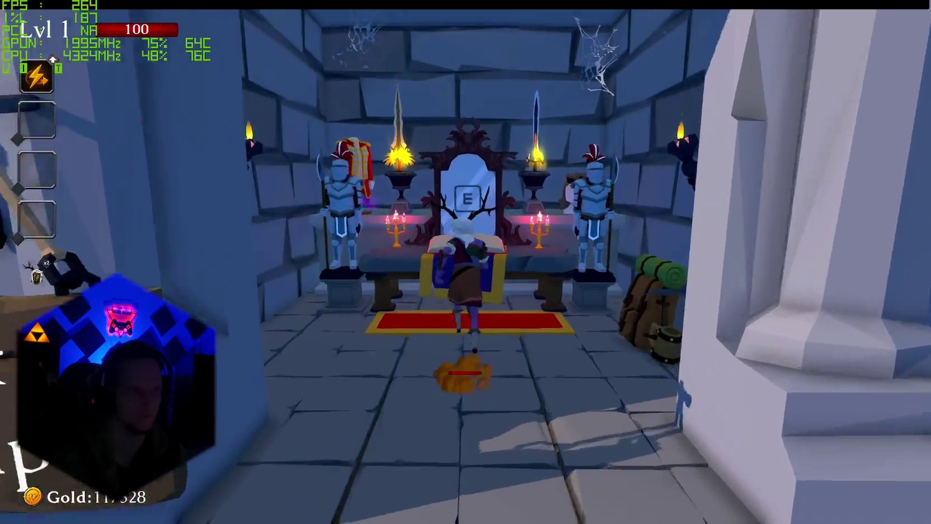
key(w)
key(e)
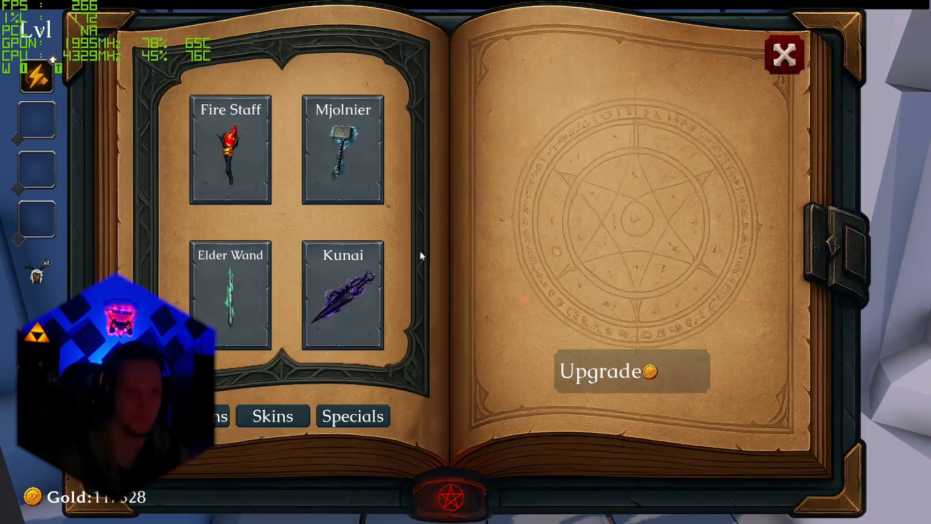
click(231, 162)
key(Escape)
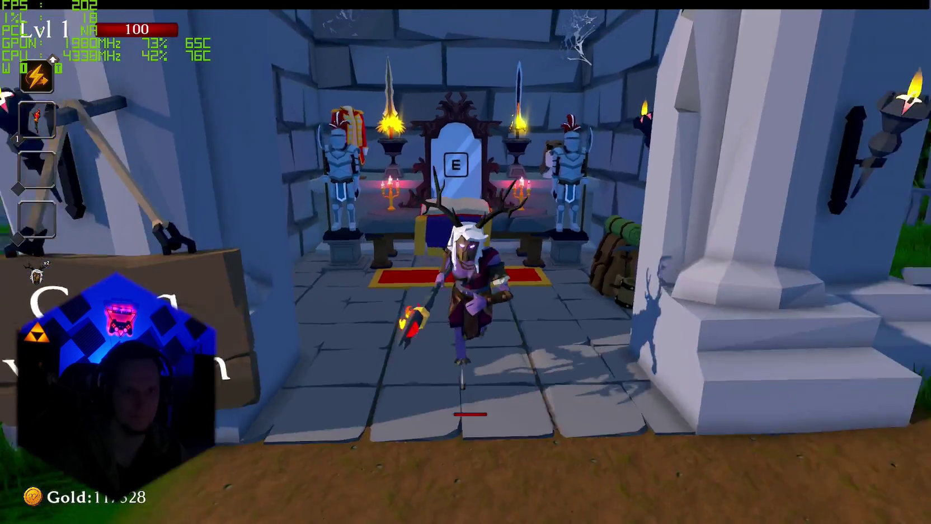
Run to the training yard, fire the staff at the dummies, and return to the shop.
key(w)
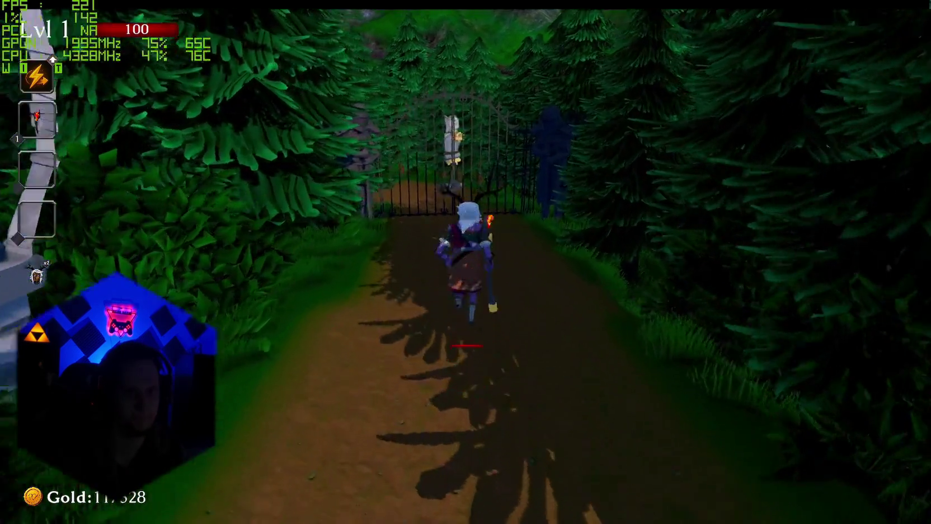
key(w)
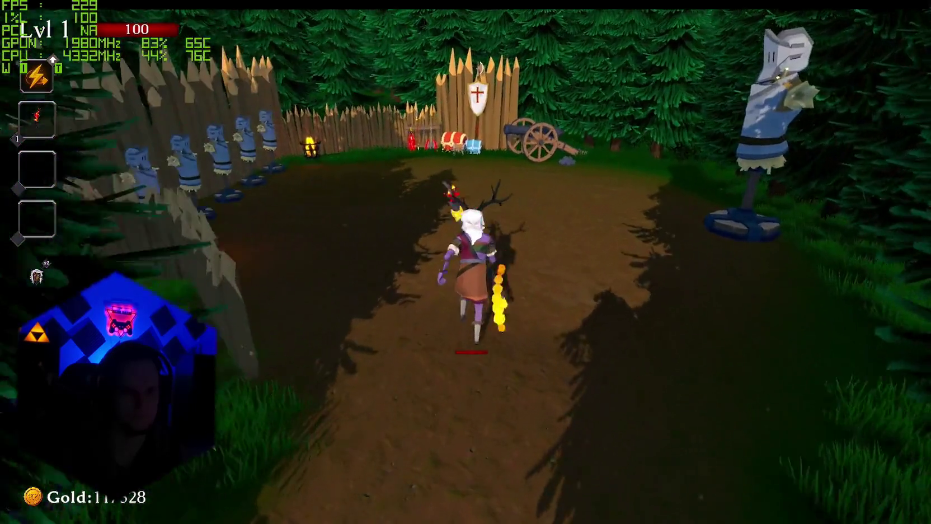
click(777, 129)
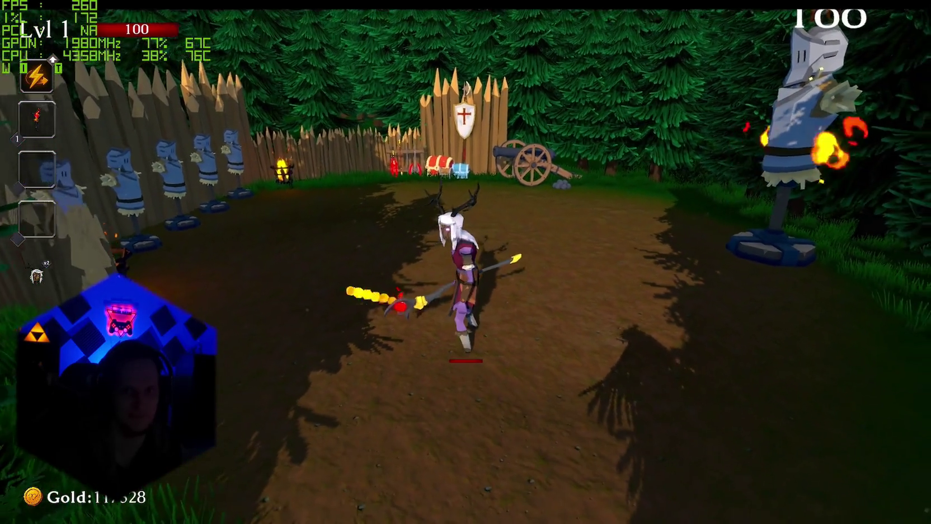
key(w)
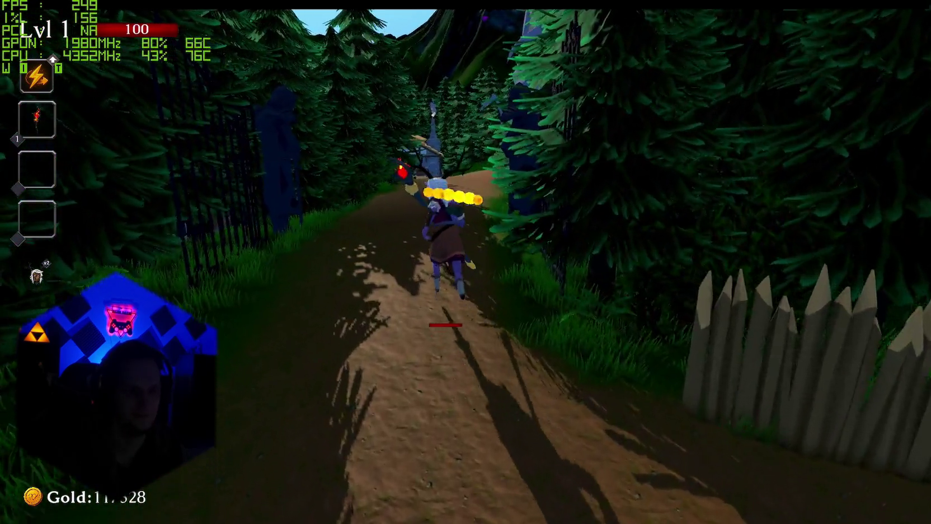
key(w)
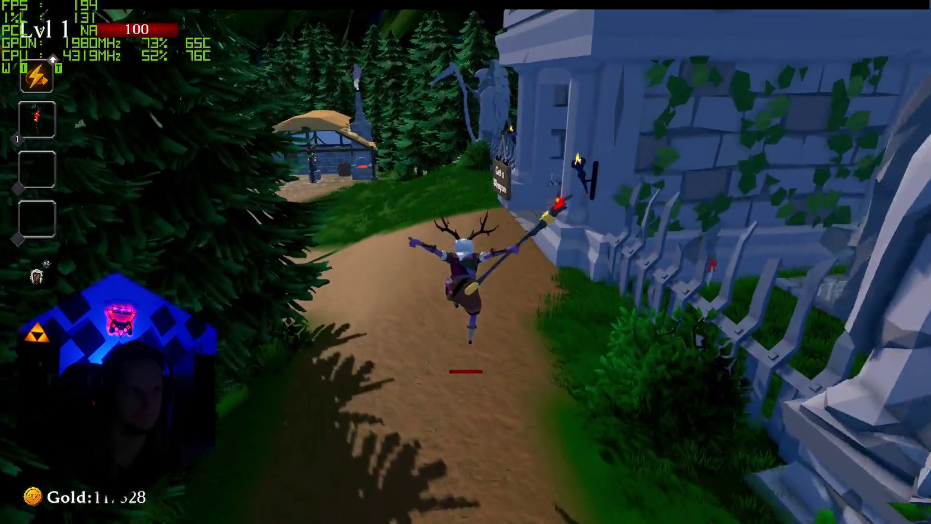
key(w)
Reopen the weapon book, scroll through the weapons, and close it with Mjolnier equipped.
key(e)
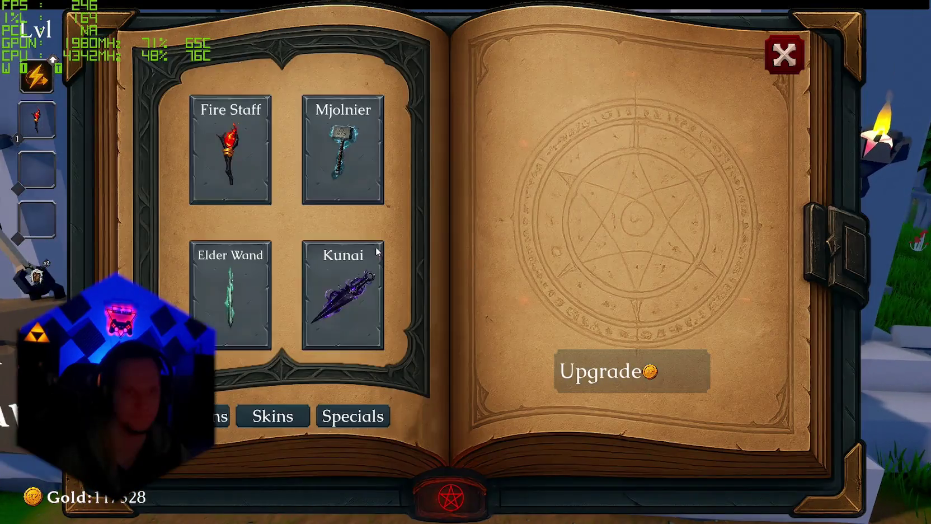
scroll(309, 283, down, 2)
scroll(331, 206, up, 2)
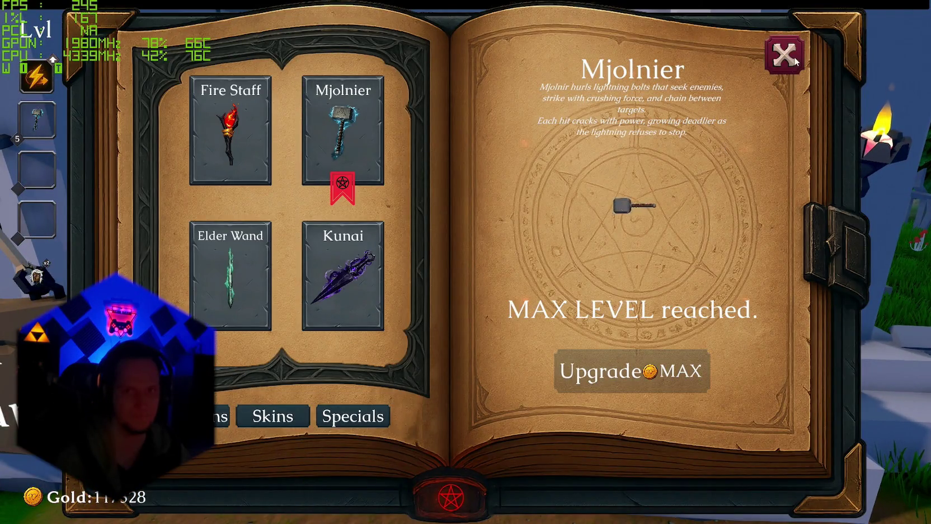
click(794, 60)
Run to the Start Run portal, then turn back toward town.
key(w)
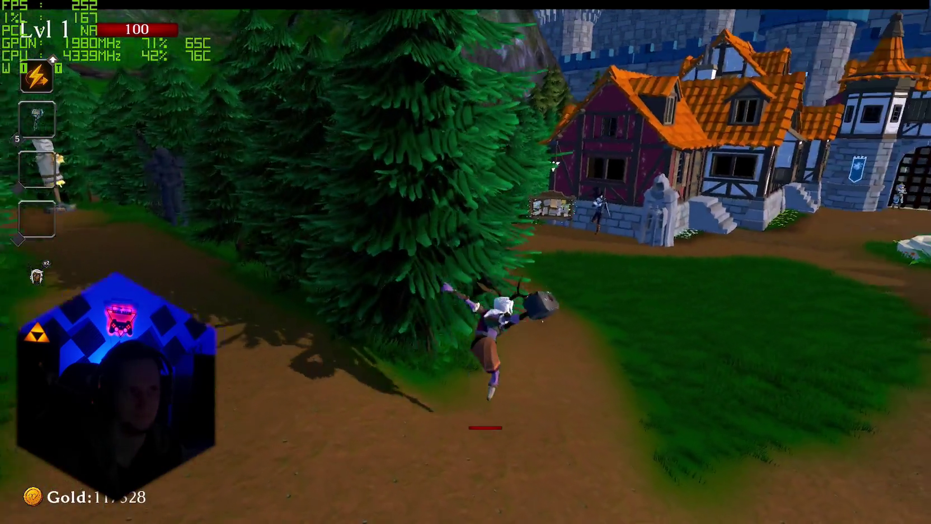
key(w)
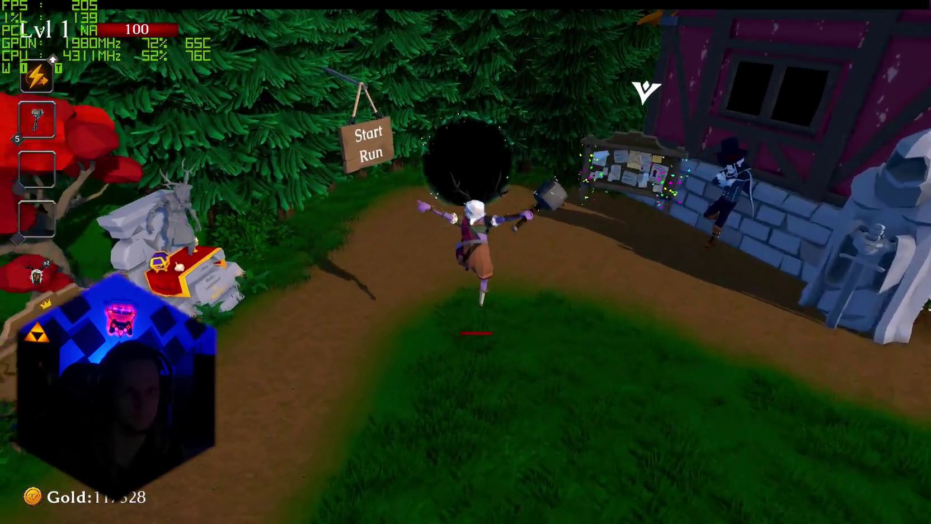
key(w)
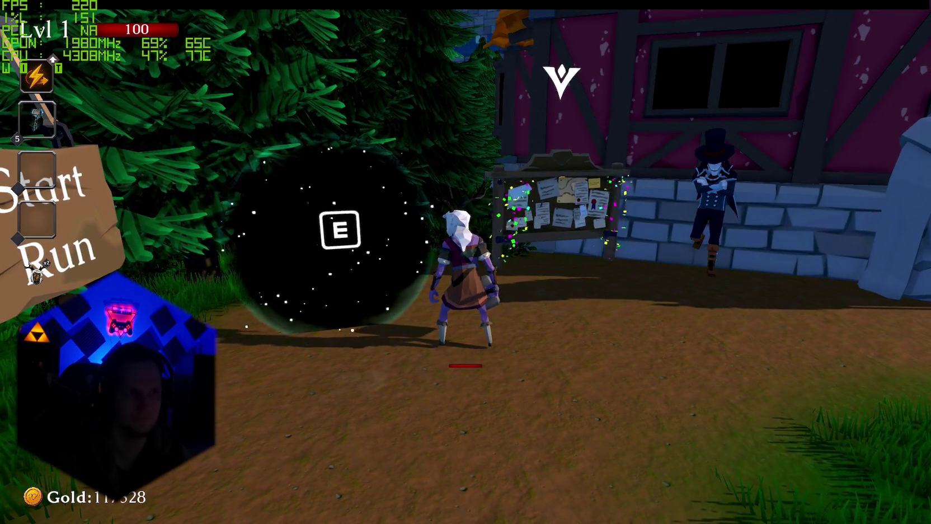
key(a)
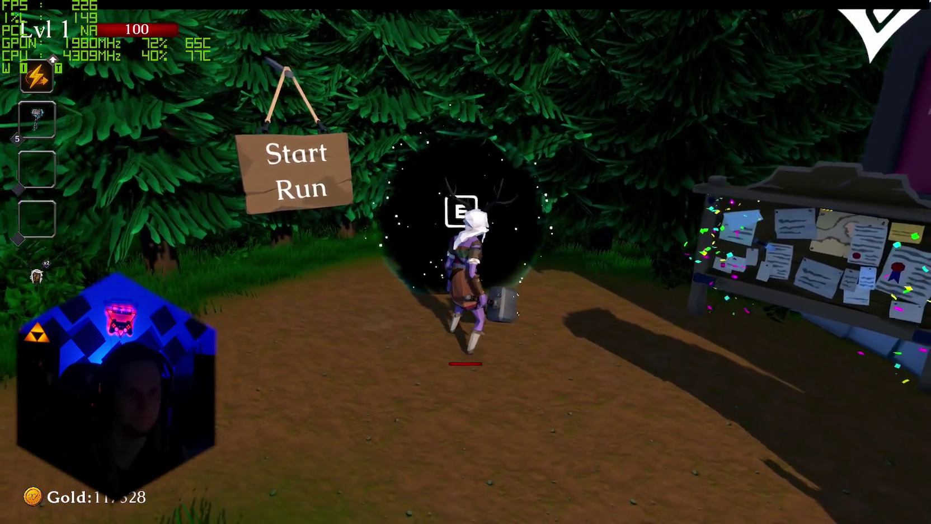
key(a)
key(w)
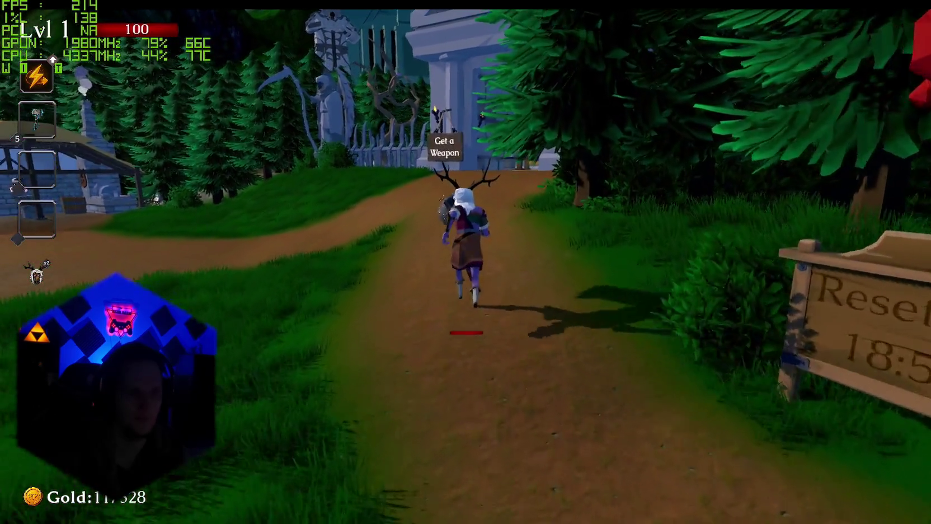
Go into the weapon shrine and equip the Infernal Torch from the weapon book.
key(w)
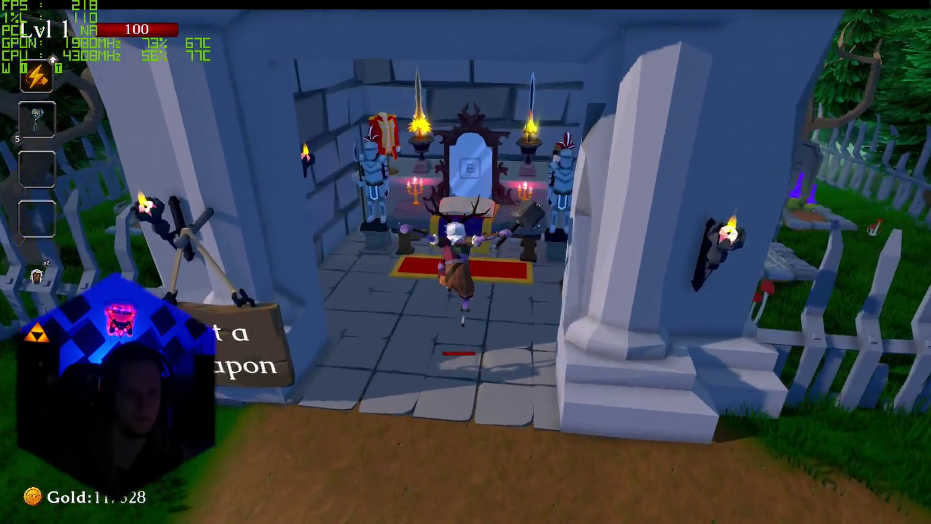
key(e)
scroll(270, 270, down, 1)
click(229, 312)
click(783, 56)
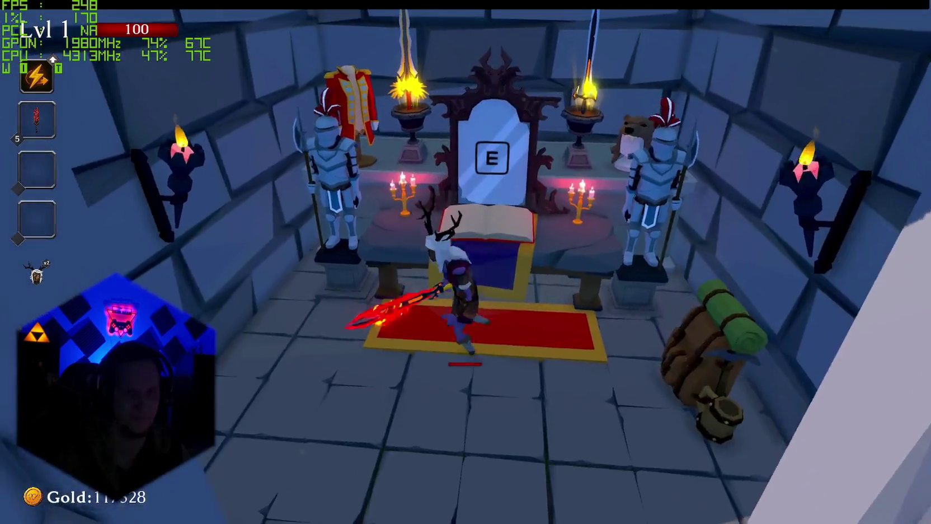
Run back to the Start Run portal and enter it to begin a run.
key(s)
key(w)
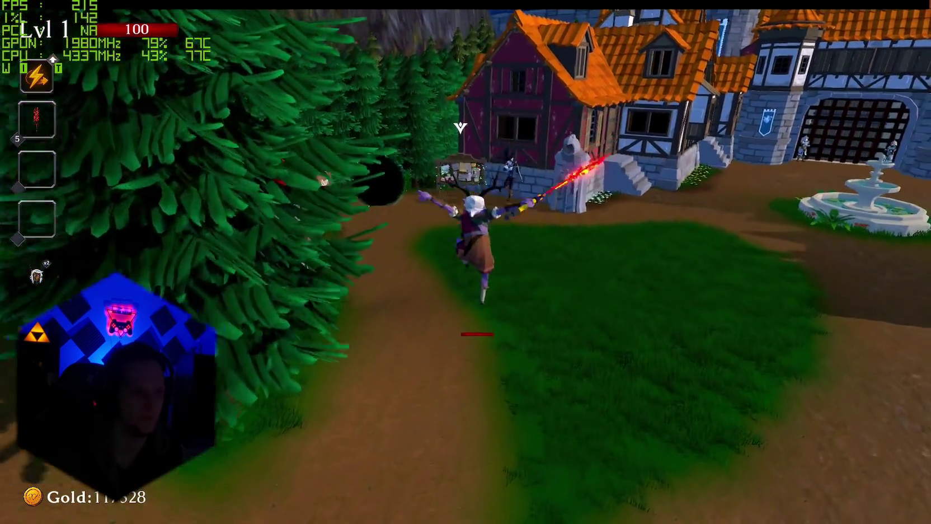
key(w)
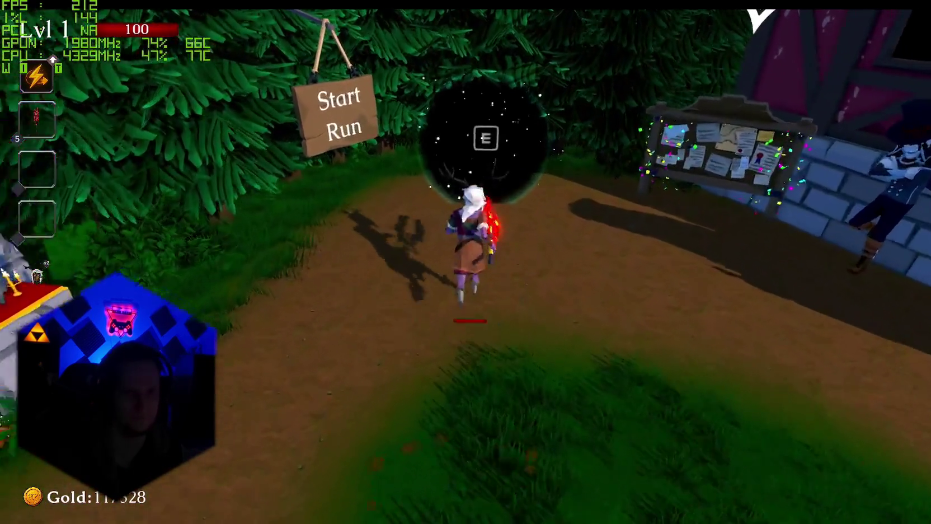
key(e)
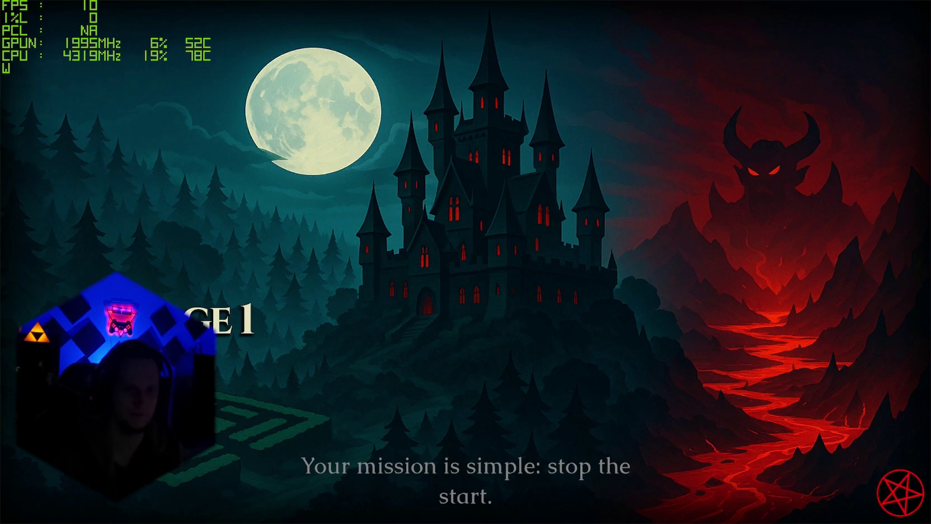
Enter the foggy maze level, pause and resume once, then quit the game to the desktop.
click(466, 410)
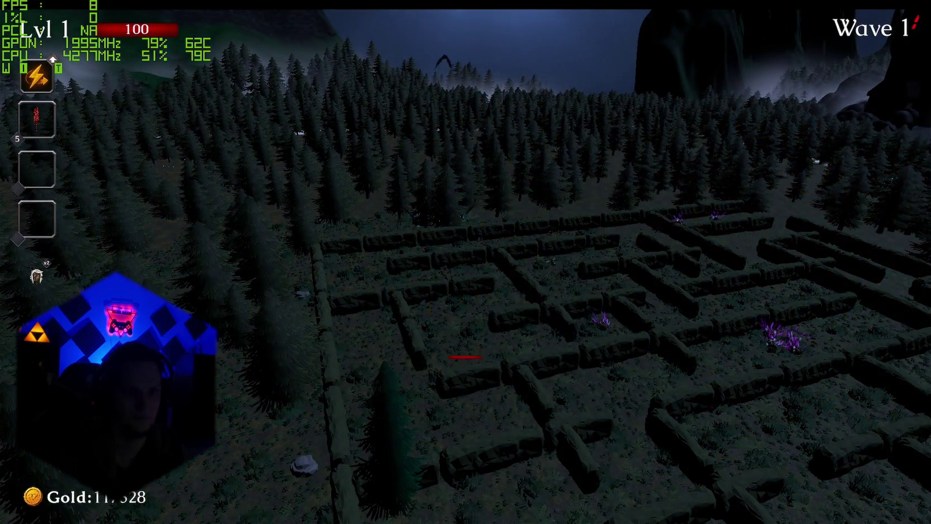
key(Escape)
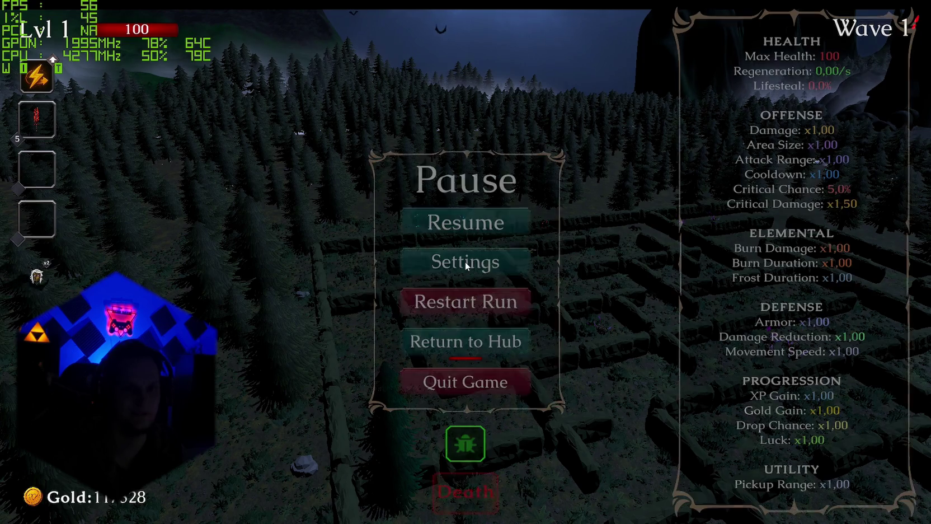
click(525, 298)
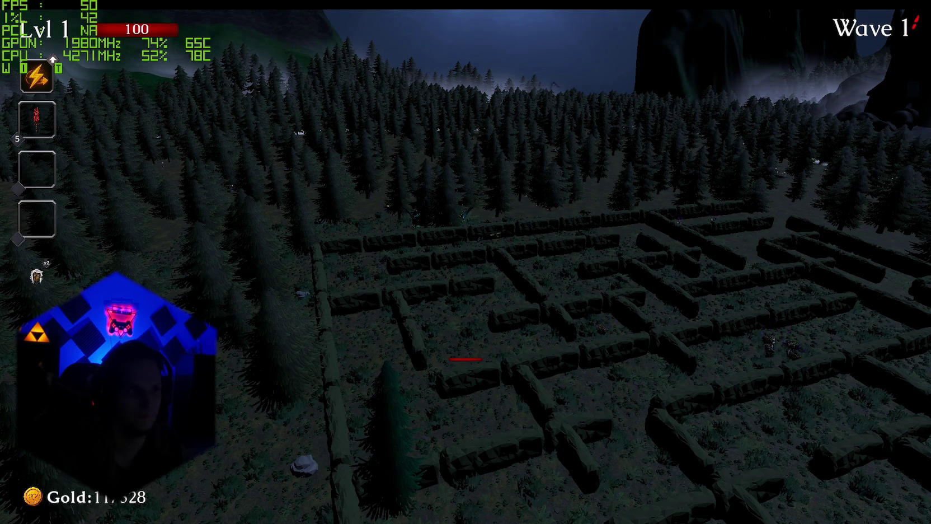
key(Escape)
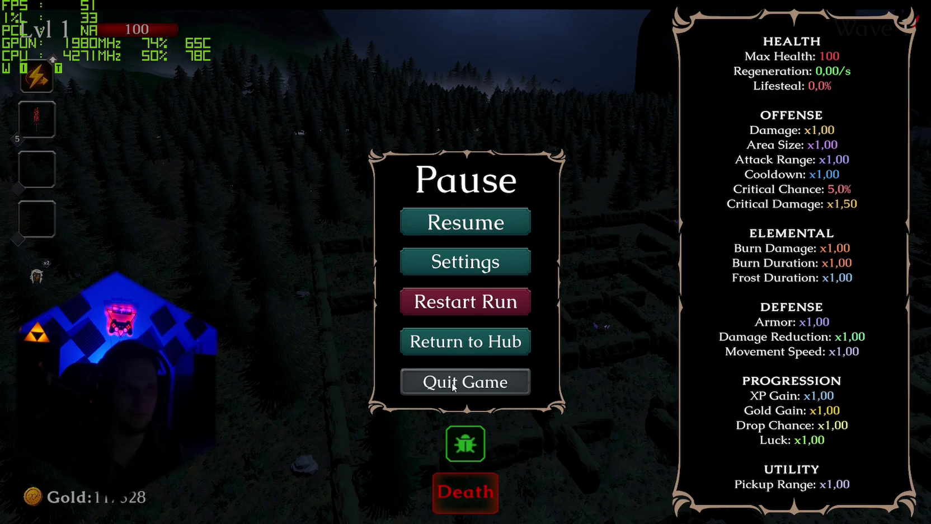
click(454, 385)
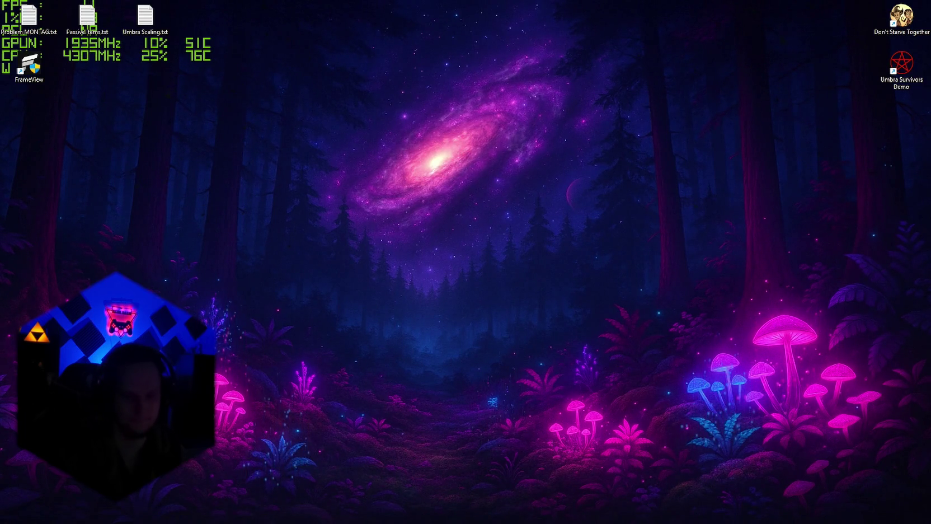
Exit the NVIDIA app from the system tray, then reopen Unity Hub and open the game project.
click(842, 512)
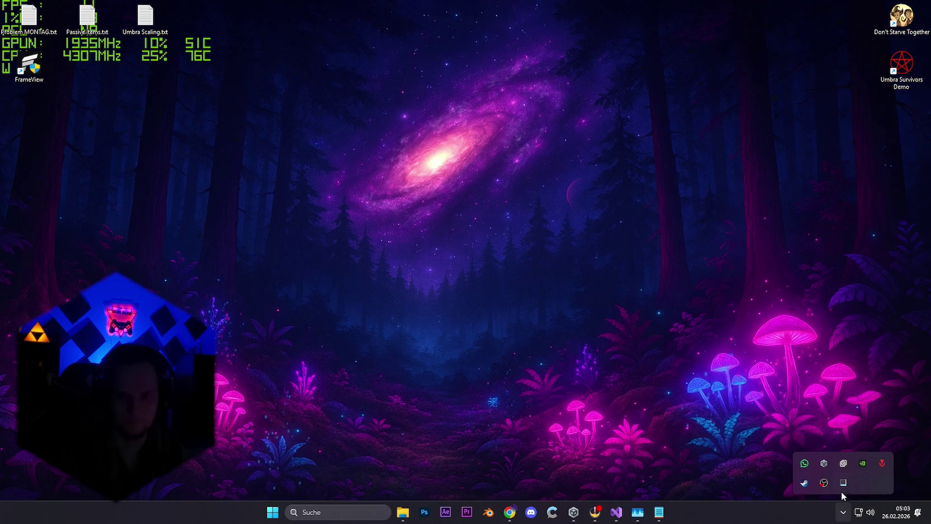
right_click(863, 464)
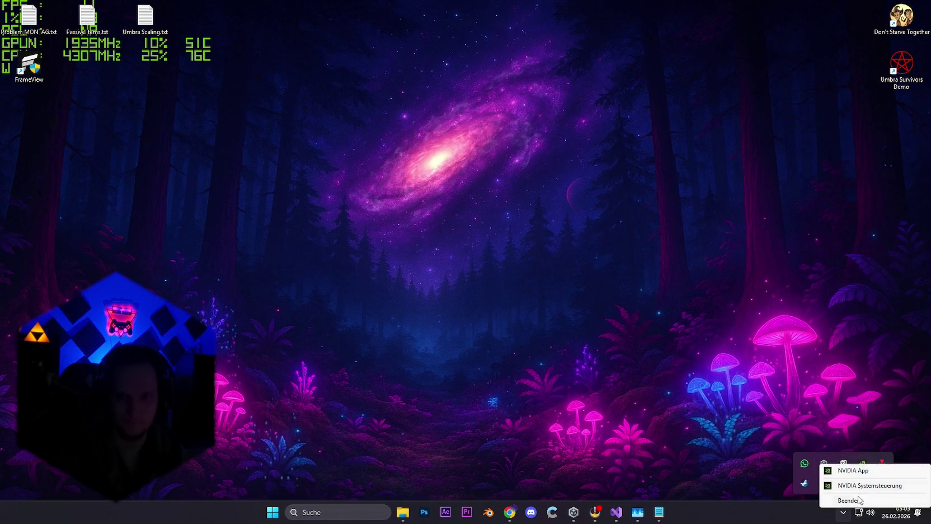
click(856, 501)
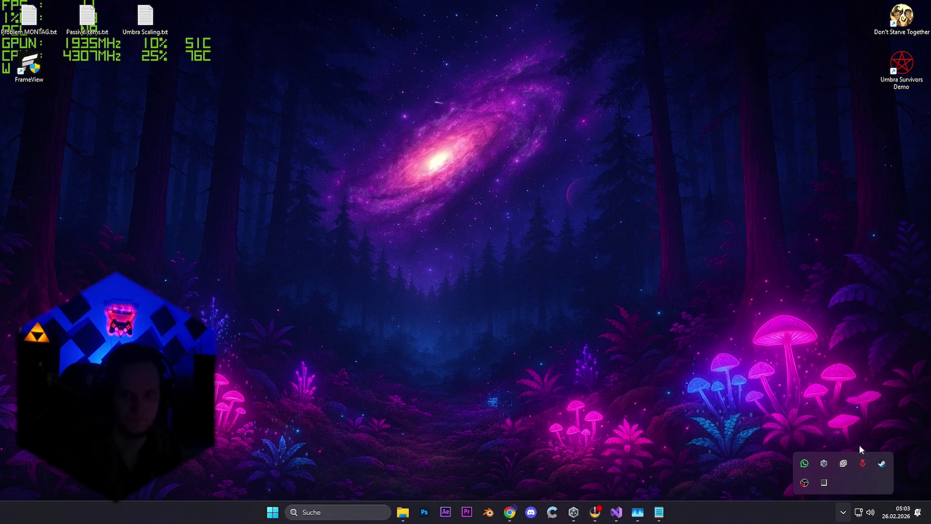
click(841, 512)
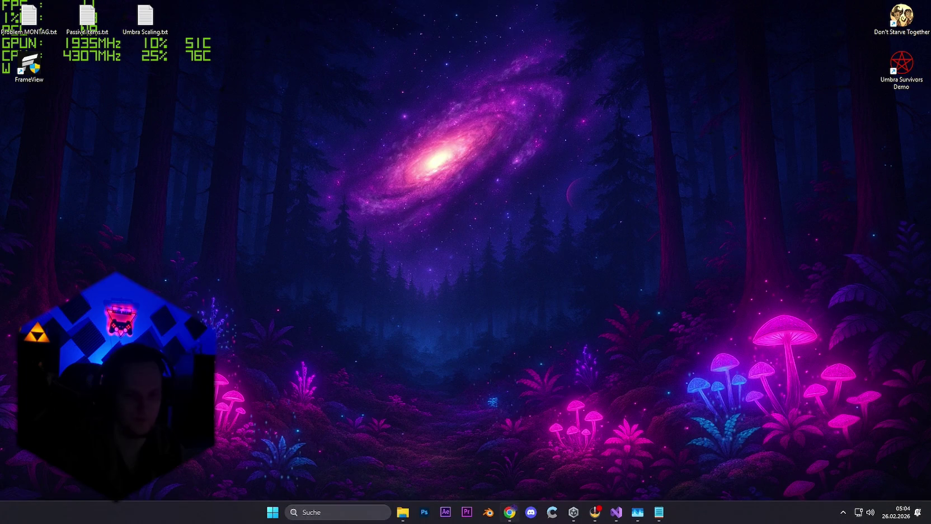
click(581, 519)
click(382, 327)
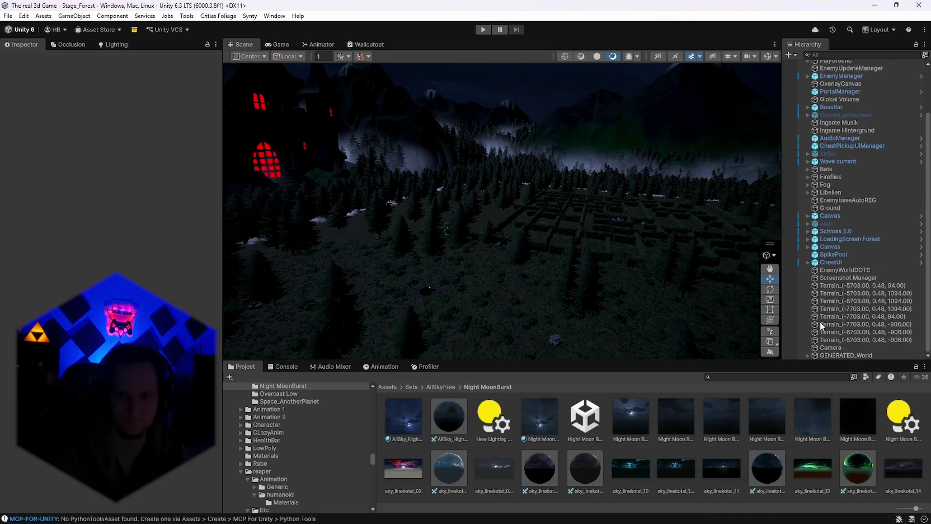
Select GENERATED_World and then Camera in the Hierarchy to inspect them, then deselect.
click(836, 355)
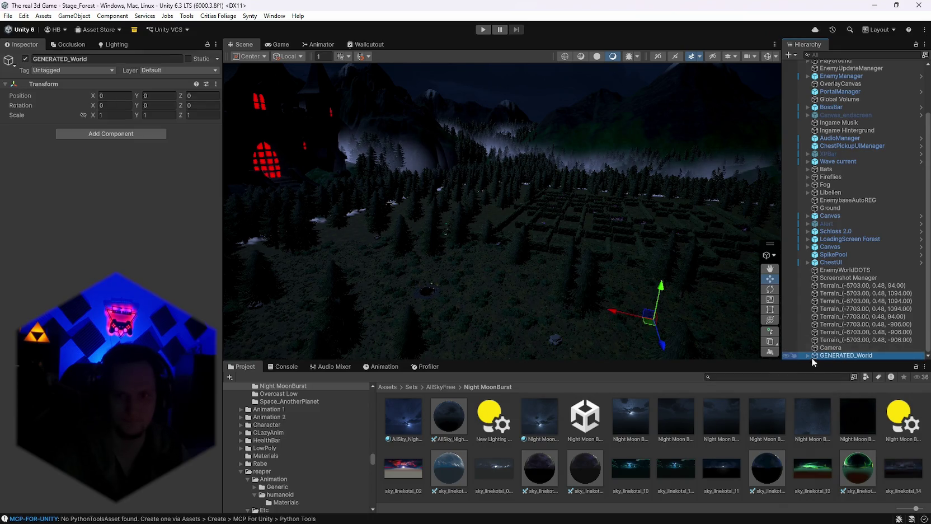
click(833, 348)
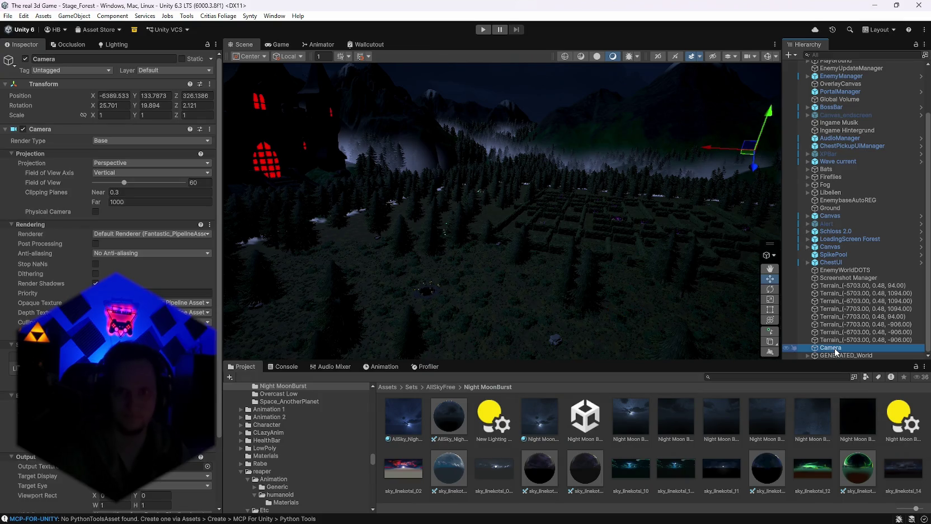
ctrl+click(834, 348)
scroll(839, 280, up, 3)
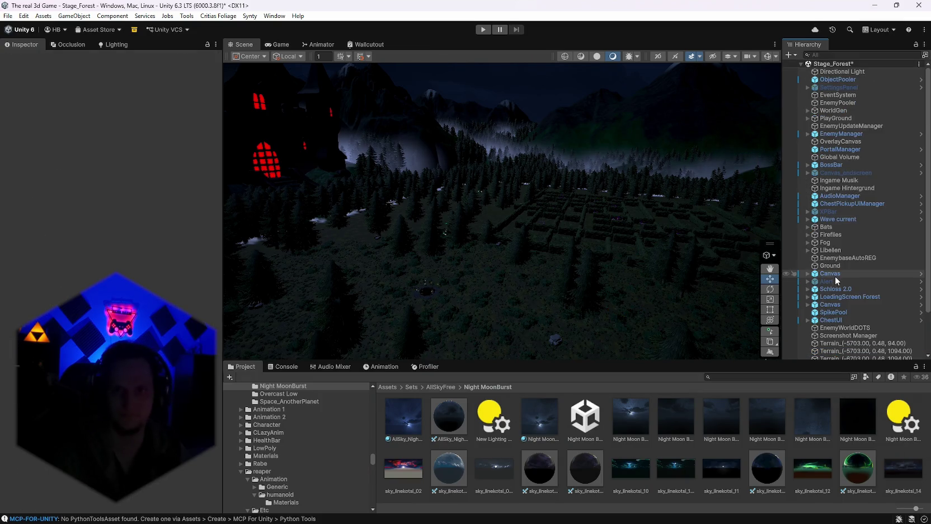
click(9, 15)
Build the Windows version into the Test folder, saving Stage_Forest first, then check the Console log.
click(56, 134)
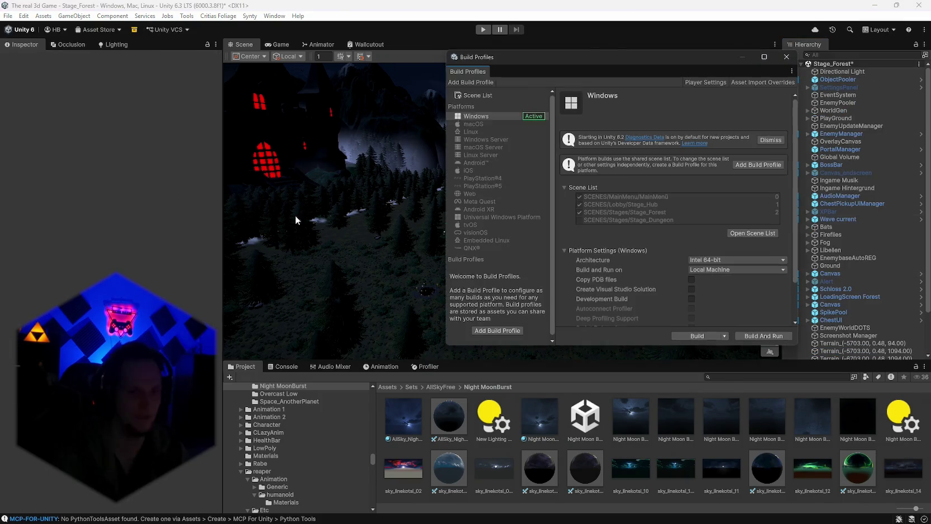
click(688, 337)
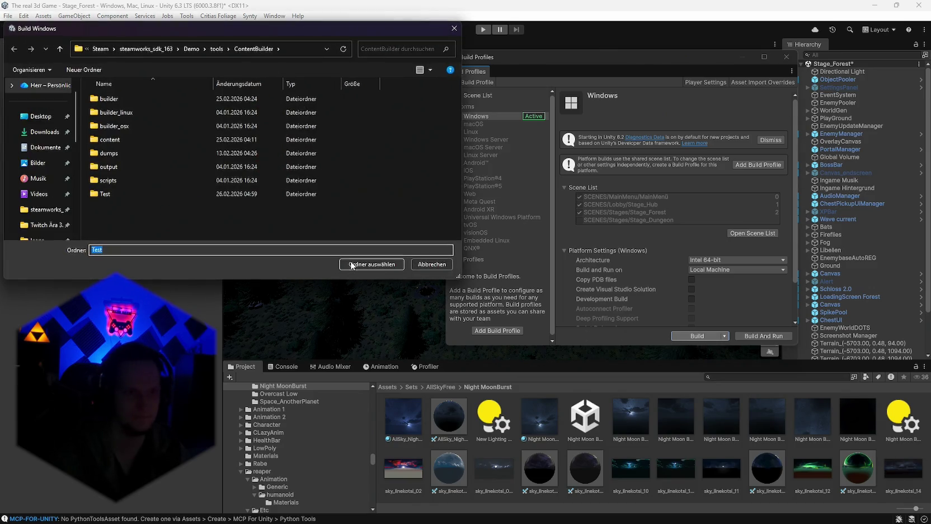
click(351, 264)
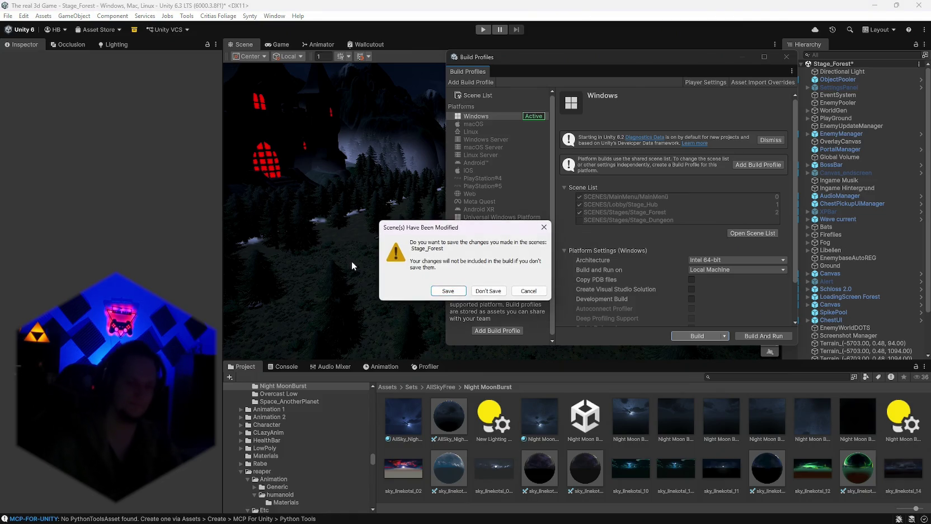
click(447, 290)
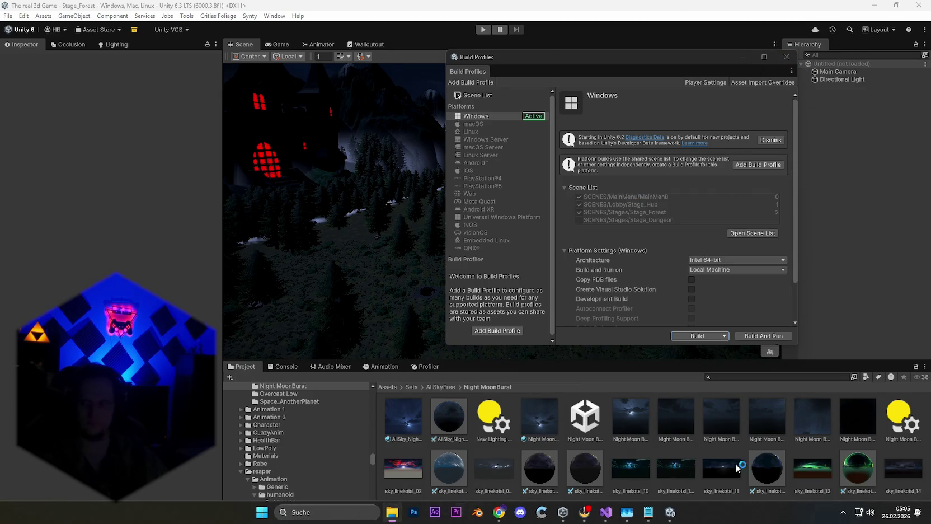
click(291, 366)
click(238, 366)
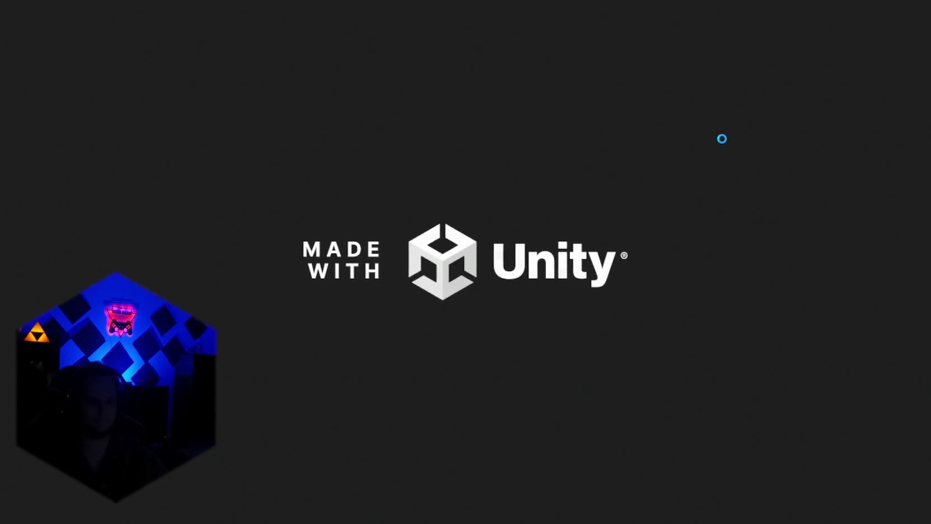
Switch to the built UmbraSurvivors game and continue past its title screen.
key(alt+Tab)
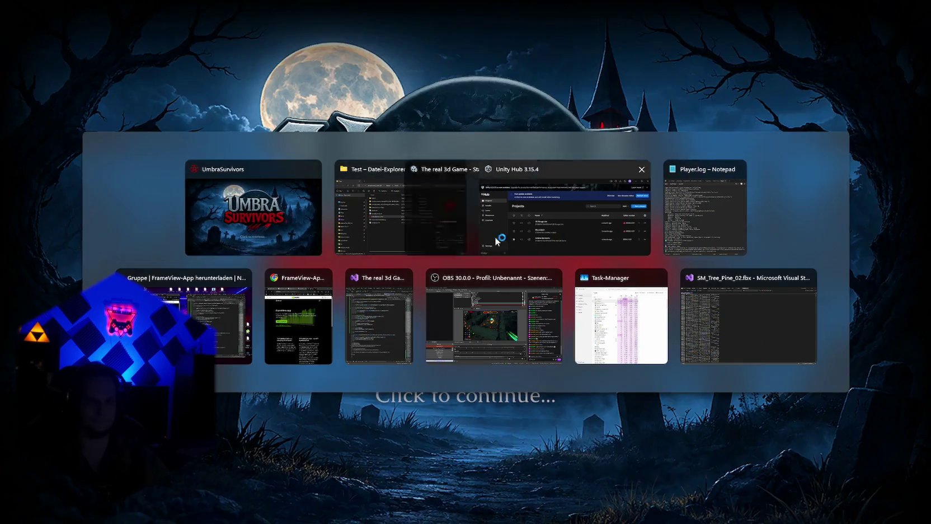
click(243, 209)
click(473, 327)
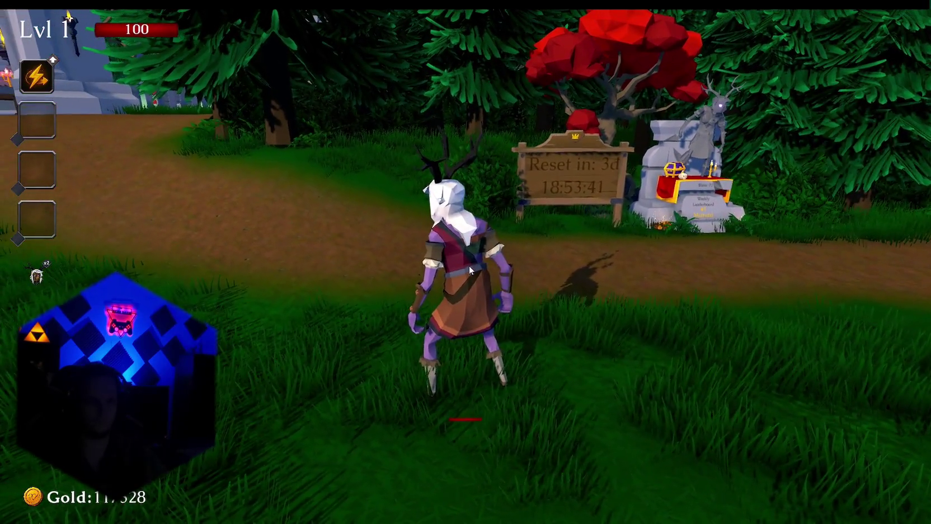
Search for 'frame' and launch FrameView, approving its permission prompt.
key(super)
click(360, 91)
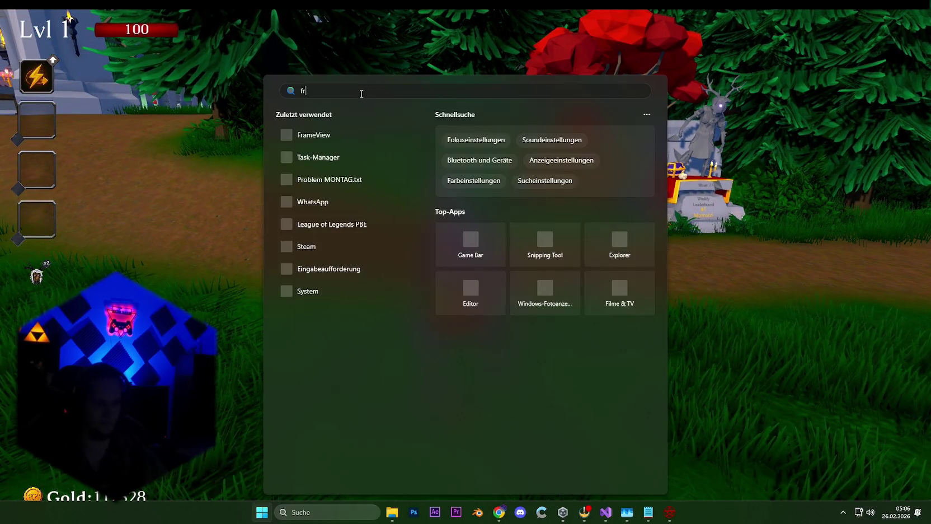
text(frame)
click(346, 168)
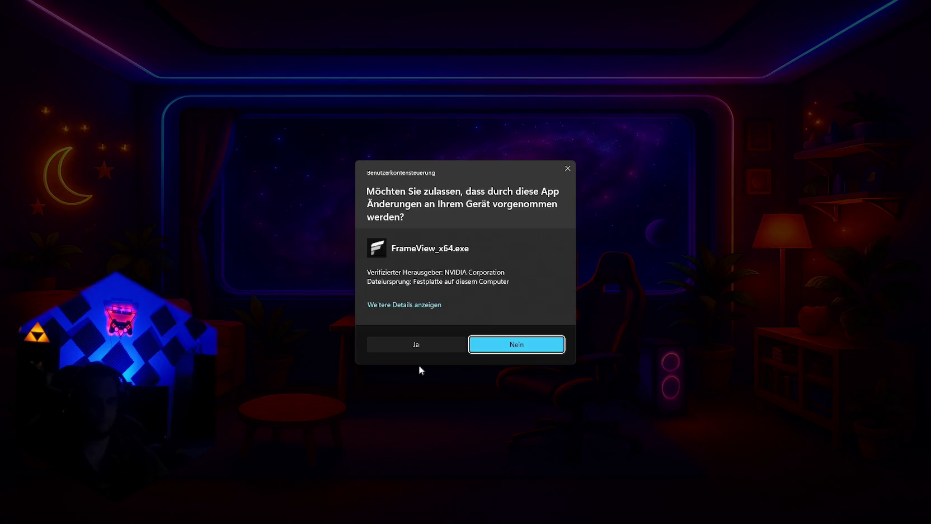
click(417, 343)
Turn the character toward the portal, move the FrameView window aside, and return to the game.
key(s)
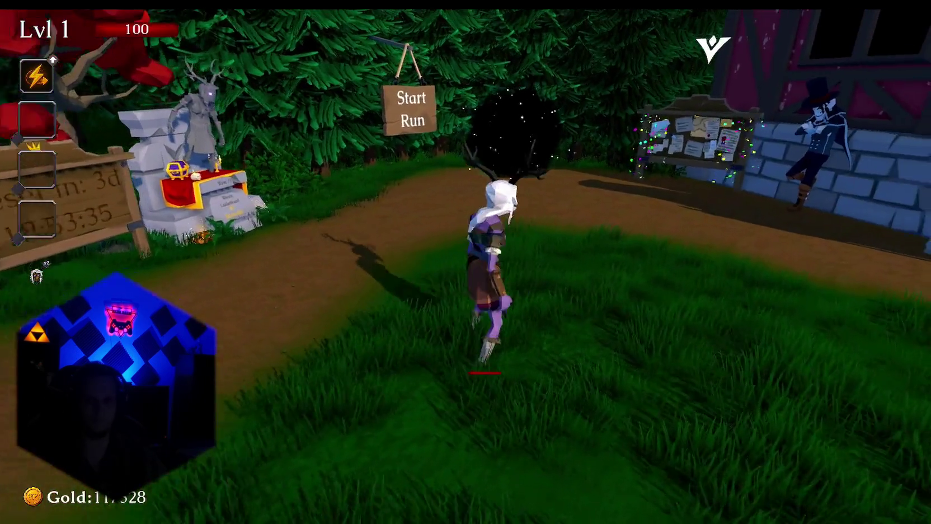
key(alt+Tab)
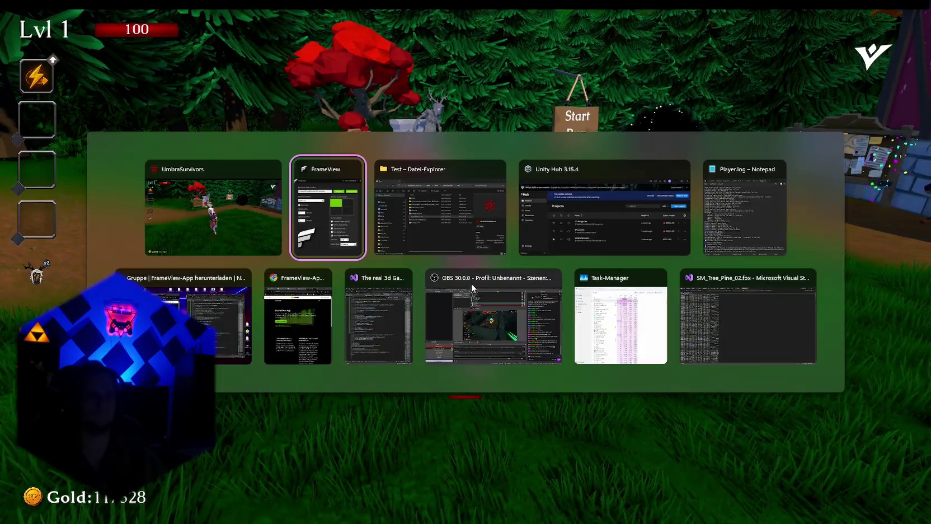
drag(123, 29, 669, 91)
key(alt+Tab)
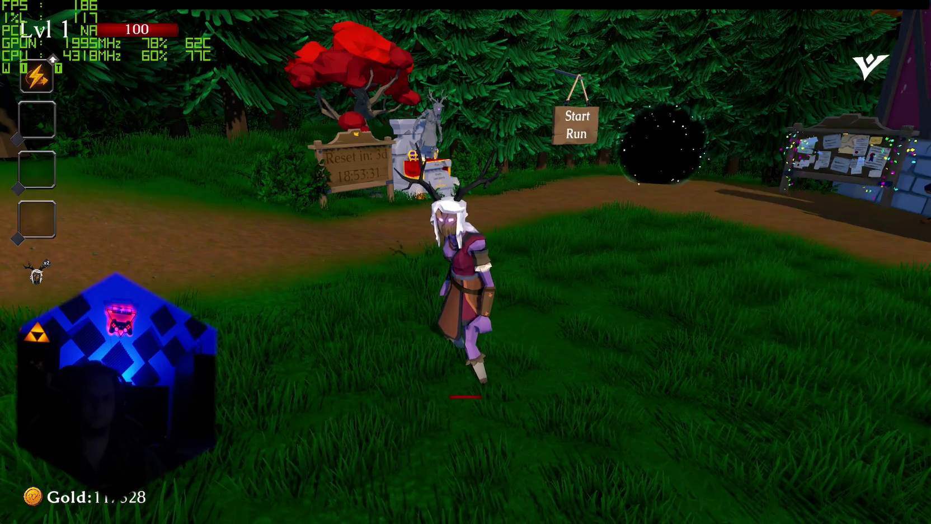
Equip the Infernal Torch at the Get a Weapon shrine, then run toward the Start Run portal.
key(w)
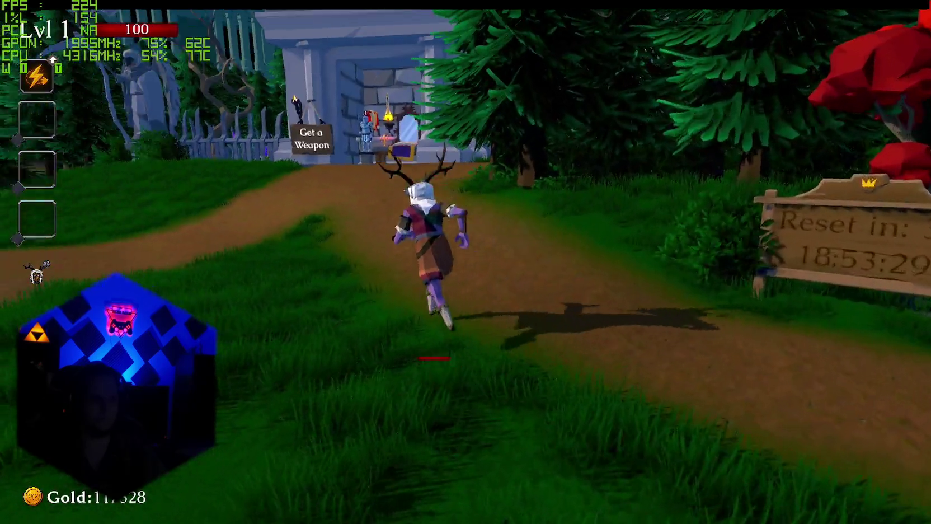
key(w)
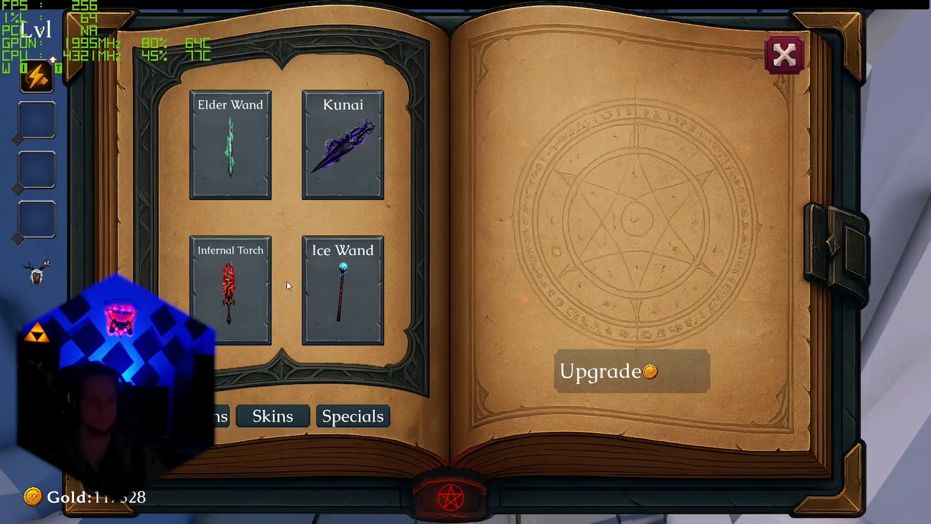
click(252, 302)
key(Escape)
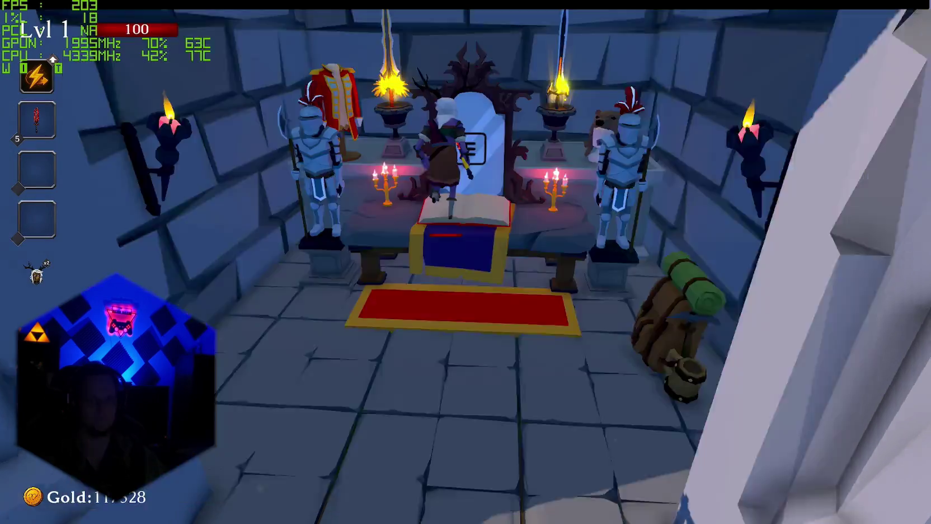
key(w)
key(w)
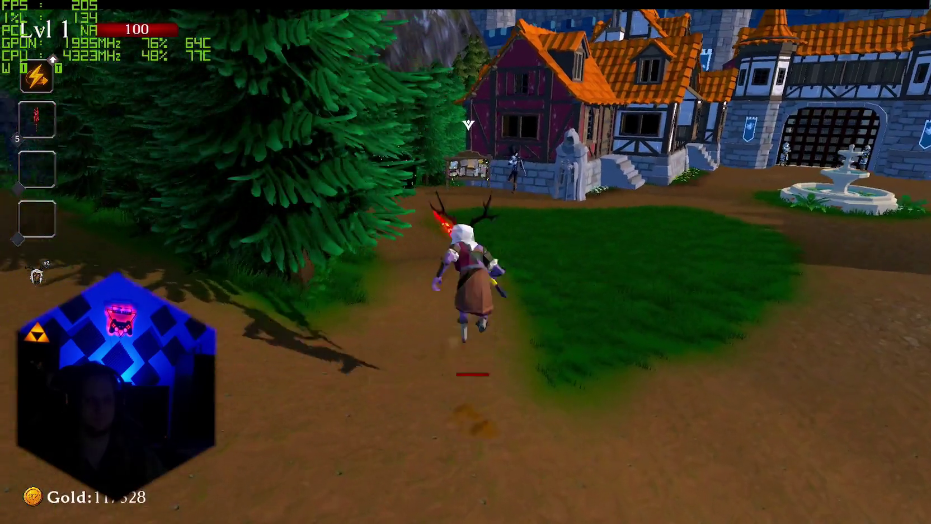
key(w)
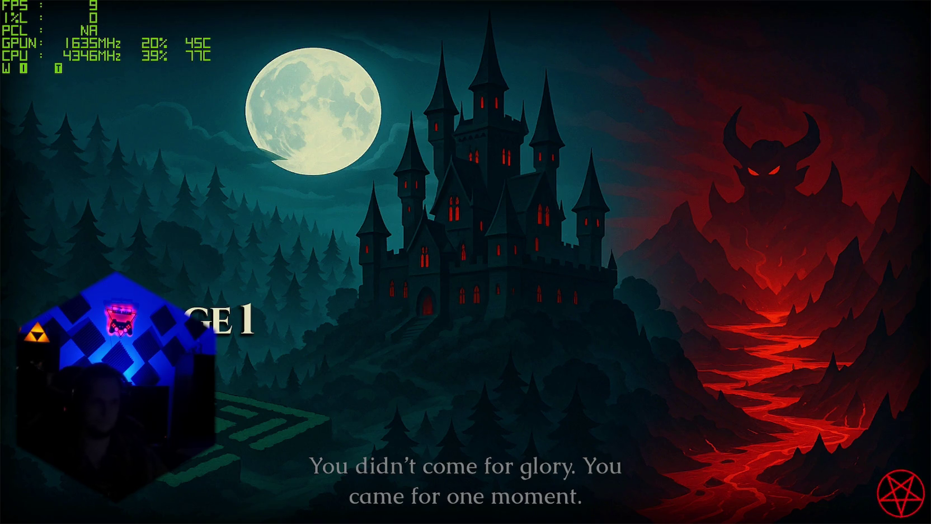
Skip the story intro and fight through the waves until Wave 3's level-up cards appear.
key(space)
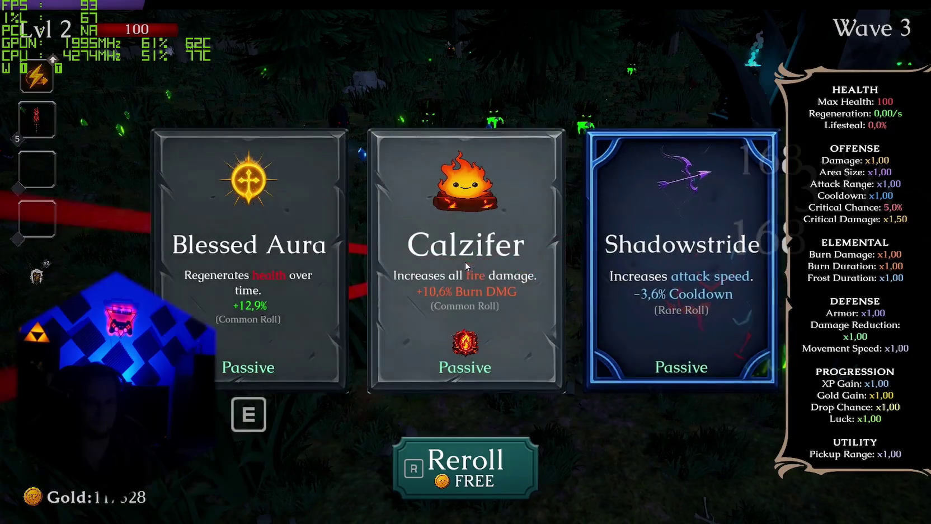
Take the Shadowstride, Fire Tornado and Blessed Aura upgrades from the level-up cards.
key(d)
key(e)
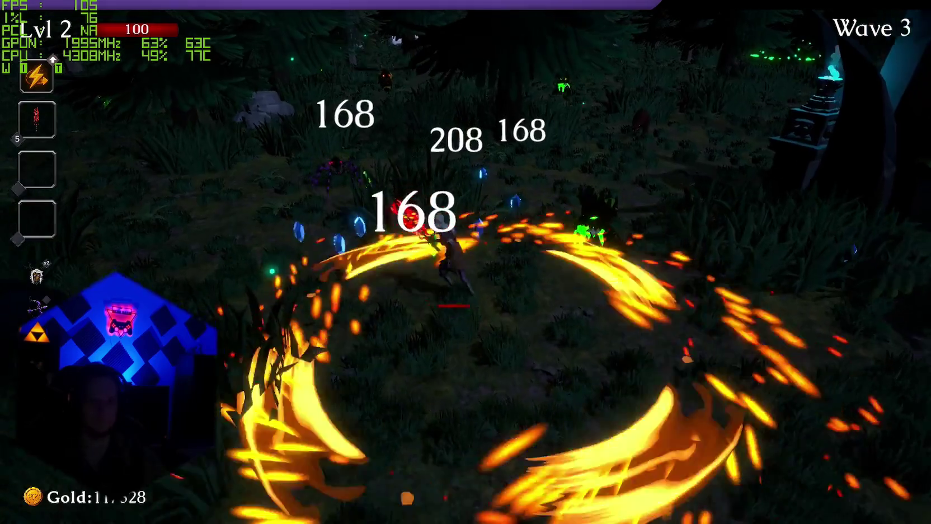
key(d)
key(e)
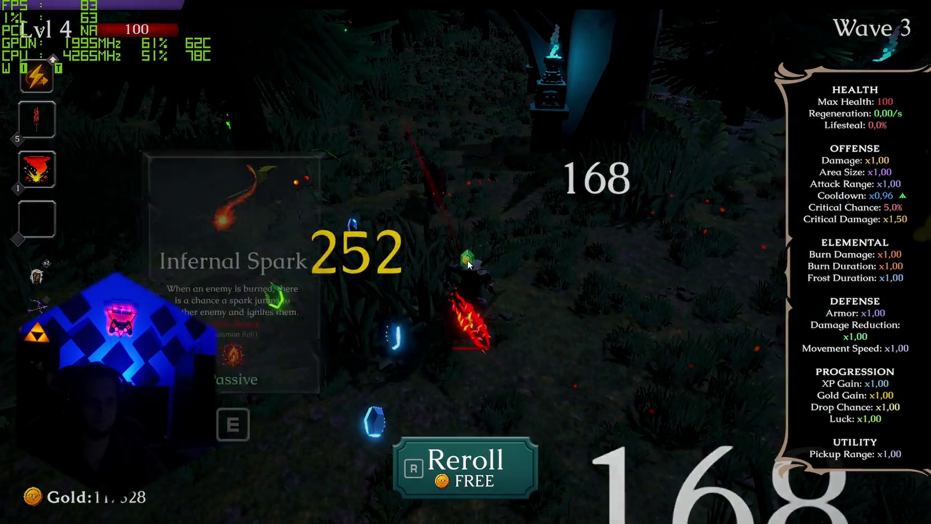
key(d)
key(d)
key(e)
Move the character past the stone pillars and through the forest among the mushroom enemies.
key(d)
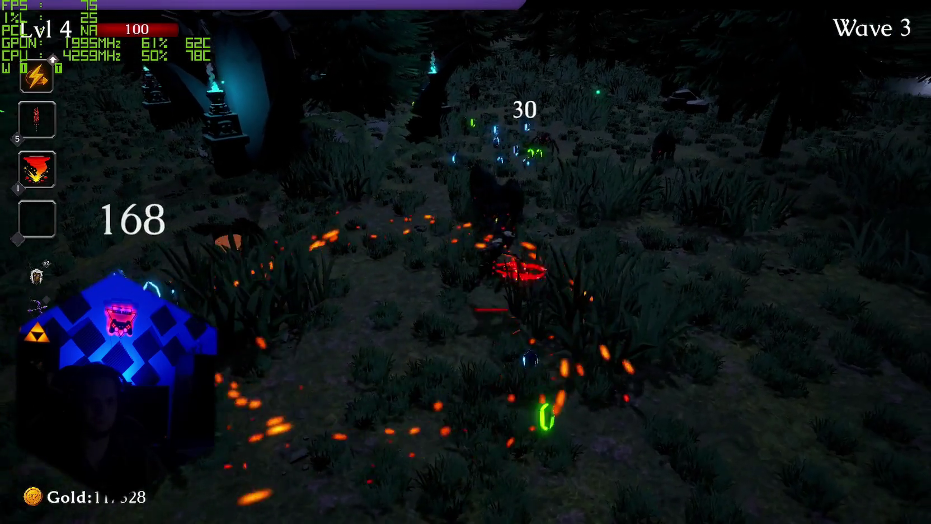
key(w)
key(a)
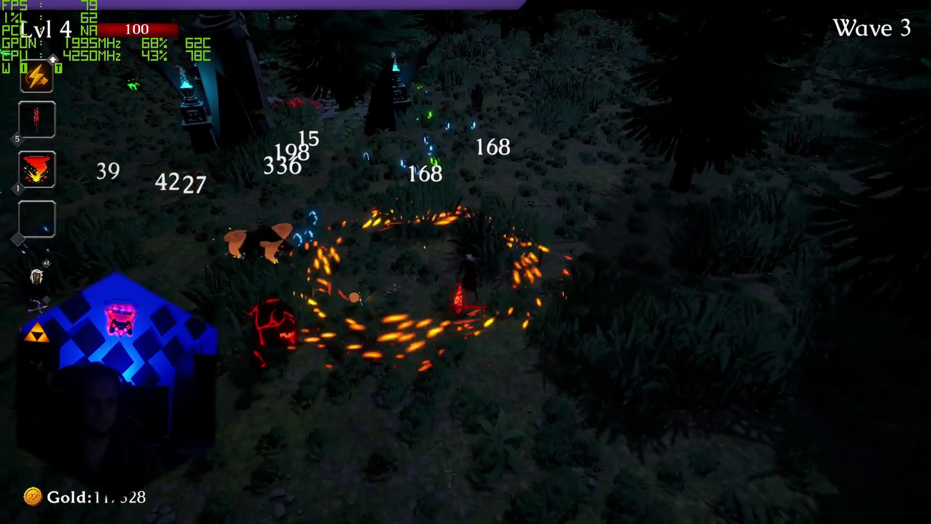
key(w)
key(d)
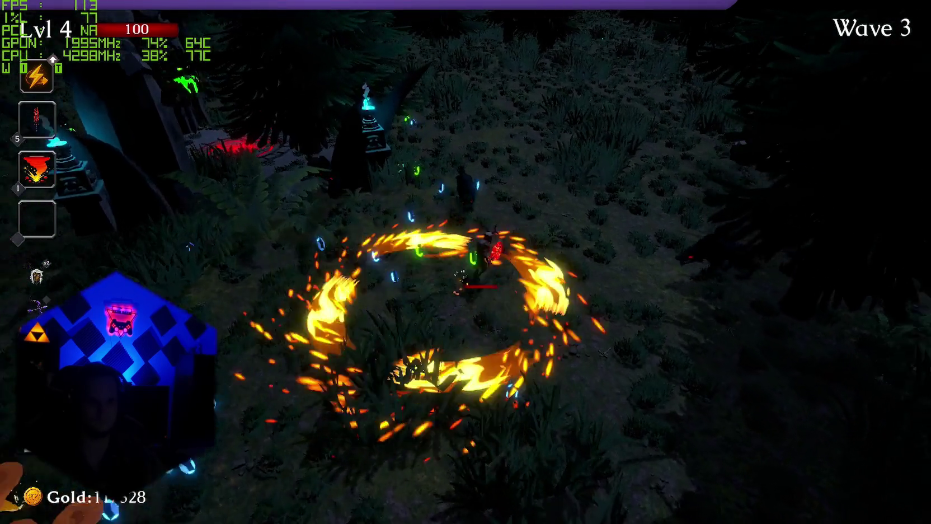
key(s)
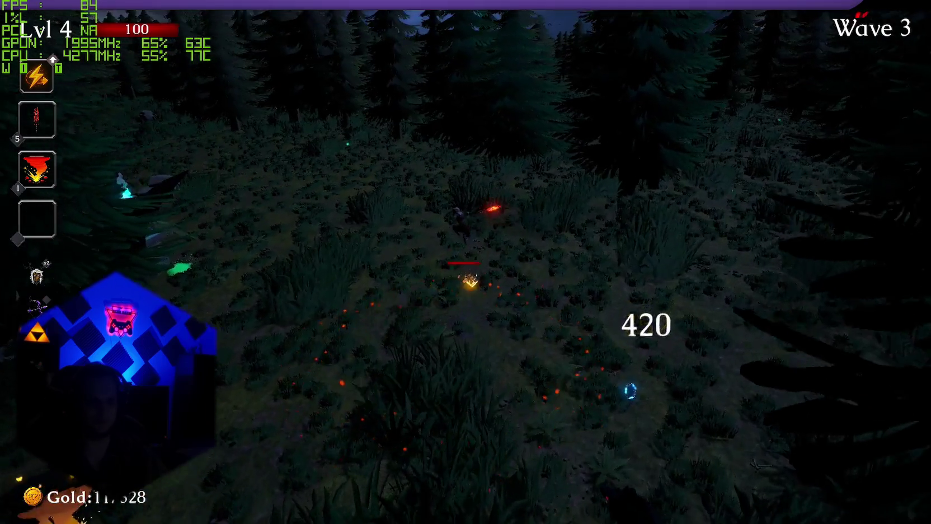
key(w)
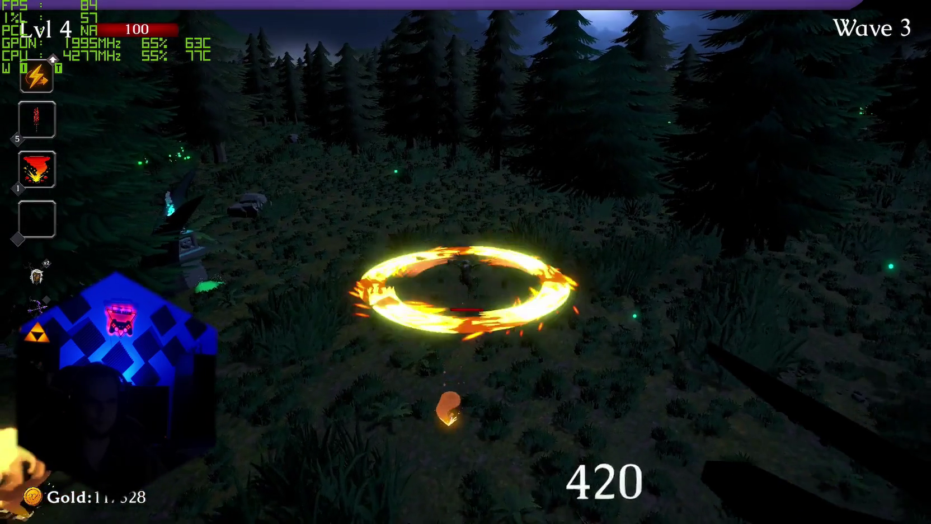
key(w)
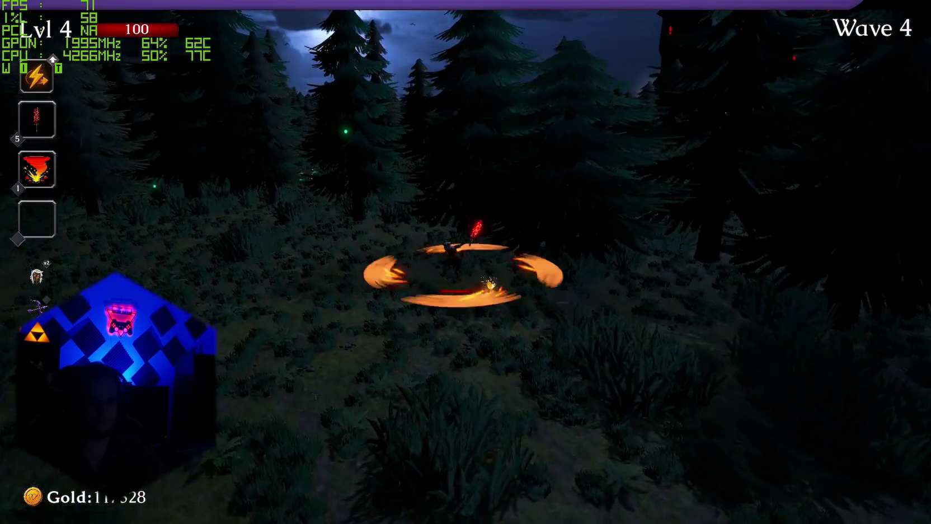
key(w)
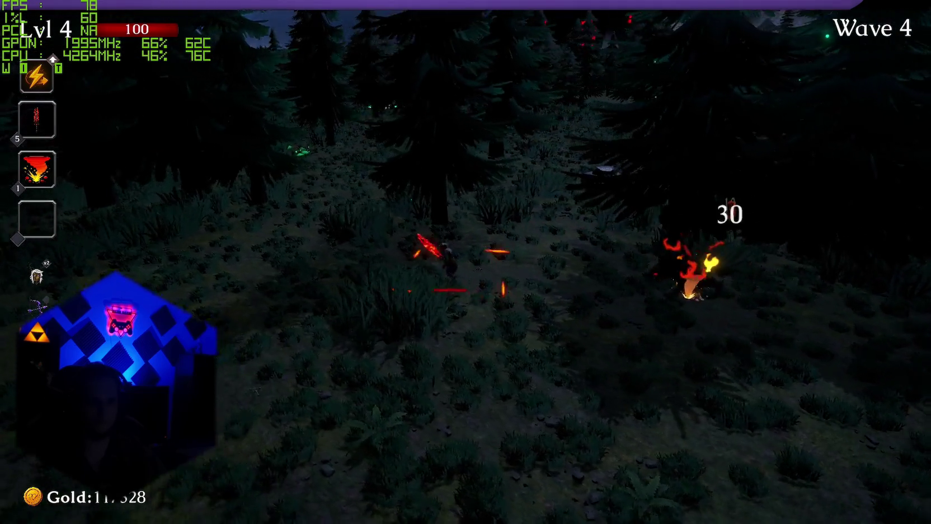
key(w)
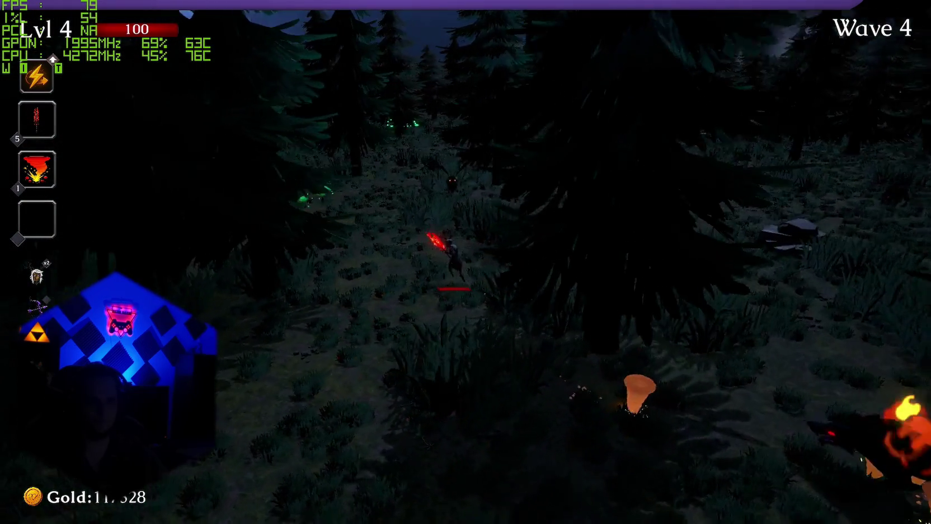
key(w)
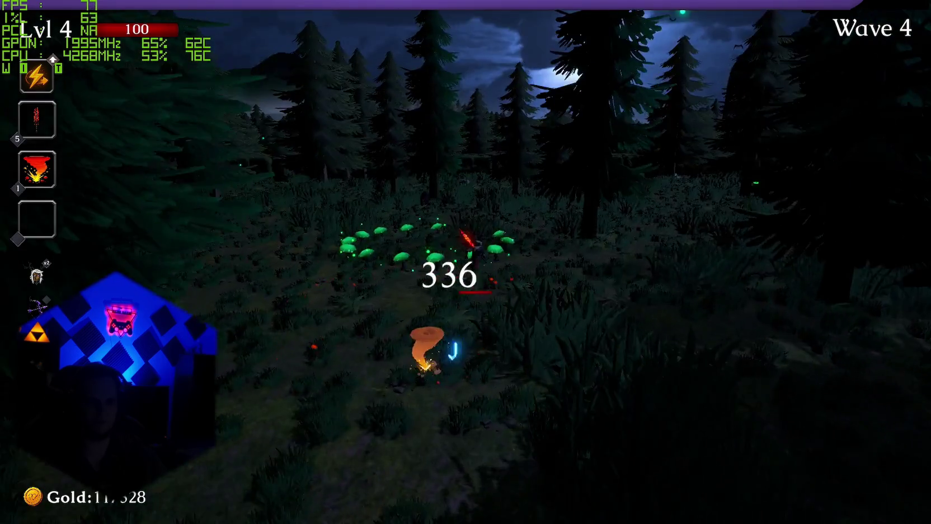
key(w)
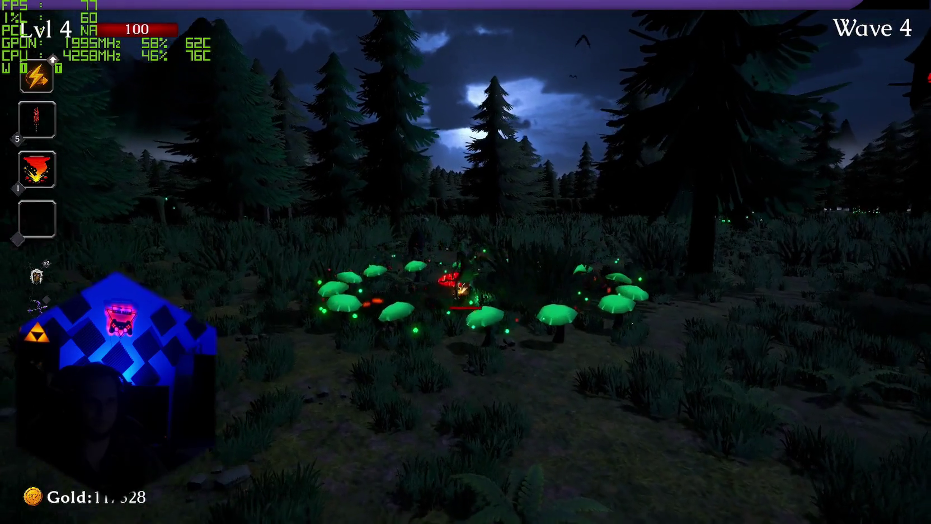
key(w)
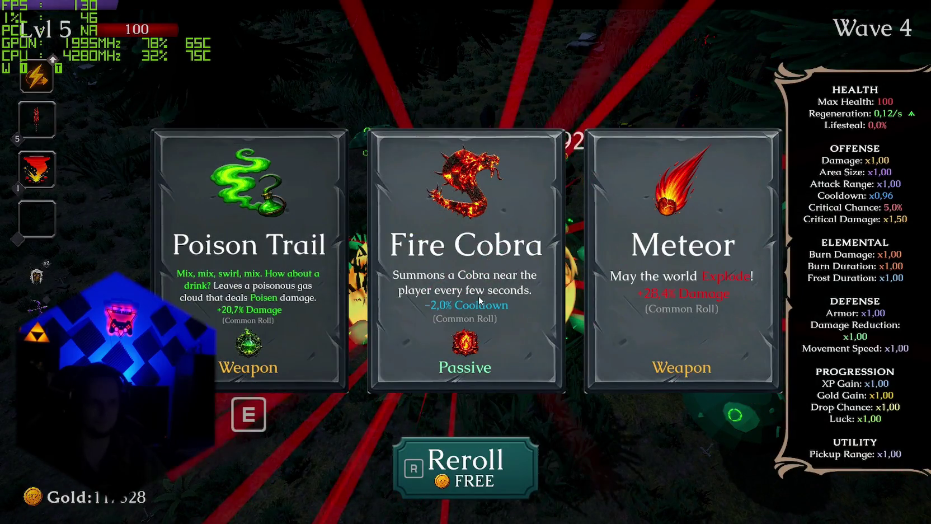
Take the Poison Trail weapon and the Blood Crystal health upgrade.
key(a)
key(e)
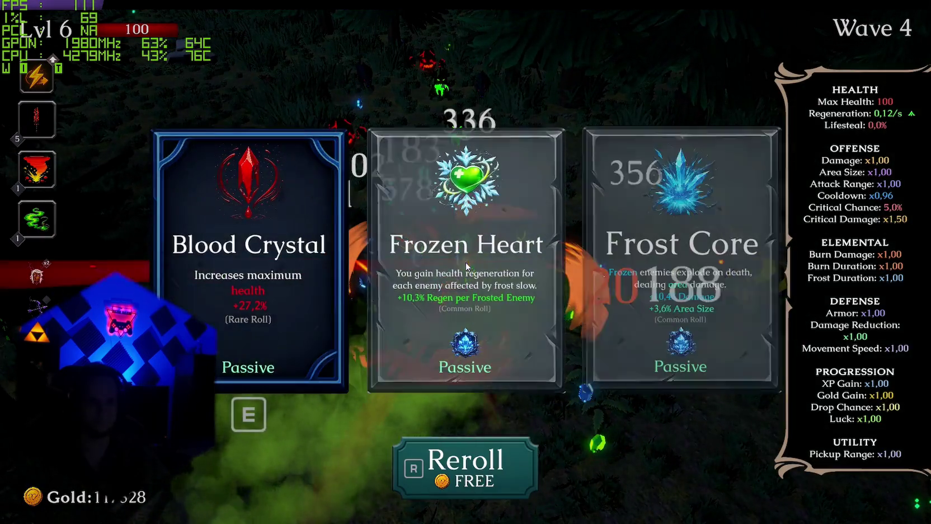
key(e)
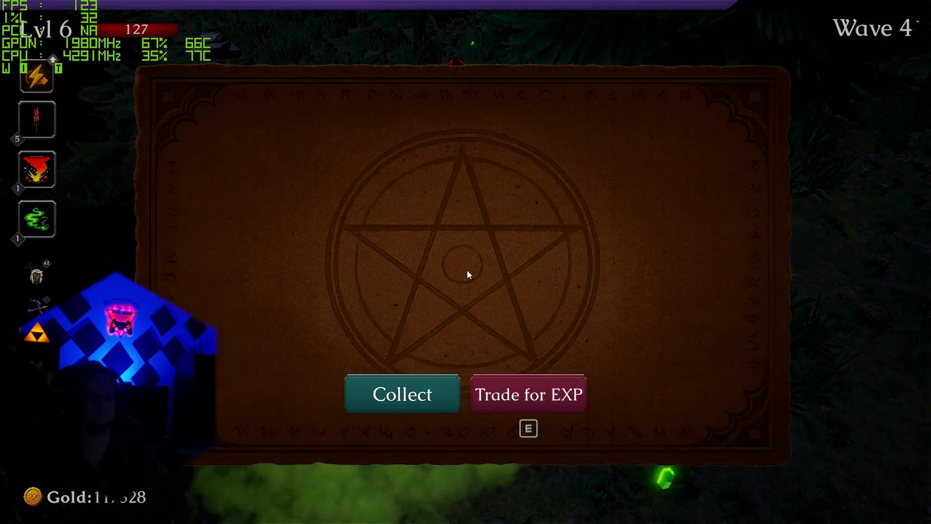
Trade the chest reward for experience, take Darkstep and level up Fire Tornado.
key(e)
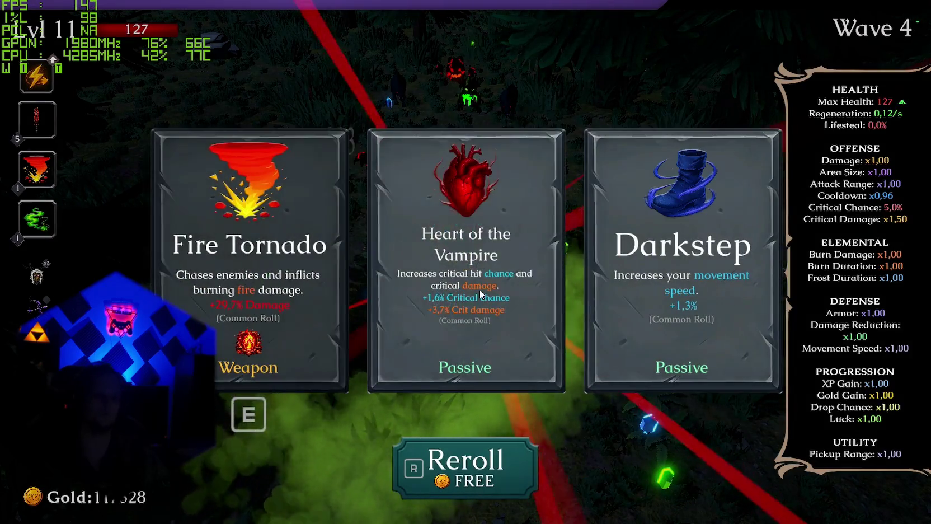
key(d)
key(d)
key(e)
key(d)
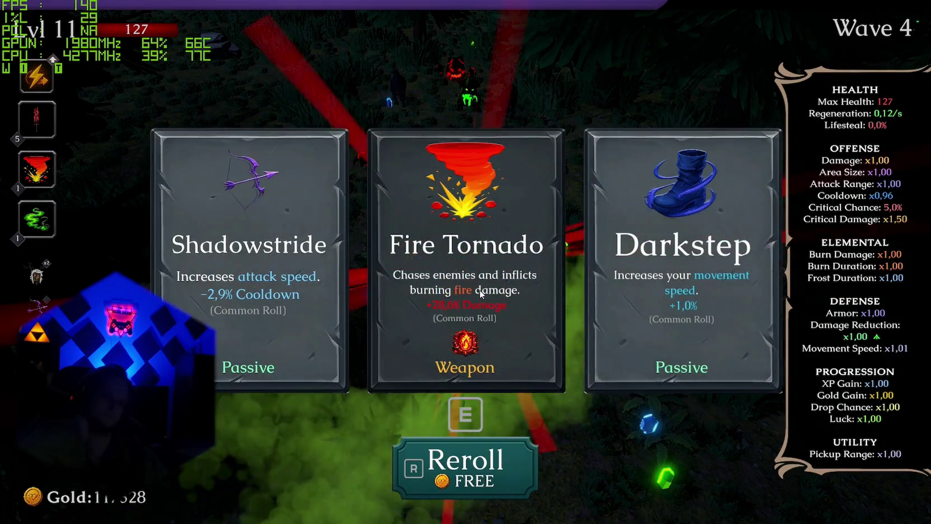
key(e)
key(e)
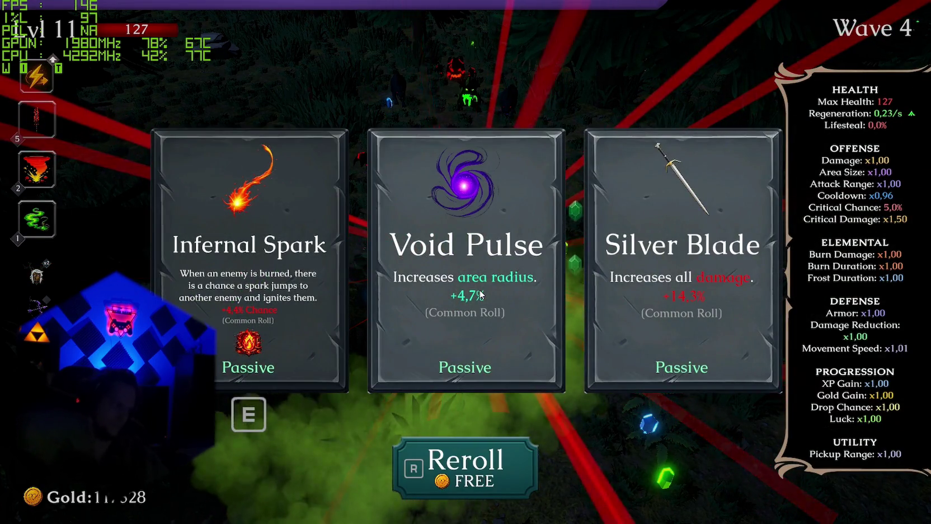
Take the Void Pulse and Scorched Ground upgrades, plus one more card, while fighting.
click(480, 293)
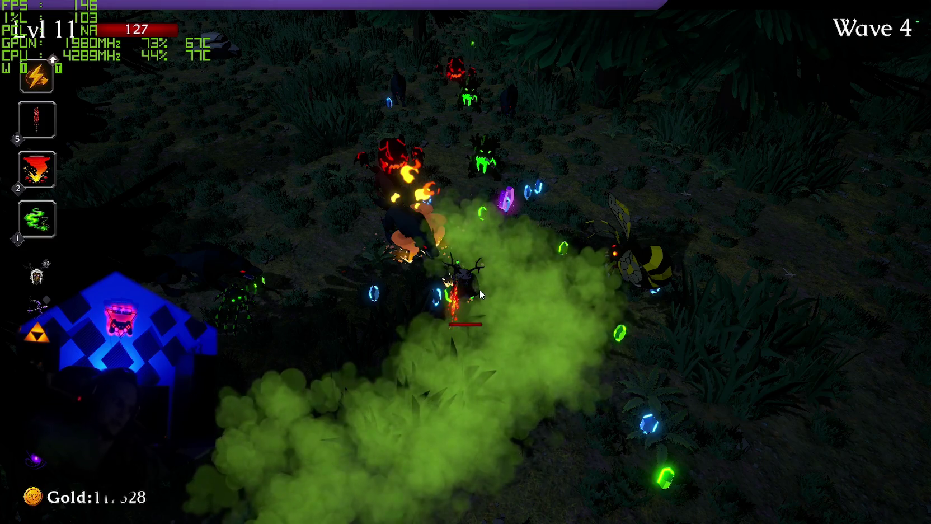
key(d)
key(d)
key(e)
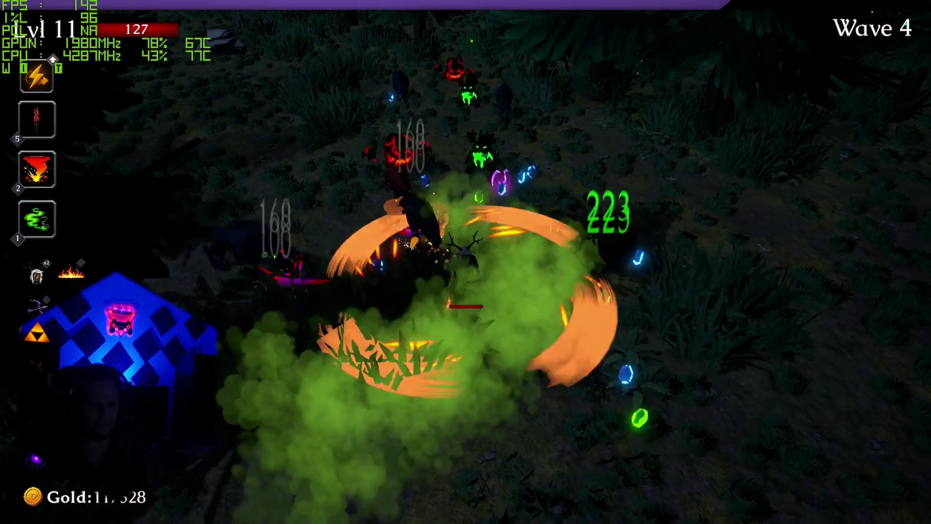
key(d)
key(s)
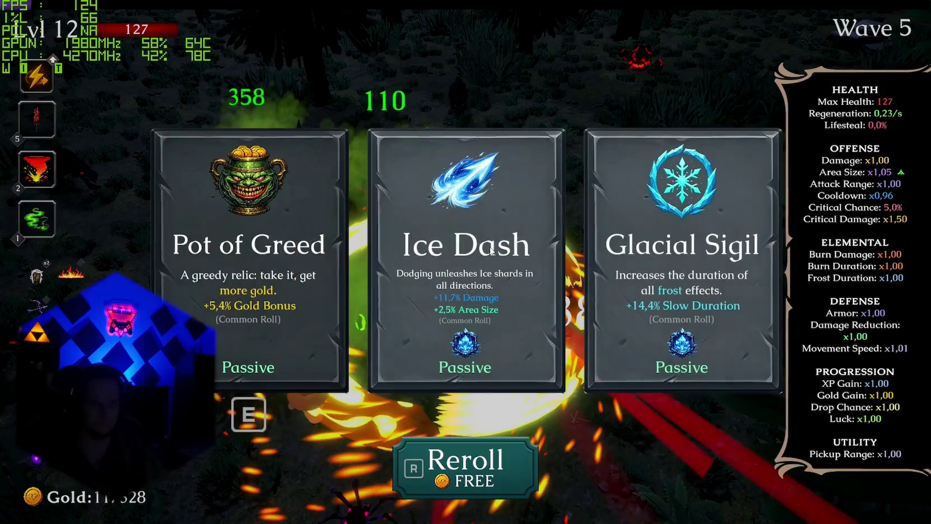
click(511, 260)
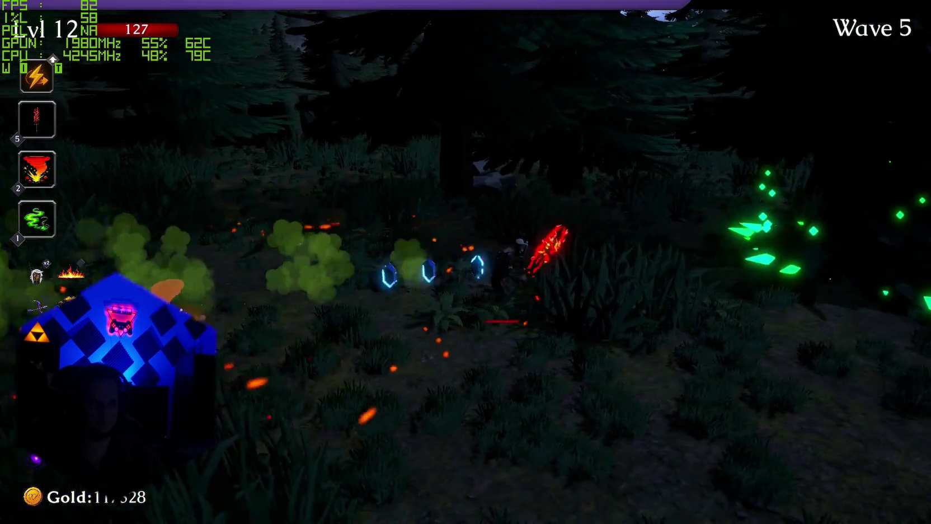
Check the stats on the pause screen, resume, and take the Blessed Aura and Calzifer upgrades.
key(Escape)
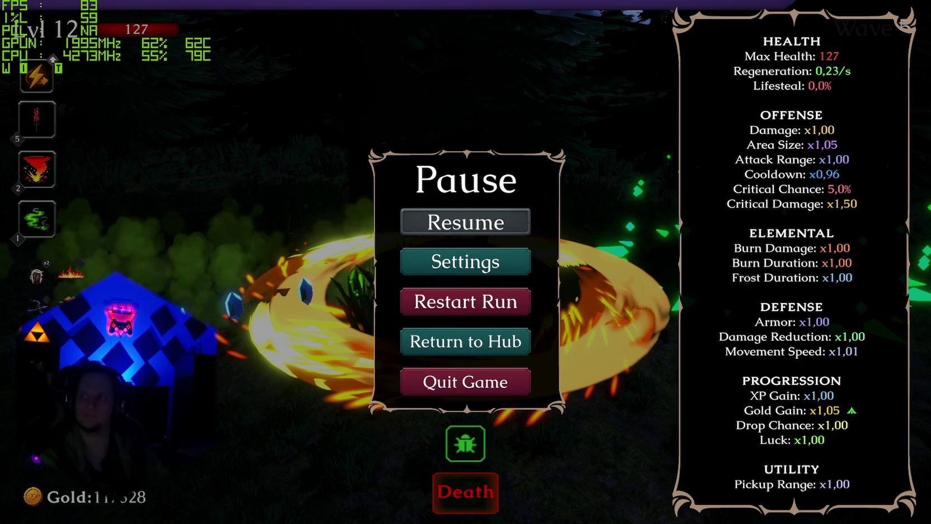
key(Escape)
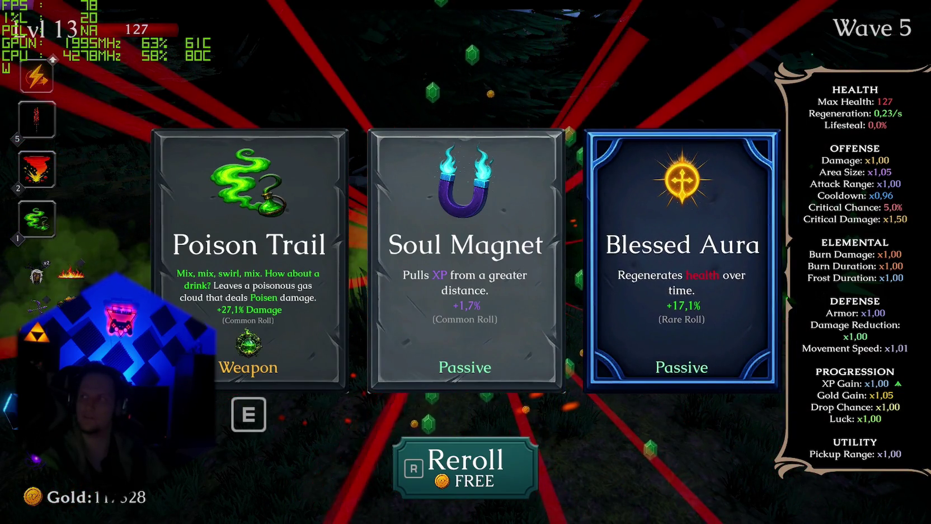
click(656, 295)
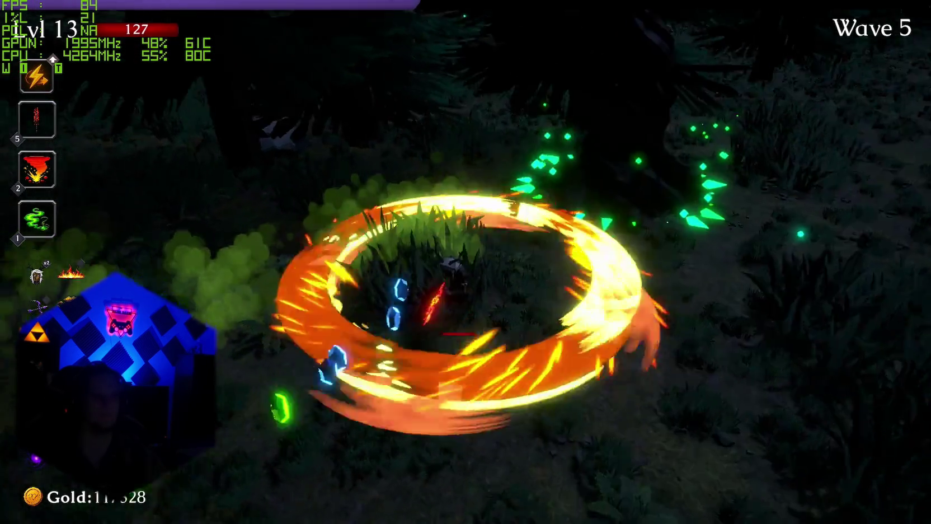
key(w+d)
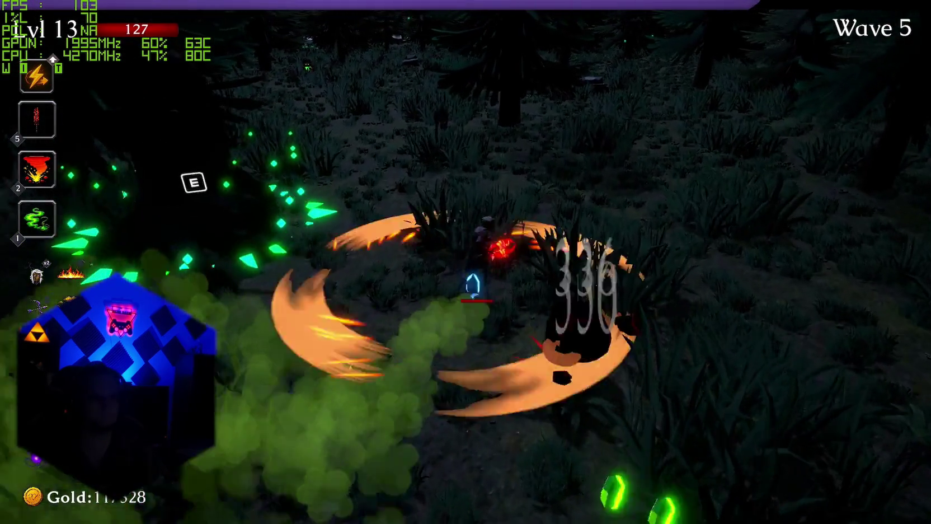
key(w)
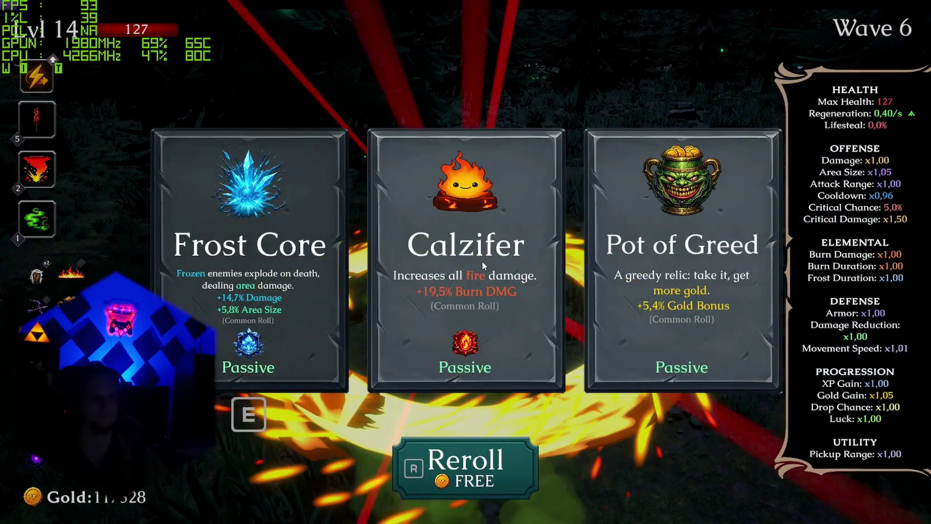
click(484, 265)
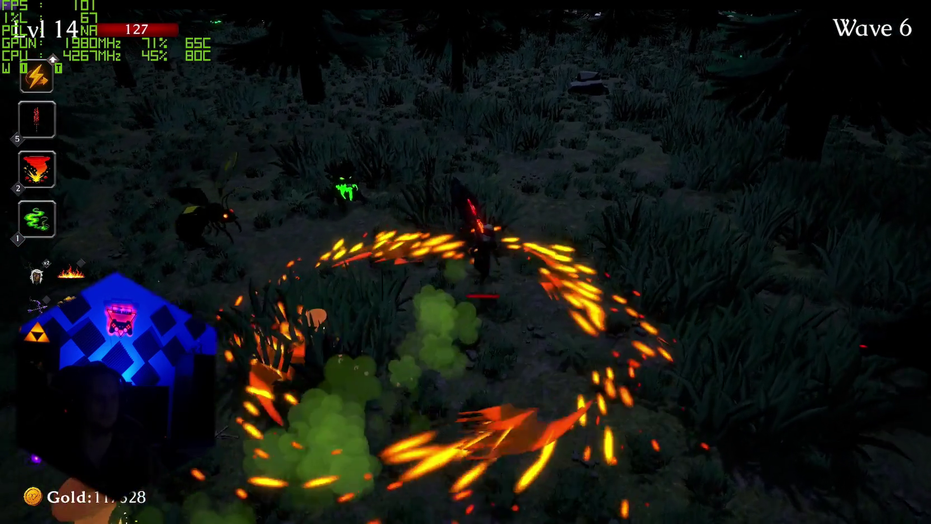
Fight through the forest with the fire ring until the level-15 upgrade card is chosen.
key(a)
key(w)
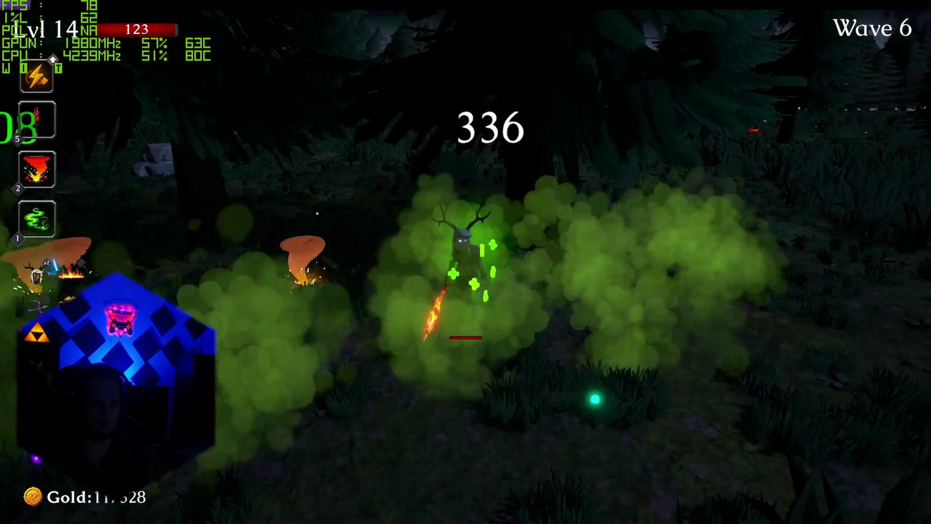
key(w)
key(w)
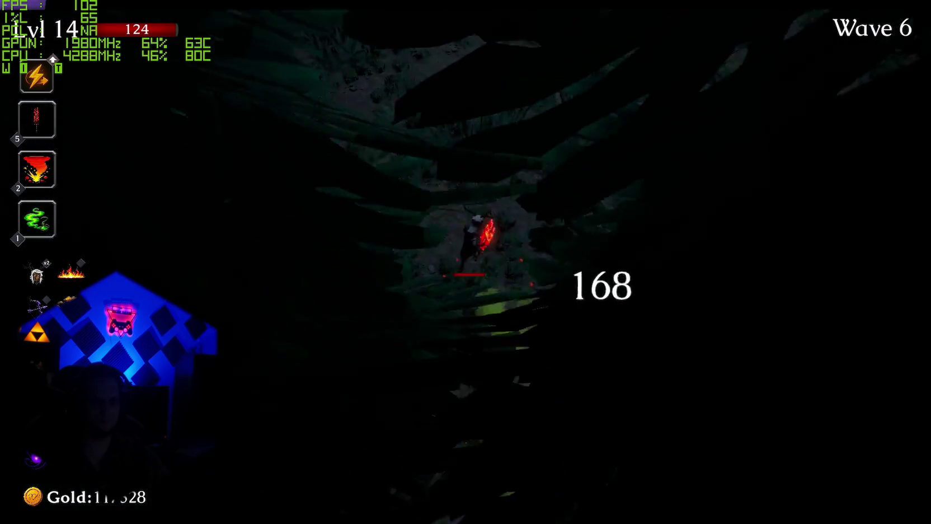
key(2)
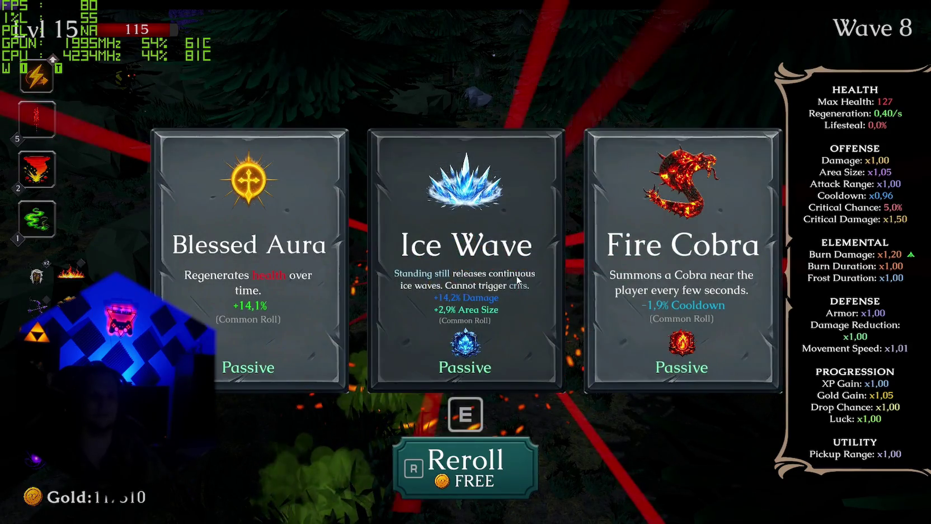
click(514, 280)
Restart the run from Stage 1 twice from the pause menu, continuing past the intro.
key(Escape)
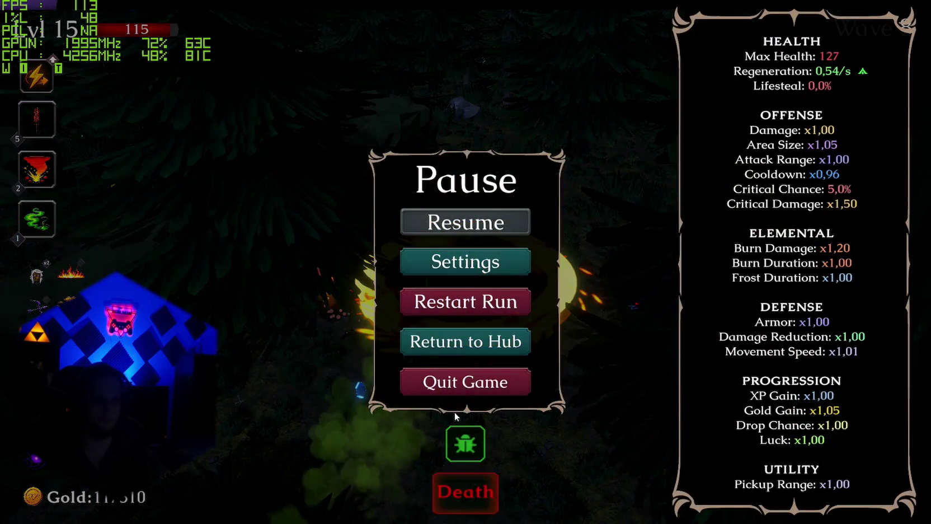
click(453, 307)
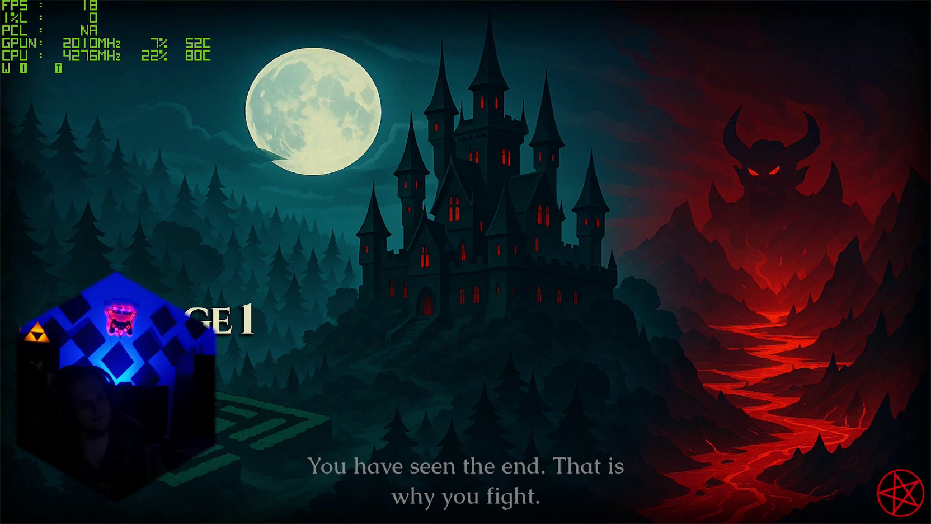
key(space)
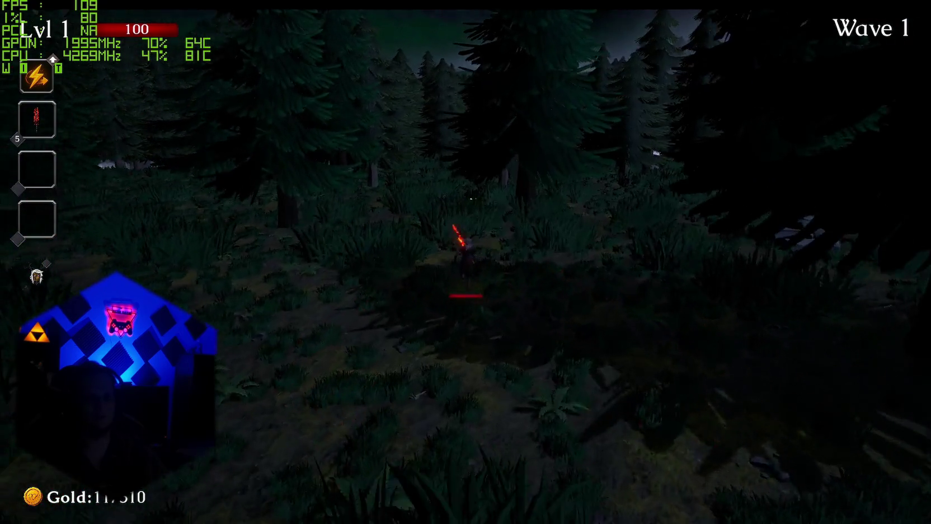
key(Escape)
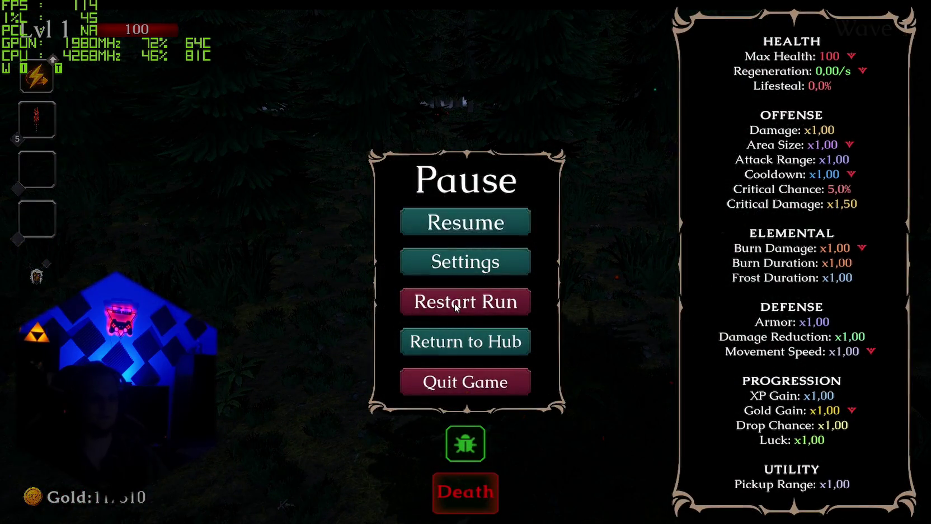
click(465, 300)
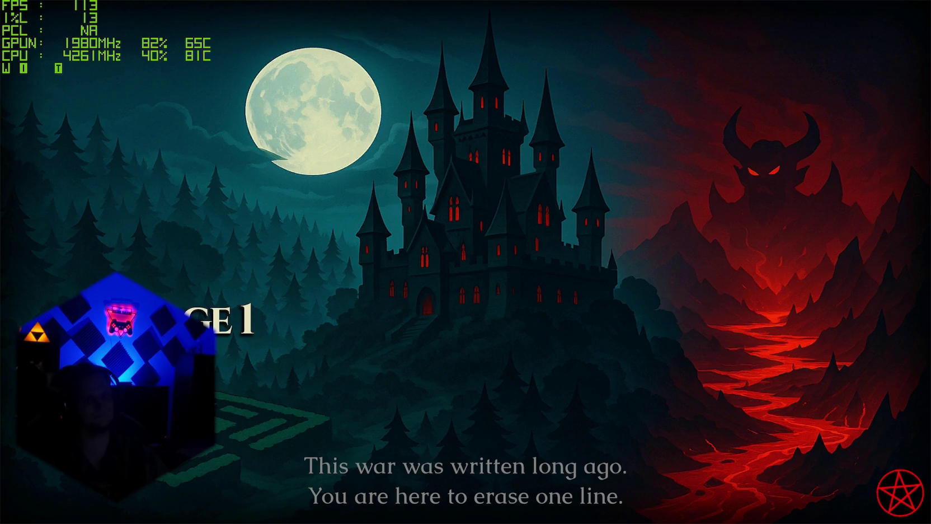
click(465, 299)
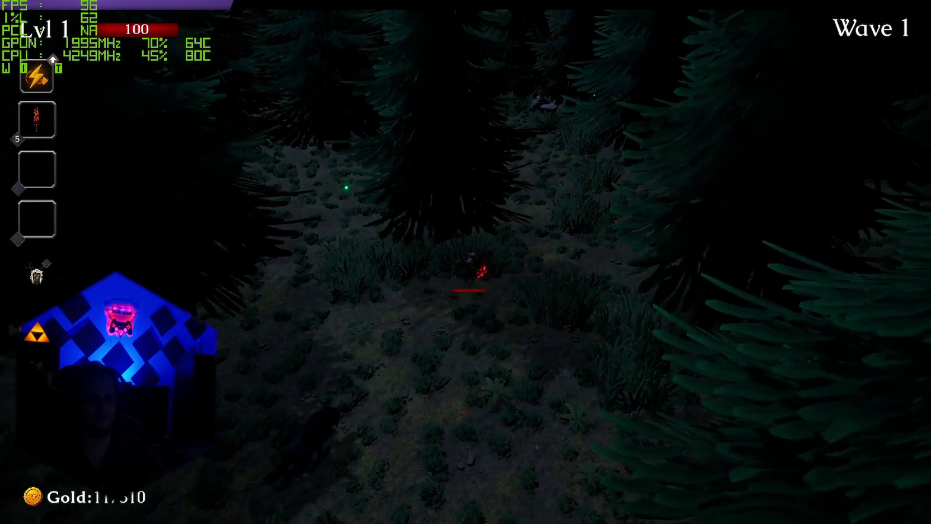
Quit the game to the desktop and reopen the game project in Unity.
key(Escape)
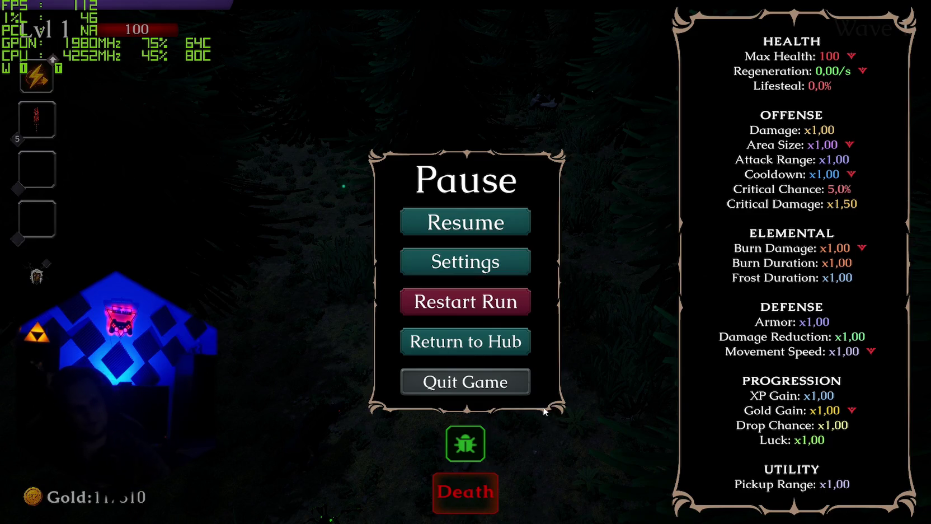
click(525, 386)
click(419, 328)
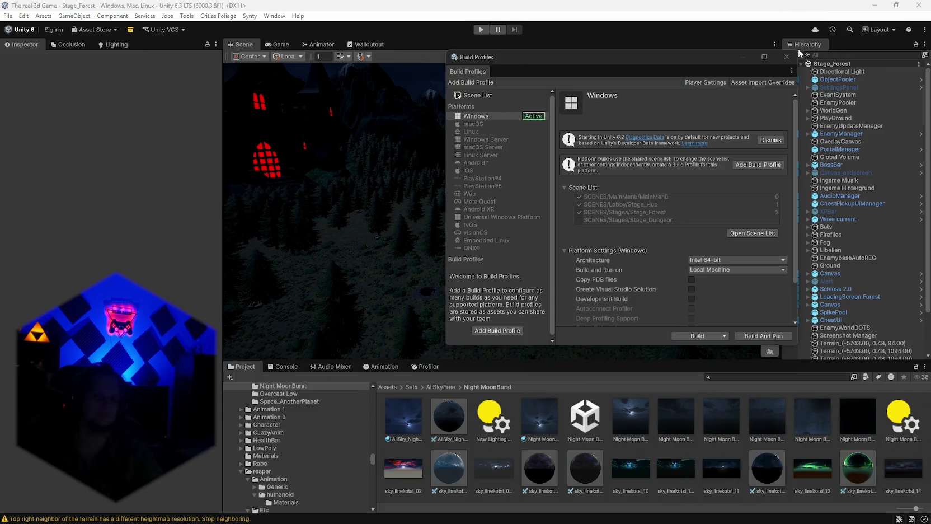
Close the Build Profiles window to reveal the Stage_Forest scene view.
click(785, 58)
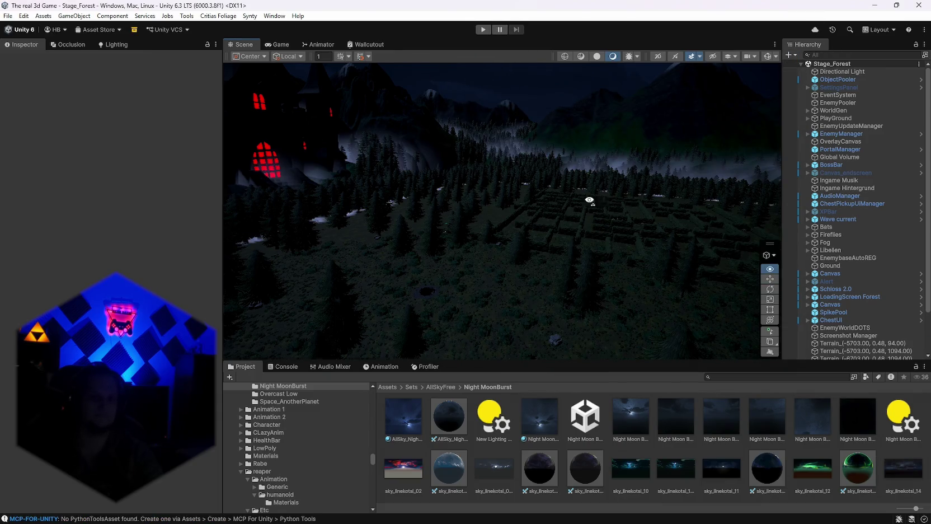
Select WorldGen and check its Map Generator component options, then orbit over the maze.
click(833, 110)
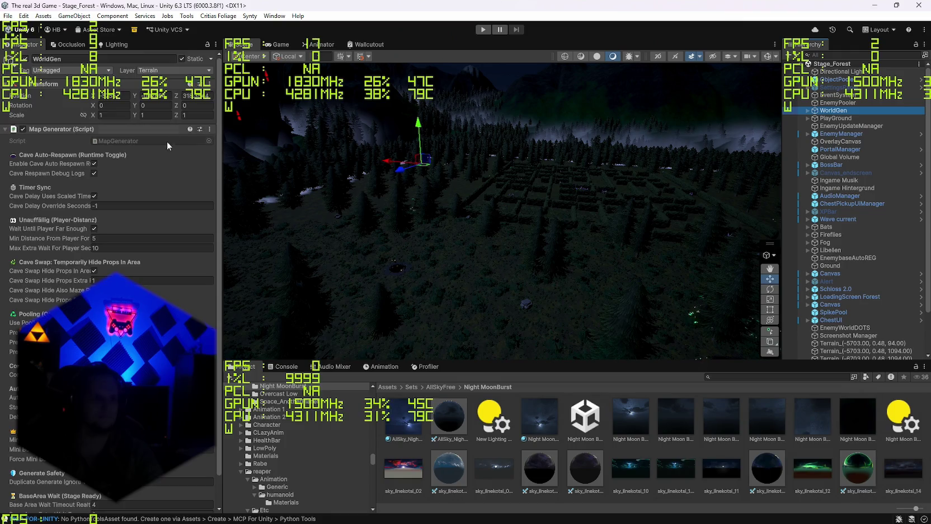
click(210, 129)
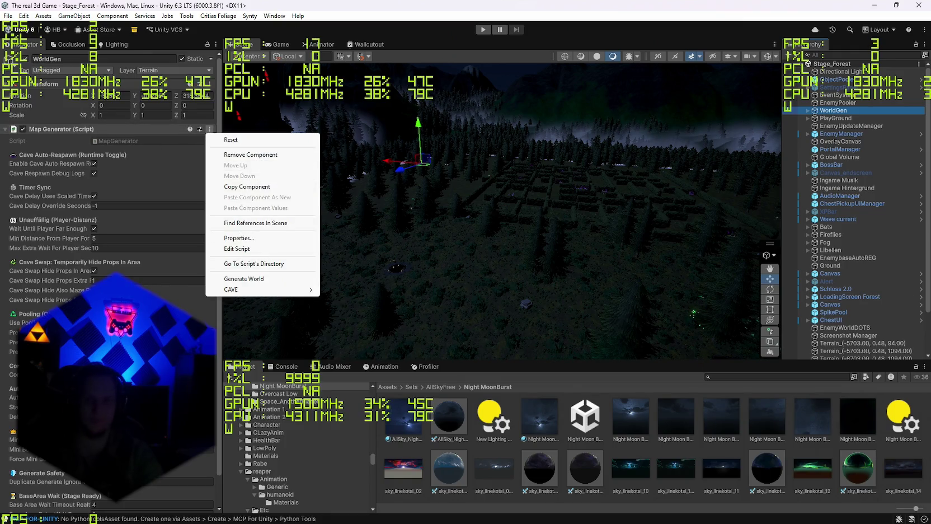
key(Escape)
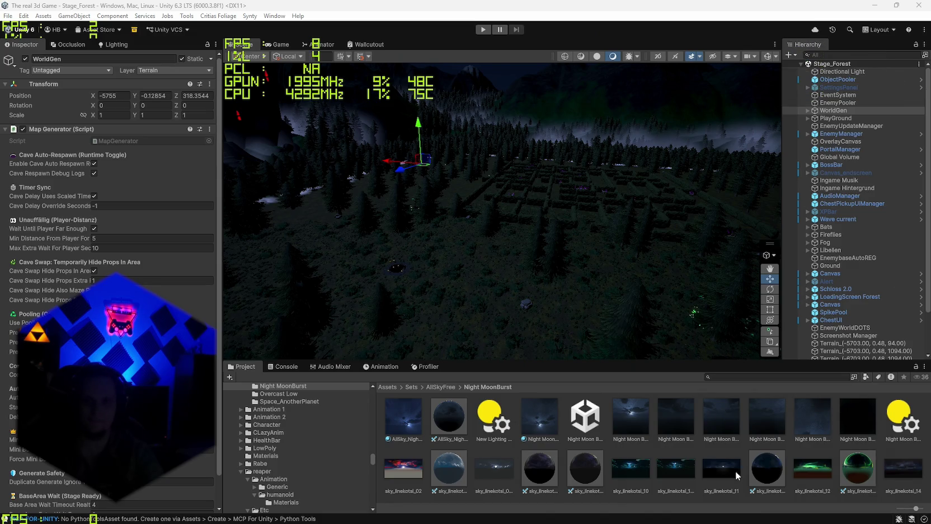
mouse_move(755, 522)
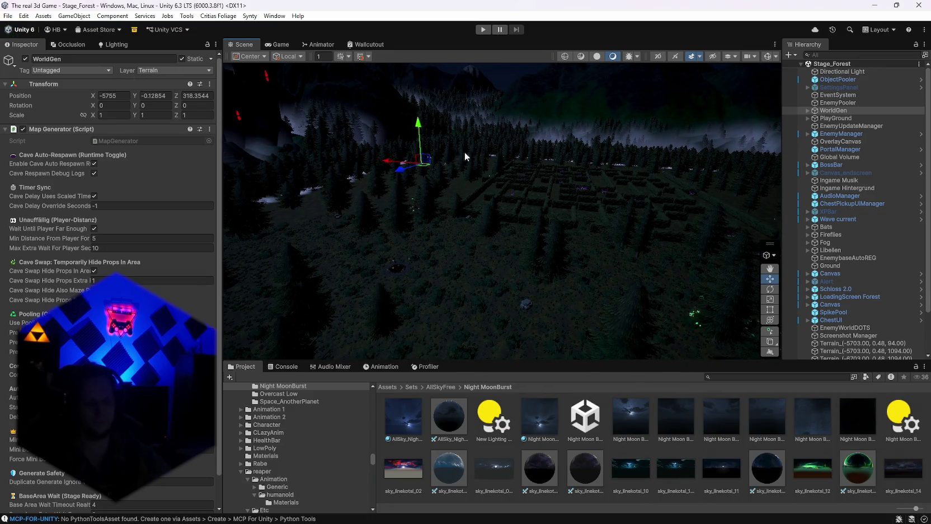
mouse_move(487, 196)
mouse_down()
mouse_move(389, 216)
mouse_move(428, 208)
mouse_move(556, 218)
mouse_move(520, 229)
mouse_up()
Run Generate World from the Map Generator menu three times for fresh maze layouts.
click(209, 129)
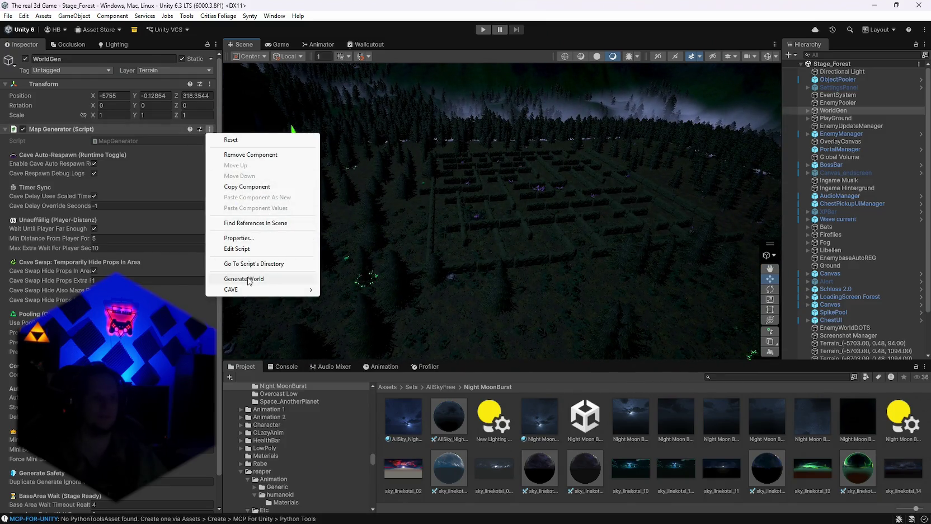
click(471, 262)
scroll(471, 258, up, 5)
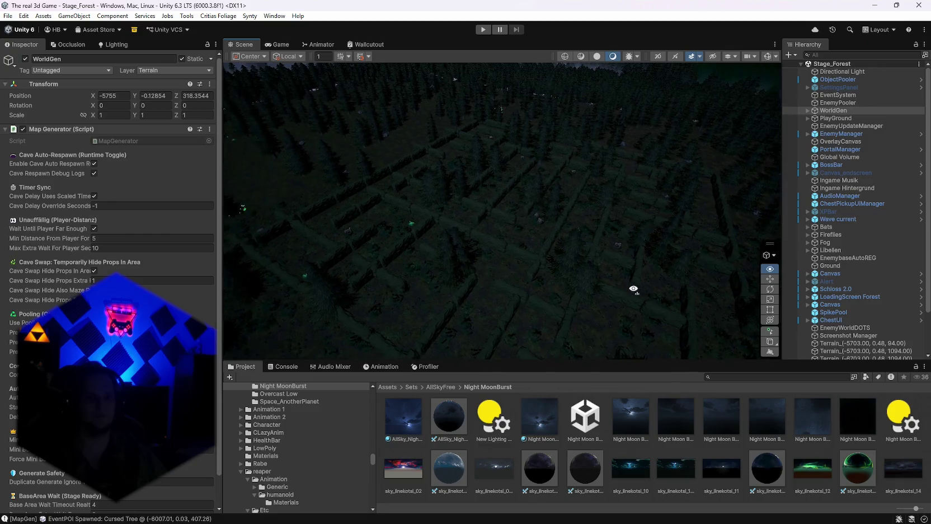
click(209, 128)
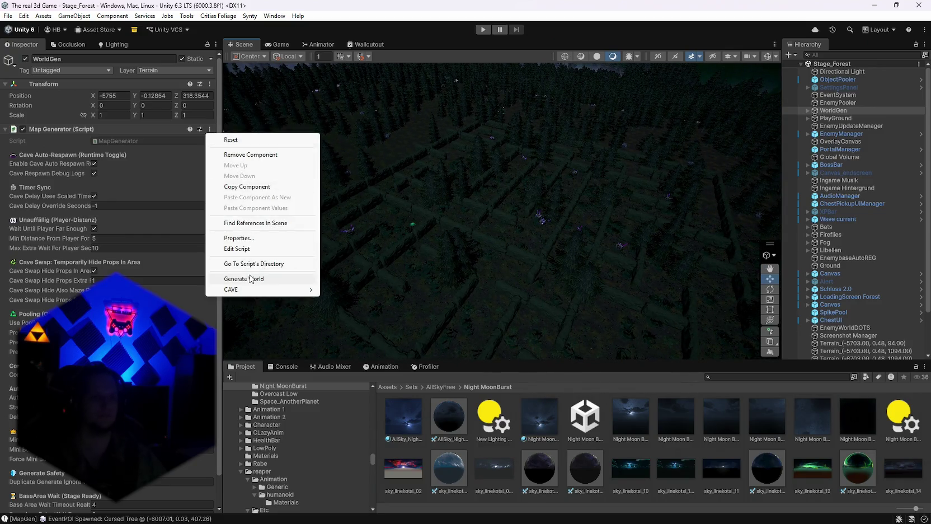
click(494, 261)
scroll(496, 260, down, 5)
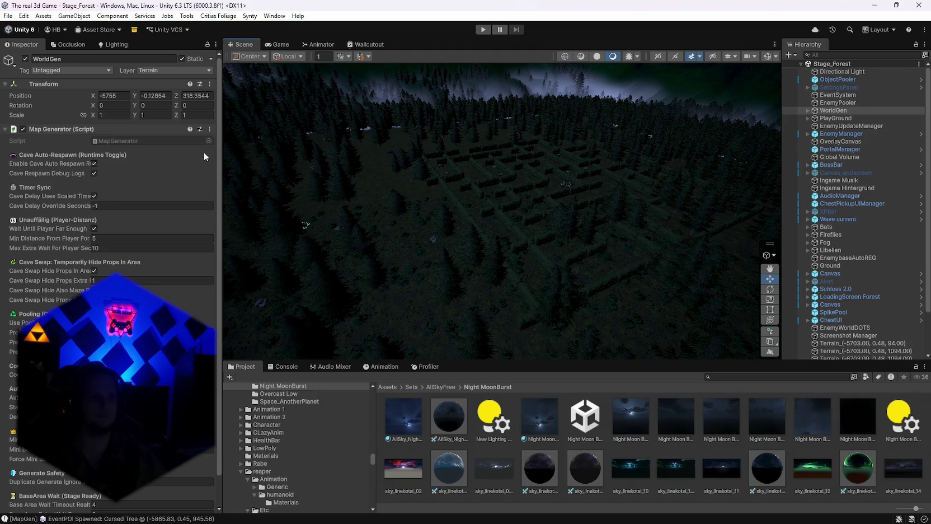
click(210, 128)
click(260, 277)
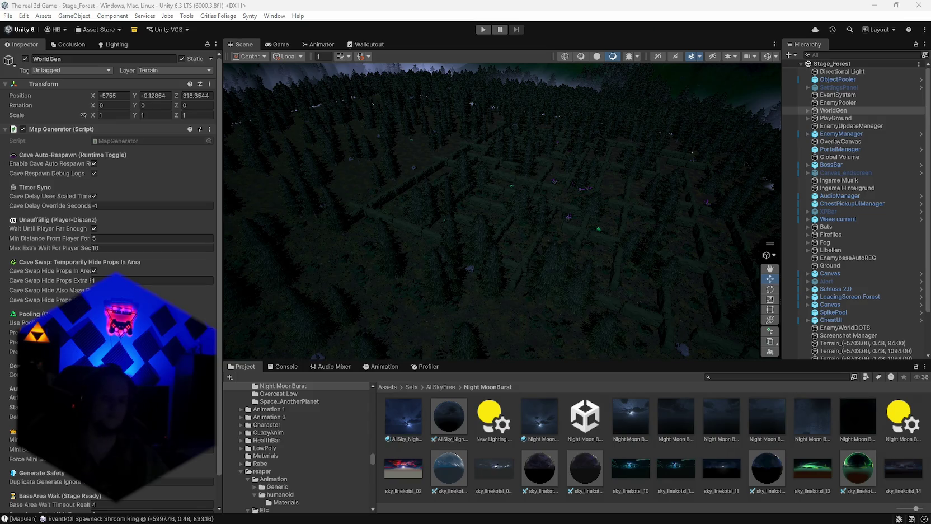
mouse_move(447, 204)
mouse_down()
mouse_move(646, 208)
mouse_move(745, 223)
mouse_move(557, 244)
mouse_move(561, 232)
mouse_move(437, 212)
mouse_move(459, 208)
mouse_move(324, 212)
mouse_move(809, 199)
mouse_move(665, 208)
mouse_move(621, 182)
mouse_up()
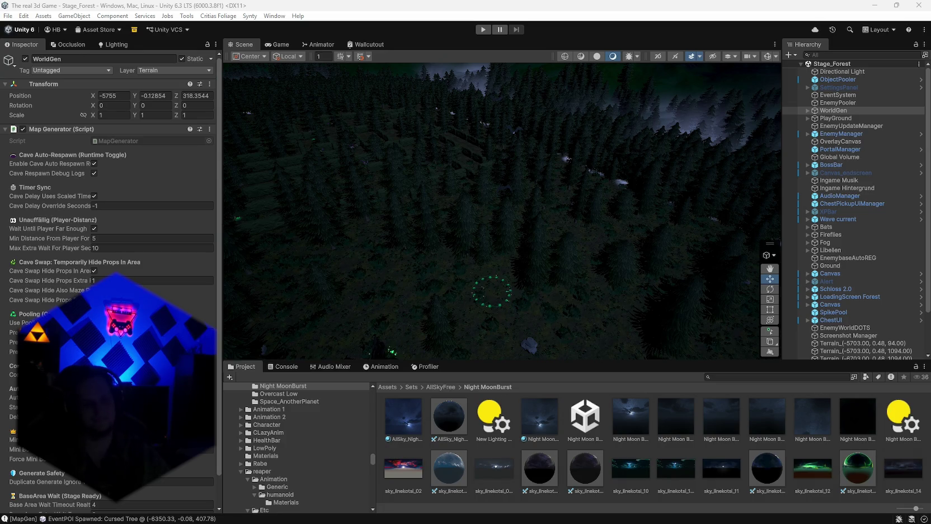
mouse_move(646, 210)
mouse_down()
mouse_move(522, 193)
mouse_move(461, 234)
mouse_move(493, 257)
mouse_move(613, 184)
mouse_move(600, 174)
mouse_move(603, 207)
mouse_move(593, 218)
mouse_move(551, 218)
mouse_move(705, 197)
mouse_move(607, 232)
mouse_move(604, 264)
mouse_move(629, 212)
mouse_move(617, 210)
mouse_move(567, 249)
mouse_move(543, 288)
mouse_move(520, 267)
mouse_move(672, 196)
mouse_up()
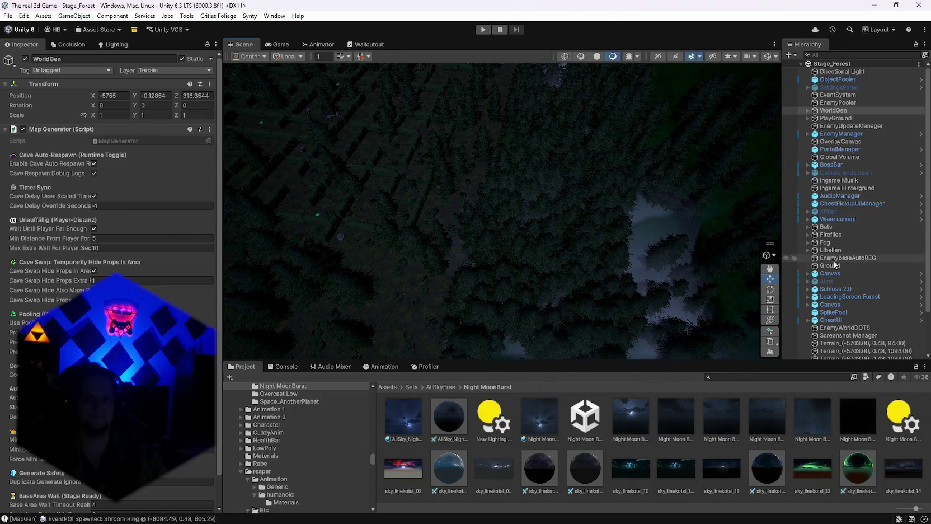
Select the Ground terrain and toggle it off and back on so its trees display.
click(830, 265)
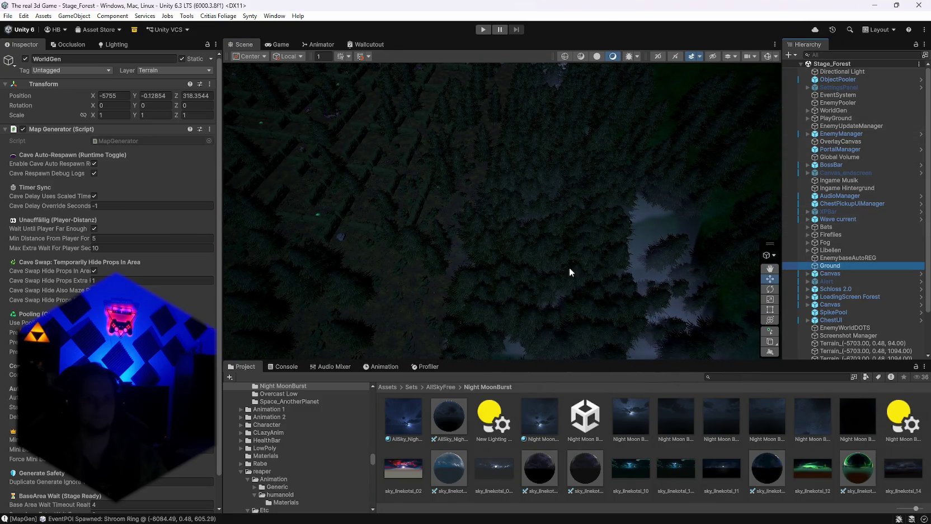
mouse_move(454, 189)
mouse_down()
mouse_move(455, 141)
mouse_move(460, 152)
mouse_move(642, 198)
mouse_move(663, 163)
mouse_move(729, 162)
mouse_move(737, 152)
mouse_move(532, 142)
mouse_move(505, 150)
mouse_move(912, 166)
mouse_move(195, 168)
mouse_move(169, 113)
mouse_move(152, 115)
mouse_up()
click(26, 58)
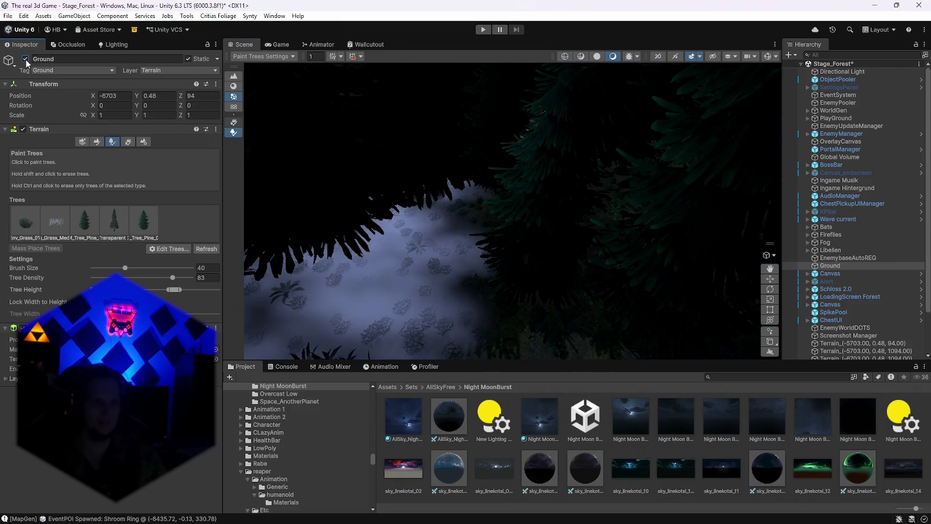
click(26, 59)
mouse_move(322, 352)
mouse_down()
mouse_move(442, 183)
mouse_move(440, 199)
mouse_move(306, 214)
mouse_move(192, 207)
mouse_move(182, 227)
mouse_move(136, 246)
mouse_move(202, 242)
mouse_move(191, 232)
mouse_move(211, 170)
mouse_move(476, 207)
mouse_move(120, 114)
mouse_up()
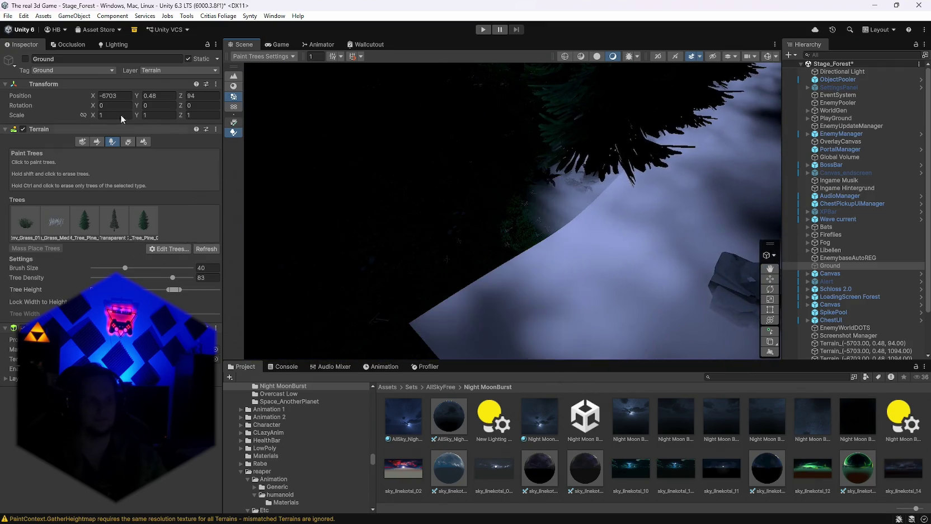
click(25, 58)
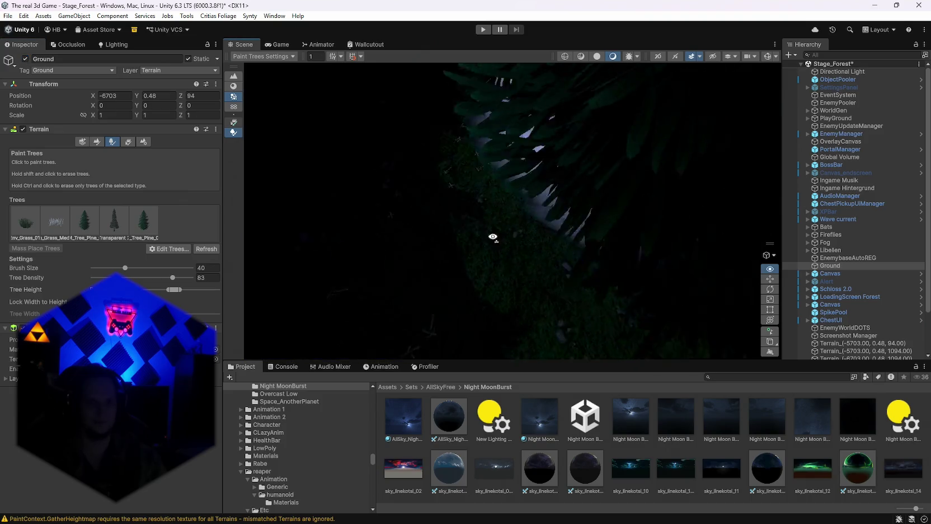
mouse_move(490, 234)
mouse_down()
mouse_move(701, 244)
mouse_move(777, 173)
mouse_move(917, 165)
mouse_move(33, 184)
mouse_move(47, 155)
mouse_move(728, 196)
mouse_move(606, 220)
mouse_move(306, 199)
mouse_up()
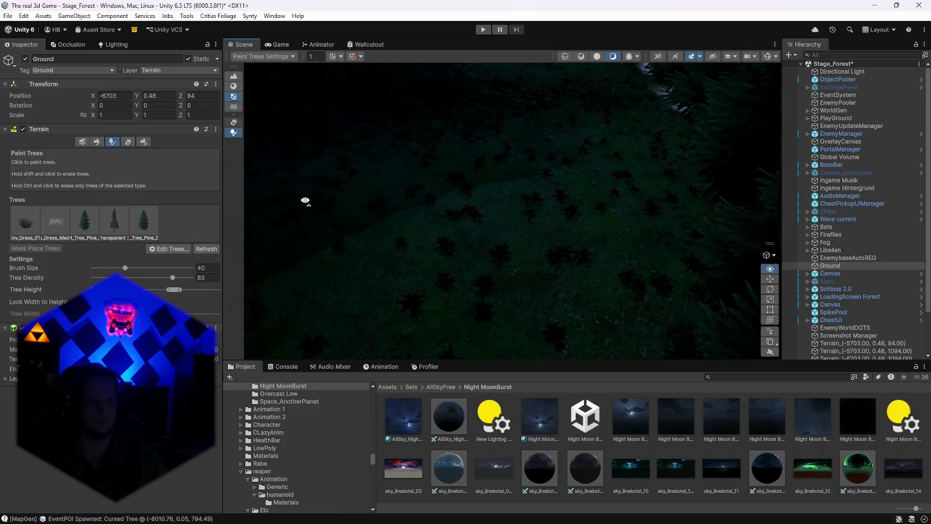
Choose the Paint Details tool and select the Terrain_(-6703, 0.48, 1094) tile.
click(96, 141)
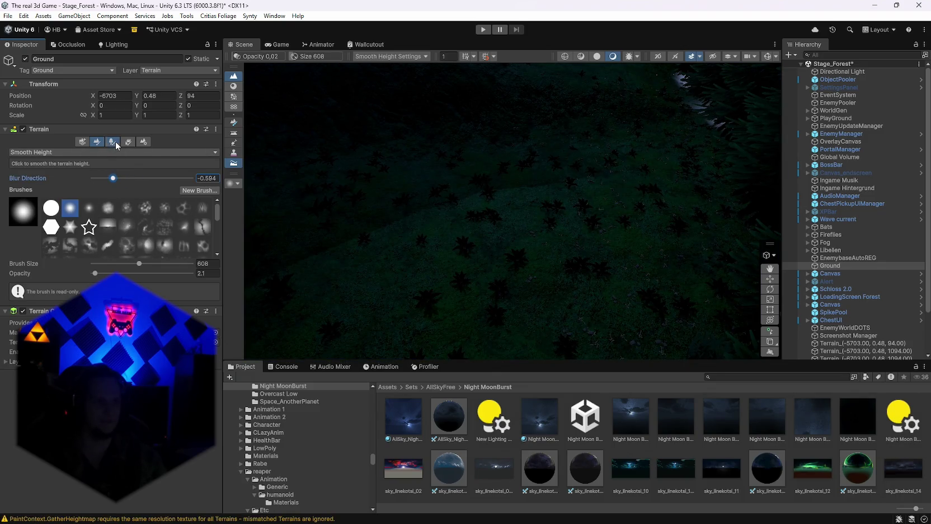
click(128, 141)
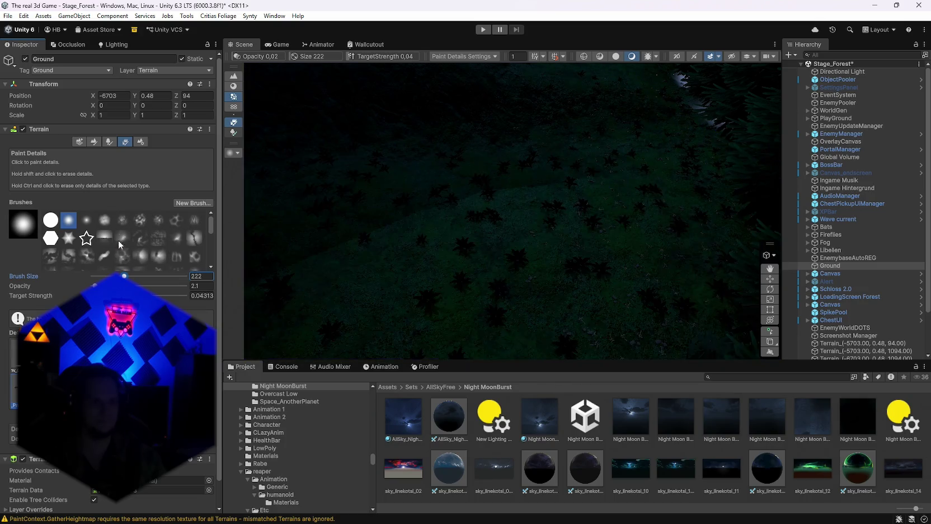
click(453, 192)
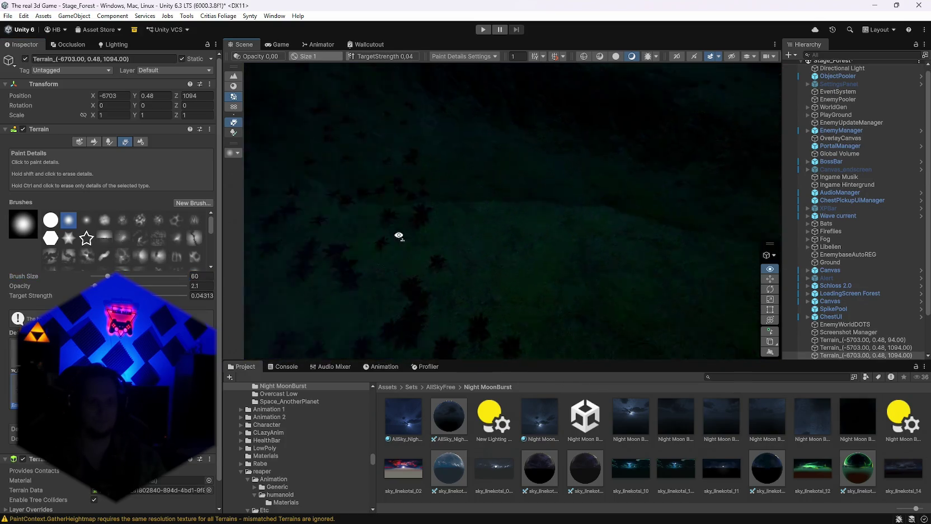
drag(534, 141, 434, 239)
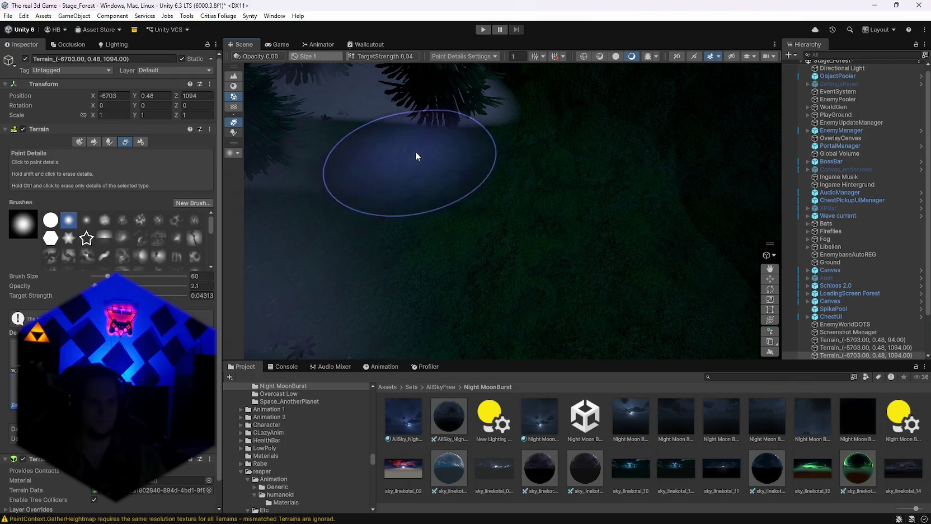
mouse_move(415, 151)
mouse_down()
mouse_move(420, 219)
mouse_move(526, 245)
mouse_up()
mouse_move(534, 170)
mouse_down()
mouse_move(561, 244)
mouse_move(491, 229)
mouse_move(322, 108)
mouse_move(343, 94)
mouse_move(410, 126)
mouse_up()
key(e)
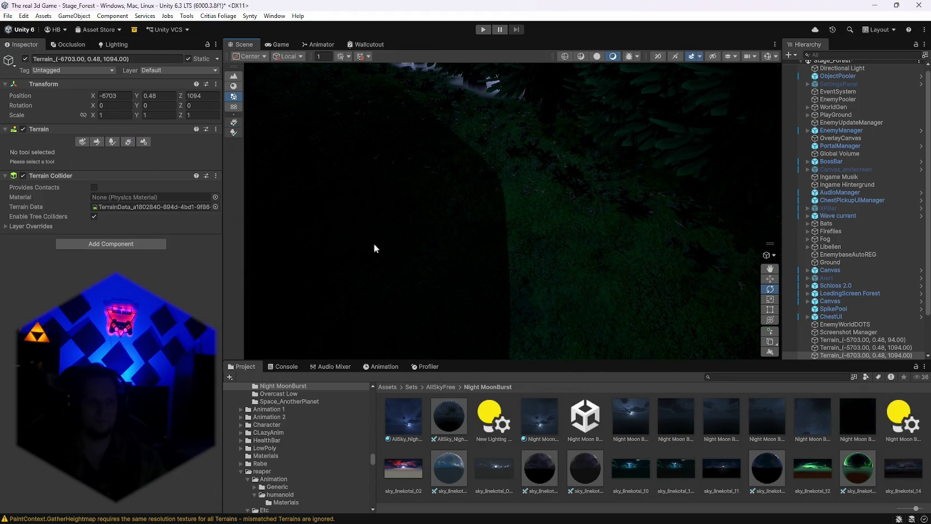
Reactivate Paint Details and select the neighbouring Terrain_(-5703, 0.48, 1094) tile.
click(114, 141)
click(127, 142)
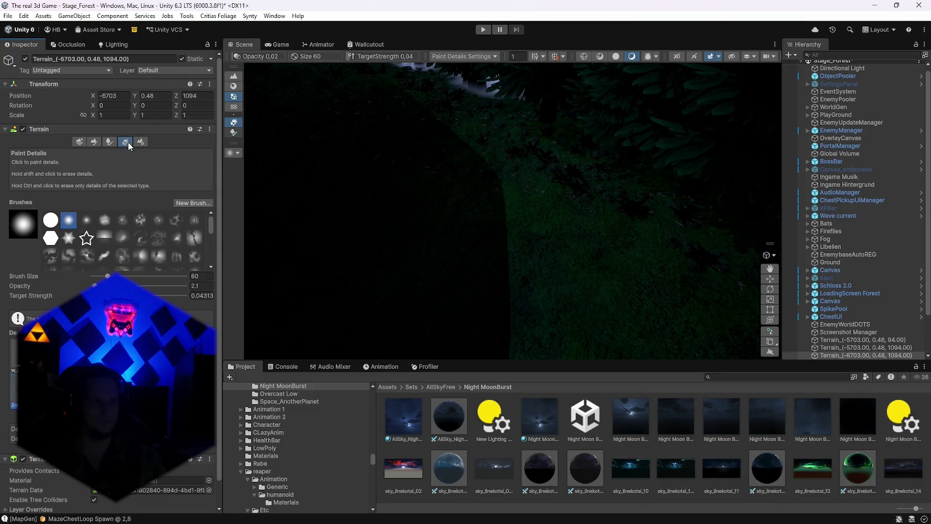
mouse_move(449, 177)
mouse_down()
mouse_move(471, 171)
mouse_move(518, 287)
mouse_move(542, 303)
mouse_up()
click(476, 183)
mouse_move(475, 183)
mouse_down()
mouse_move(256, 263)
mouse_move(280, 254)
mouse_up()
Turn detail painting back on and select the terrain tile at (-5703, 94).
click(127, 142)
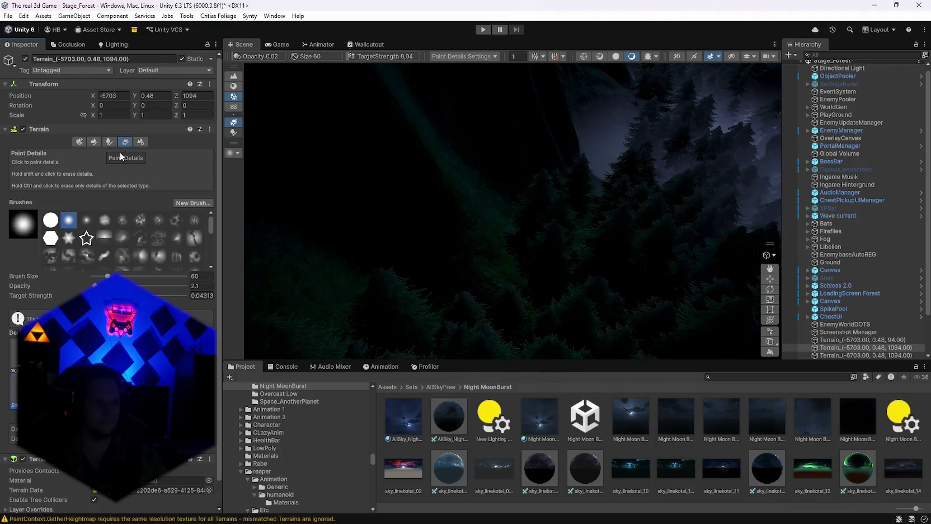
click(477, 225)
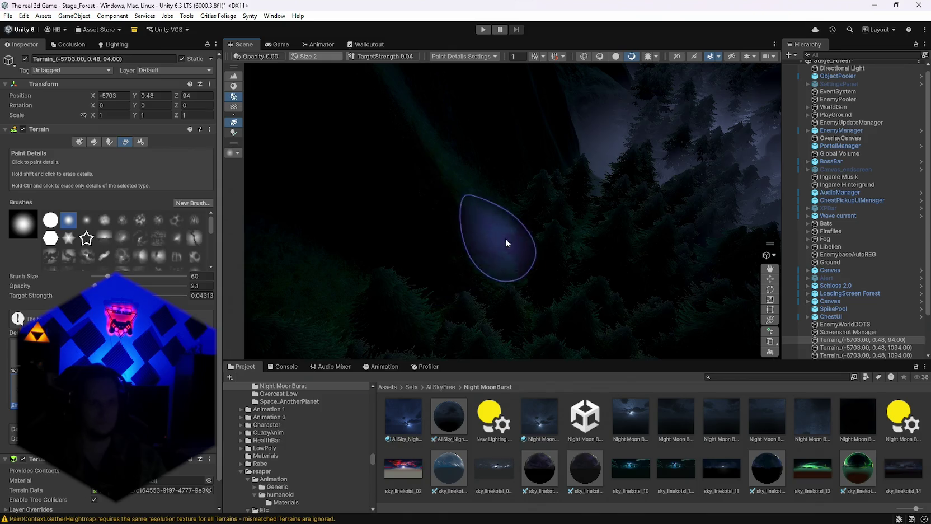
scroll(503, 239, down, 5)
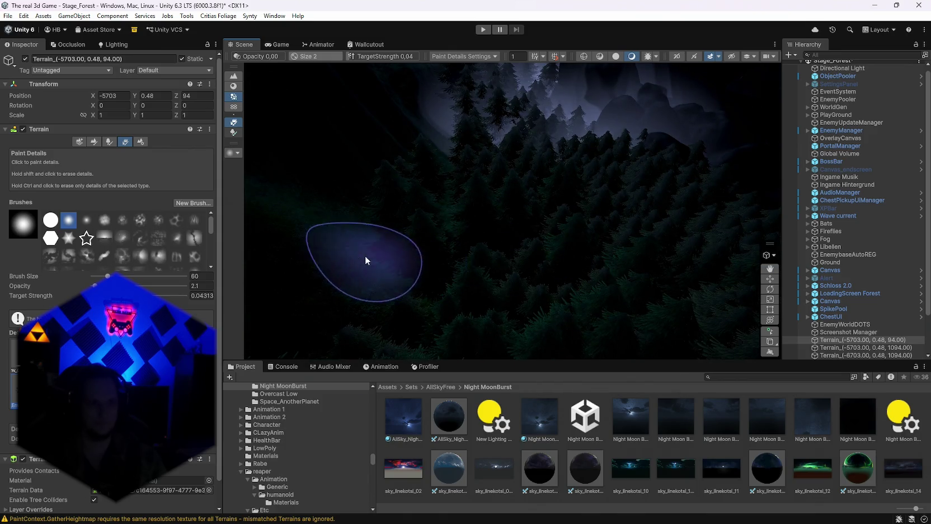
scroll(365, 260, down, 8)
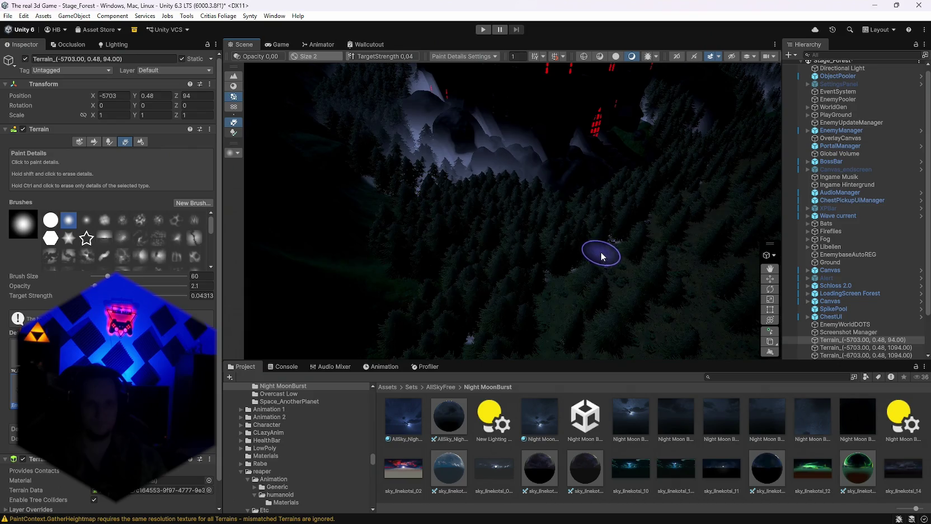
Swing past the red-lit castle to look down on the forest and select tile (-6703, -906).
mouse_move(601, 256)
mouse_down()
mouse_move(556, 230)
mouse_move(388, 261)
mouse_up()
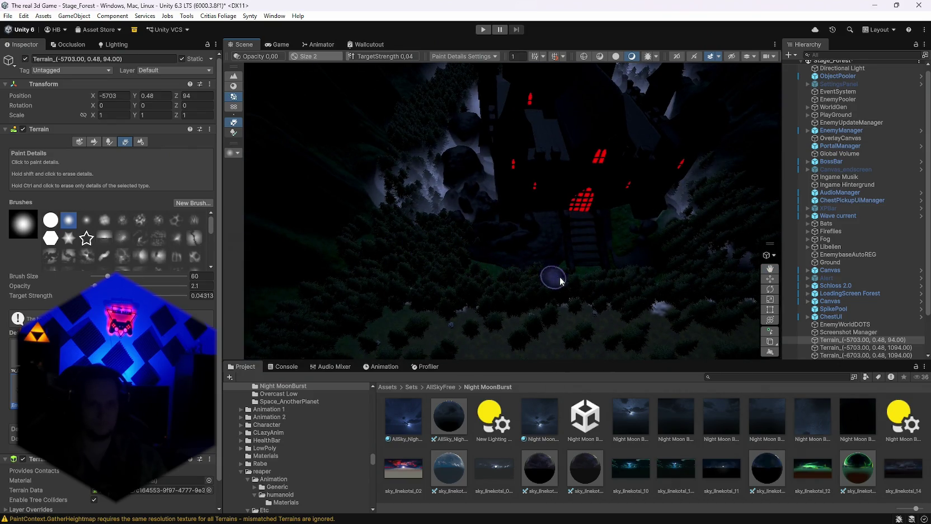
mouse_move(651, 266)
mouse_down()
mouse_move(367, 270)
mouse_move(386, 262)
mouse_up()
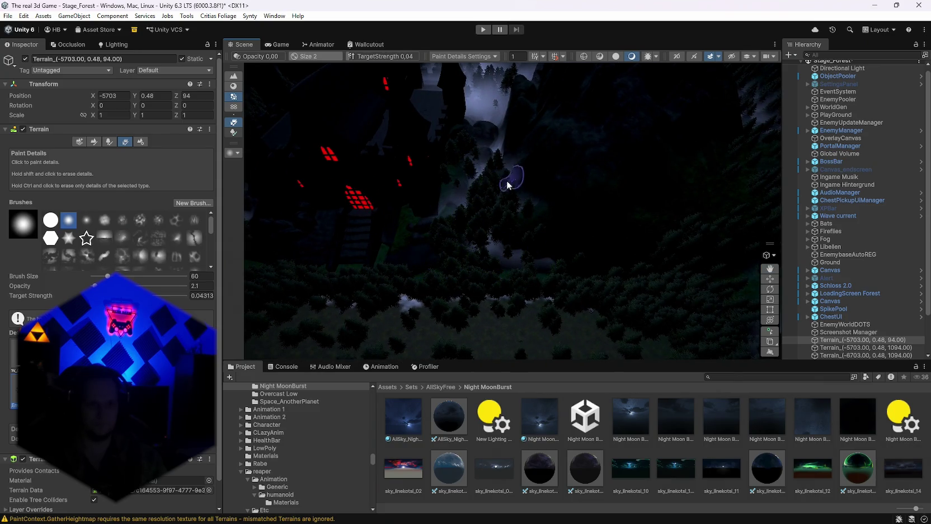
drag(508, 184, 378, 210)
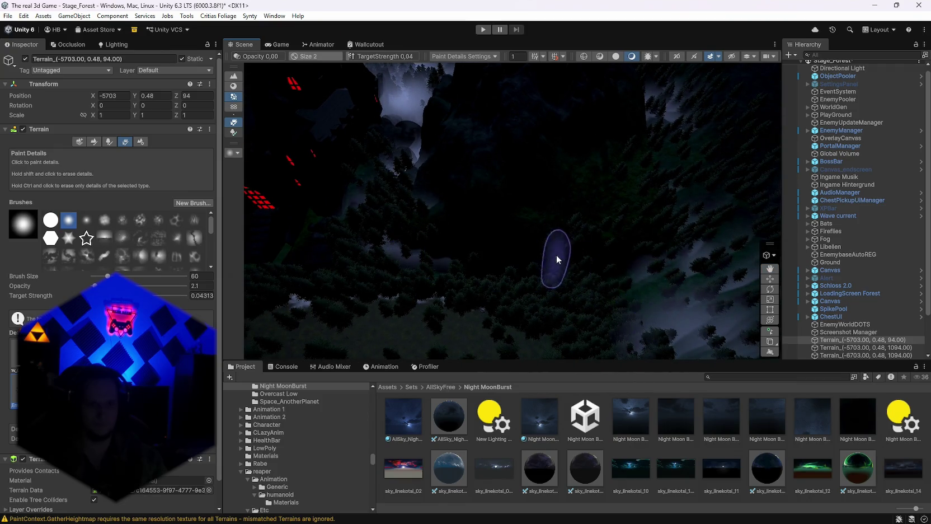
mouse_move(561, 229)
mouse_down()
mouse_move(661, 251)
mouse_move(424, 227)
mouse_up()
click(480, 247)
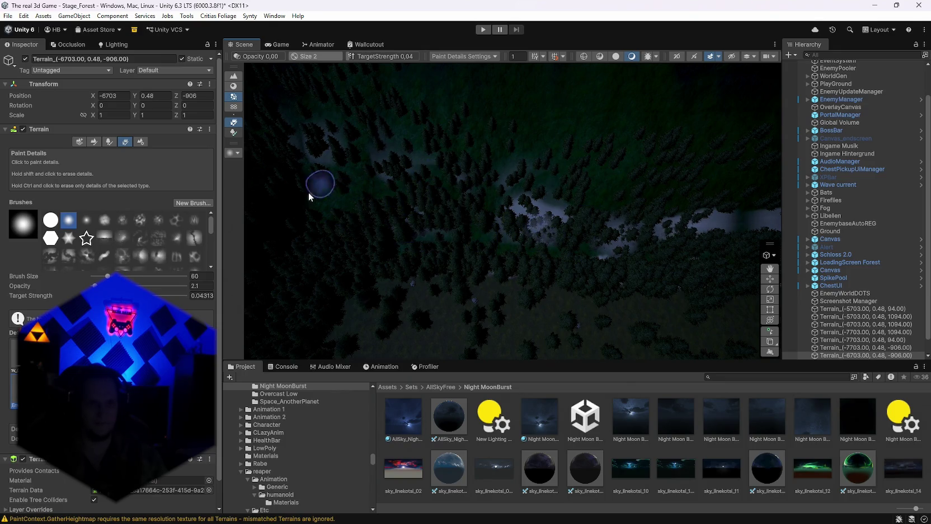
Pan across the fog bands to another forest patch and enlarge the detail brush from 60 to 195.
scroll(638, 192, up, 3)
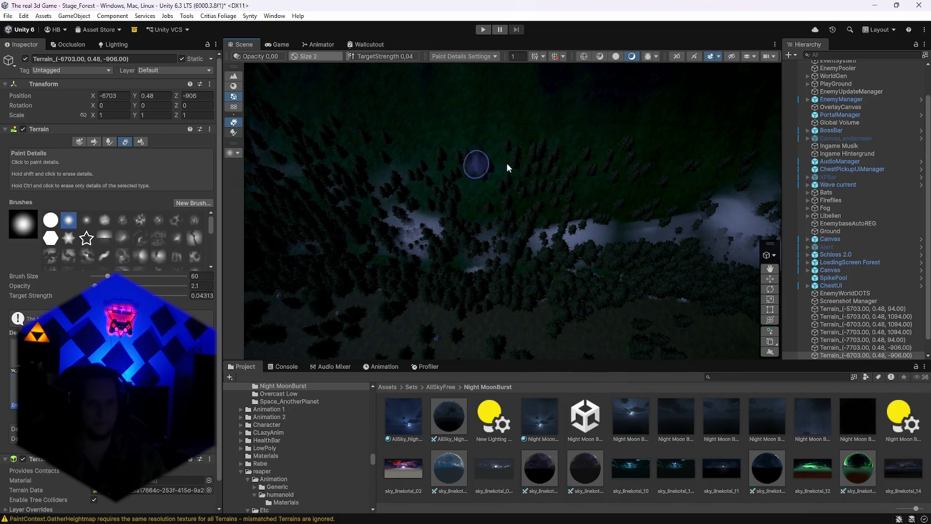
scroll(571, 259, up, 2)
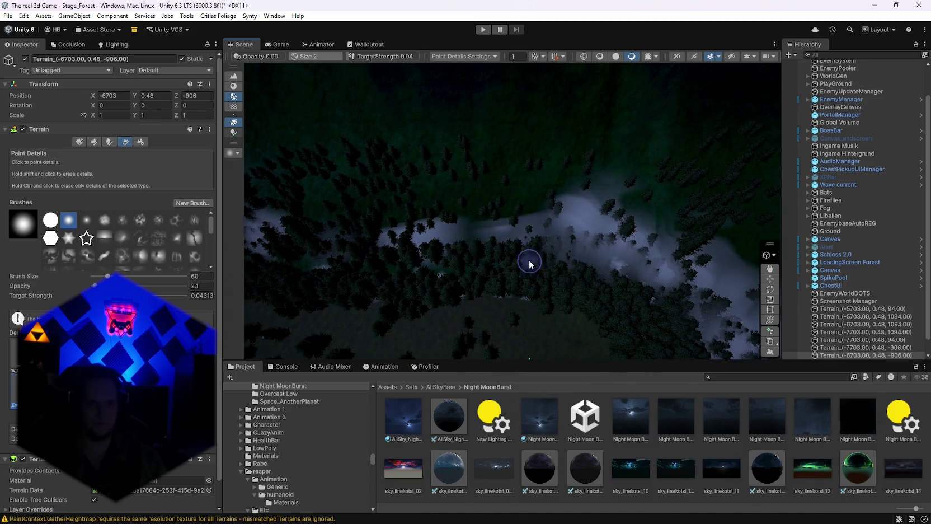
scroll(556, 191, up, 2)
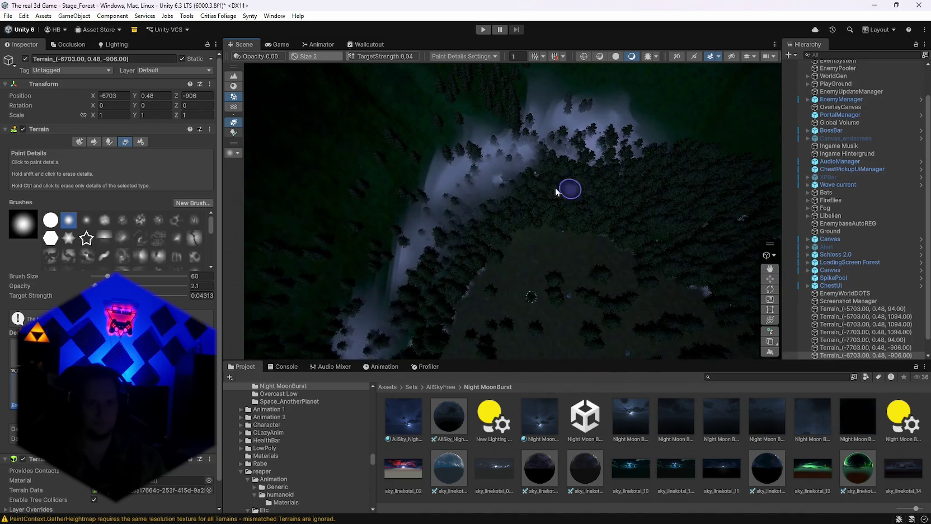
mouse_move(526, 114)
mouse_down()
mouse_move(398, 162)
mouse_move(362, 162)
mouse_up()
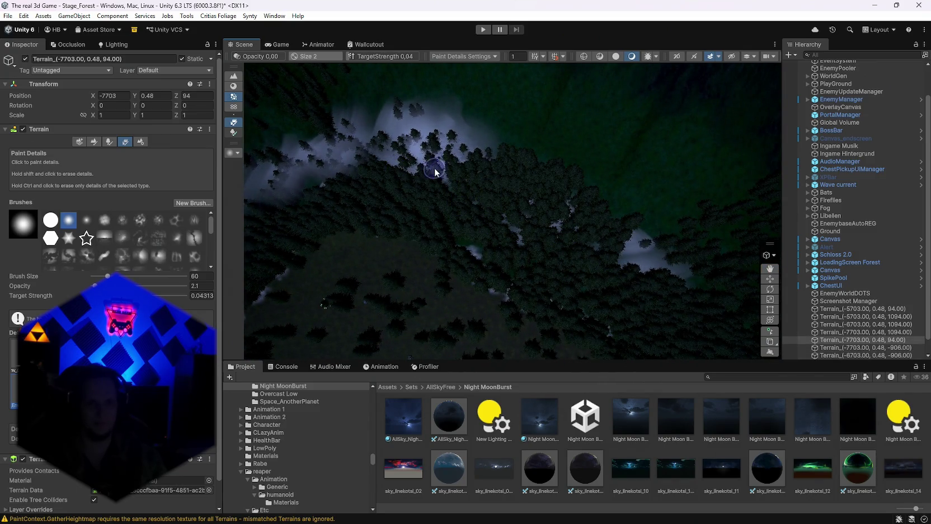
drag(628, 224, 428, 186)
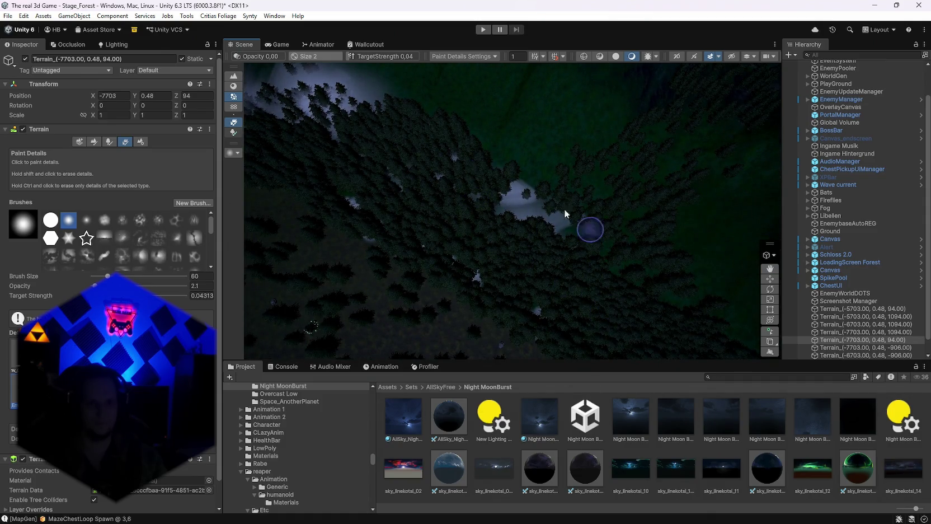
mouse_move(601, 279)
mouse_down()
mouse_move(723, 222)
mouse_move(595, 190)
mouse_up()
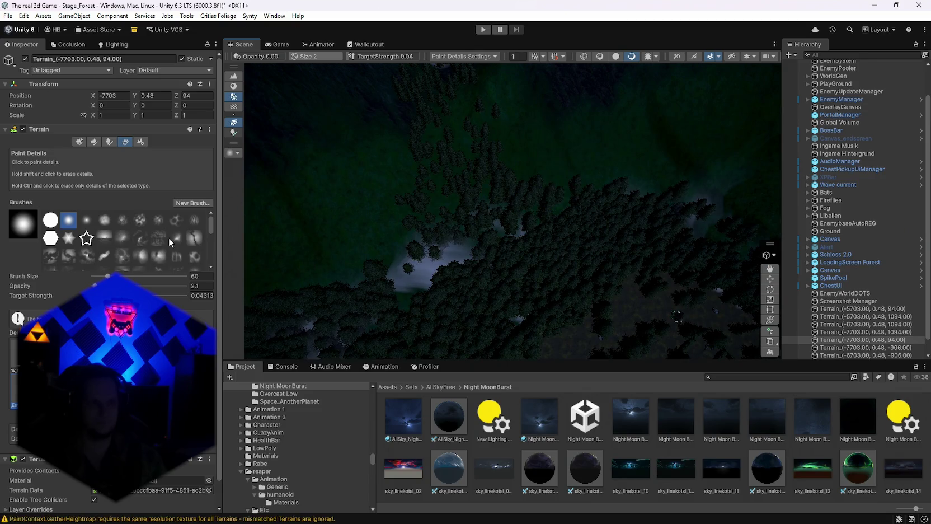
drag(108, 275, 238, 278)
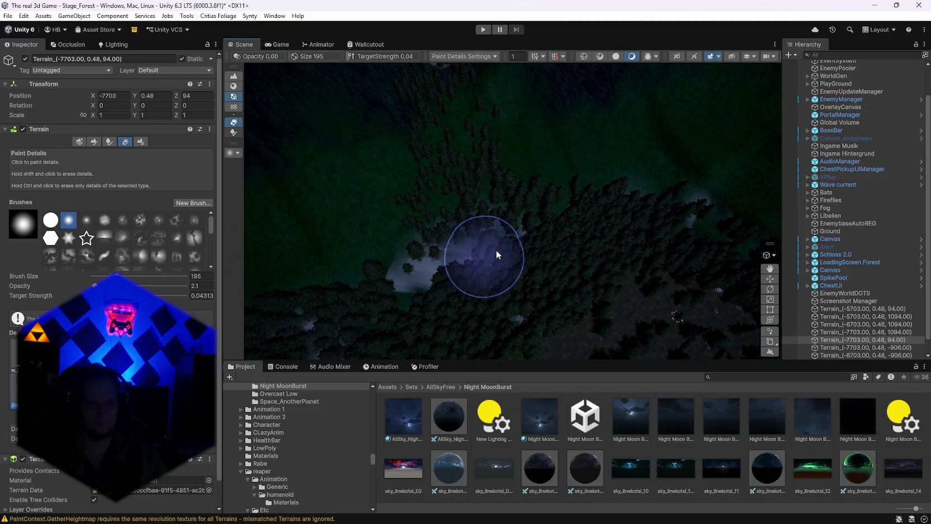
Brush details across a forest patch, then survey the green-lit forest and dark hillside.
mouse_move(467, 248)
mouse_down()
mouse_move(439, 207)
mouse_move(547, 199)
mouse_up()
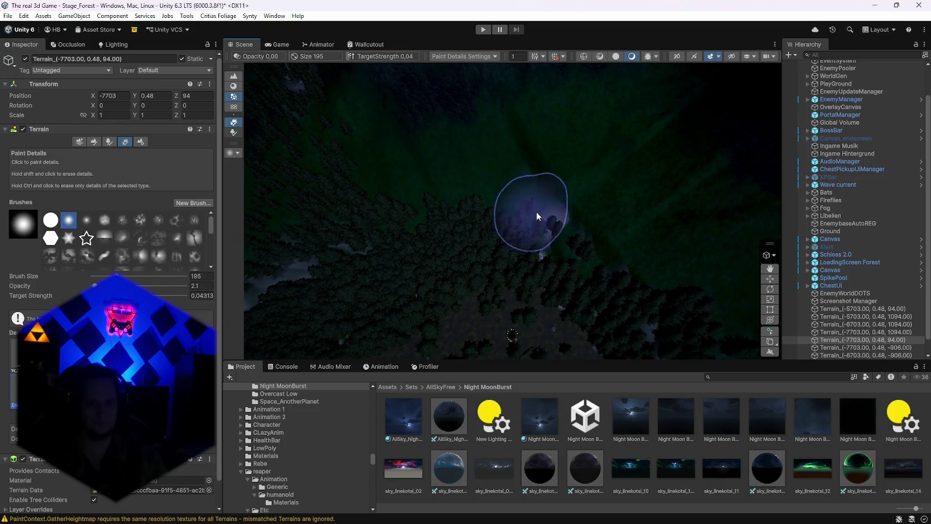
mouse_move(536, 211)
mouse_down()
mouse_move(411, 184)
mouse_move(364, 138)
mouse_move(461, 174)
mouse_move(358, 149)
mouse_move(507, 189)
mouse_move(556, 133)
mouse_move(408, 189)
mouse_move(591, 153)
mouse_move(374, 203)
mouse_move(560, 151)
mouse_move(365, 213)
mouse_move(522, 176)
mouse_move(501, 196)
mouse_move(606, 170)
mouse_up()
mouse_move(687, 140)
mouse_down()
mouse_move(409, 228)
mouse_move(650, 150)
mouse_move(609, 149)
mouse_move(557, 179)
mouse_move(625, 195)
mouse_move(611, 151)
mouse_move(669, 187)
mouse_move(544, 145)
mouse_up()
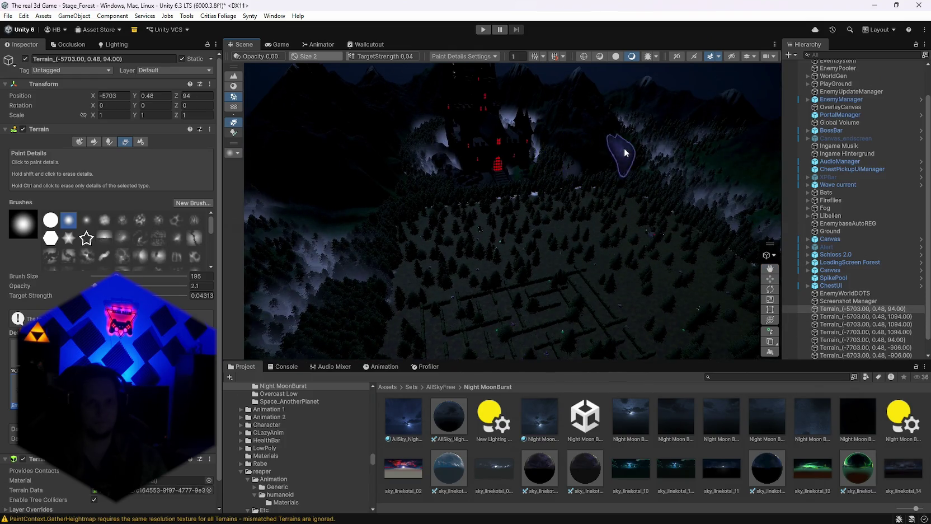
mouse_move(742, 197)
mouse_down()
mouse_move(411, 318)
mouse_move(331, 327)
mouse_move(314, 240)
mouse_move(336, 213)
mouse_up()
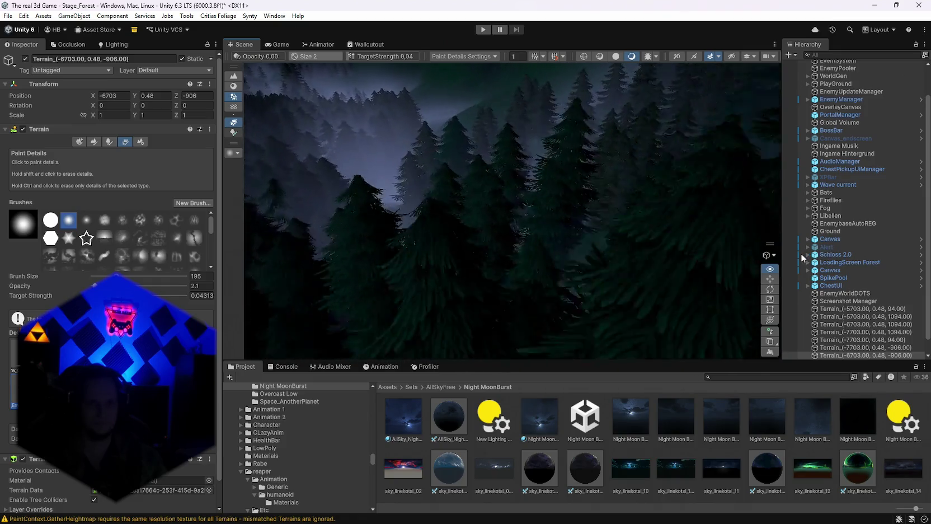
mouse_move(716, 257)
mouse_down()
mouse_move(596, 266)
mouse_move(439, 243)
mouse_move(469, 264)
mouse_move(662, 297)
mouse_move(363, 334)
mouse_move(526, 338)
mouse_move(701, 259)
mouse_move(789, 270)
mouse_move(777, 291)
mouse_move(768, 225)
mouse_move(741, 253)
mouse_move(791, 202)
mouse_move(280, 257)
mouse_move(318, 266)
mouse_move(341, 252)
mouse_move(361, 277)
mouse_move(293, 204)
mouse_move(360, 222)
mouse_move(267, 180)
mouse_move(285, 183)
mouse_move(287, 207)
mouse_move(307, 235)
mouse_move(272, 266)
mouse_move(384, 333)
mouse_move(562, 307)
mouse_move(498, 271)
mouse_move(276, 203)
mouse_move(172, 205)
mouse_move(135, 246)
mouse_move(144, 232)
mouse_up()
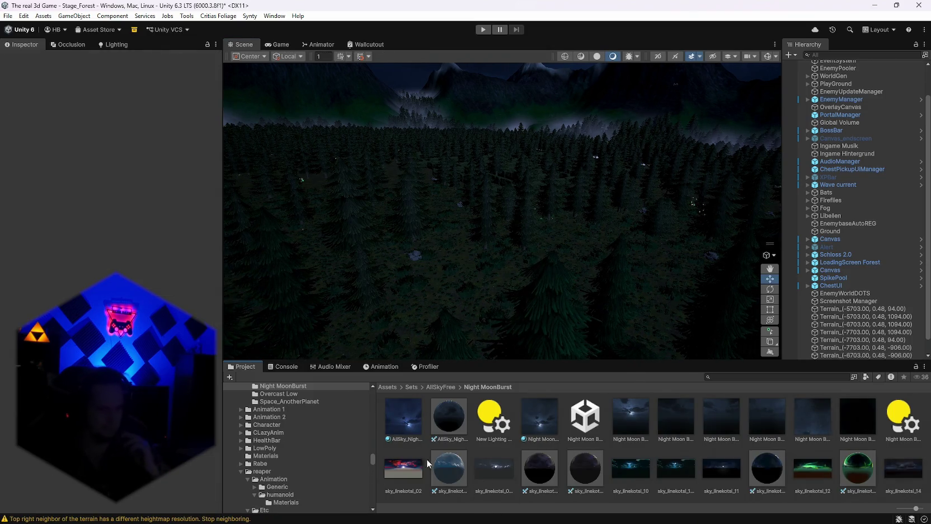
Bring up the list of editor warnings in the Console.
click(286, 365)
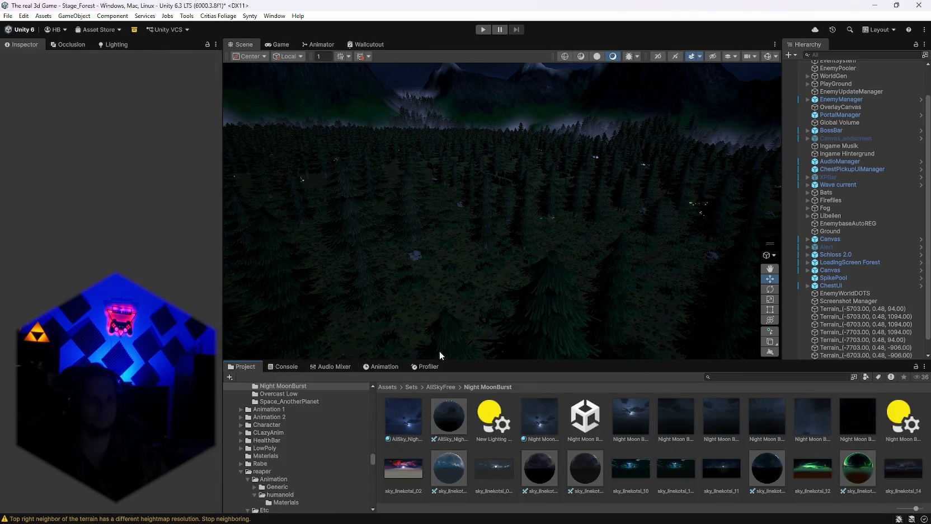
Review the warnings, return to the project assets, and select Terrain_(-5703.00, 0.48, 94.00).
click(286, 367)
click(242, 366)
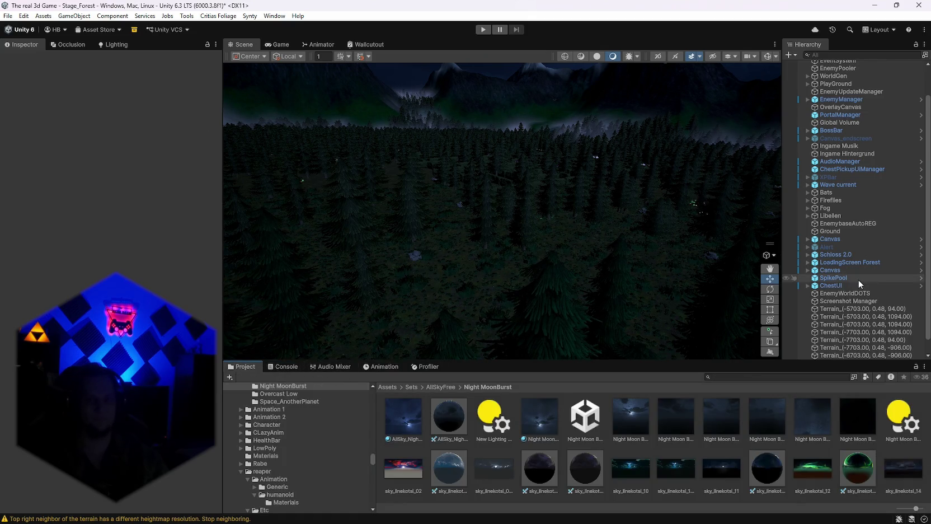
scroll(859, 279, up, 2)
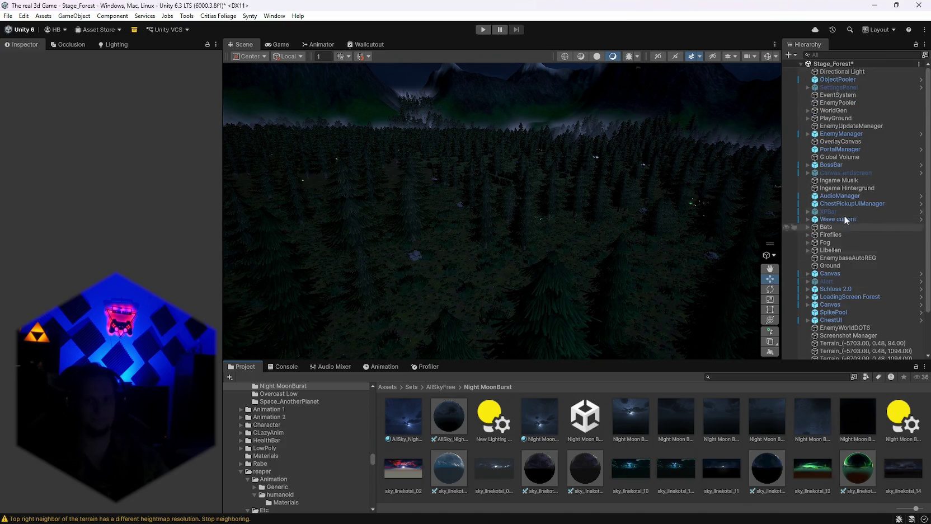
scroll(846, 242, down, 3)
click(839, 293)
scroll(112, 224, down, 2)
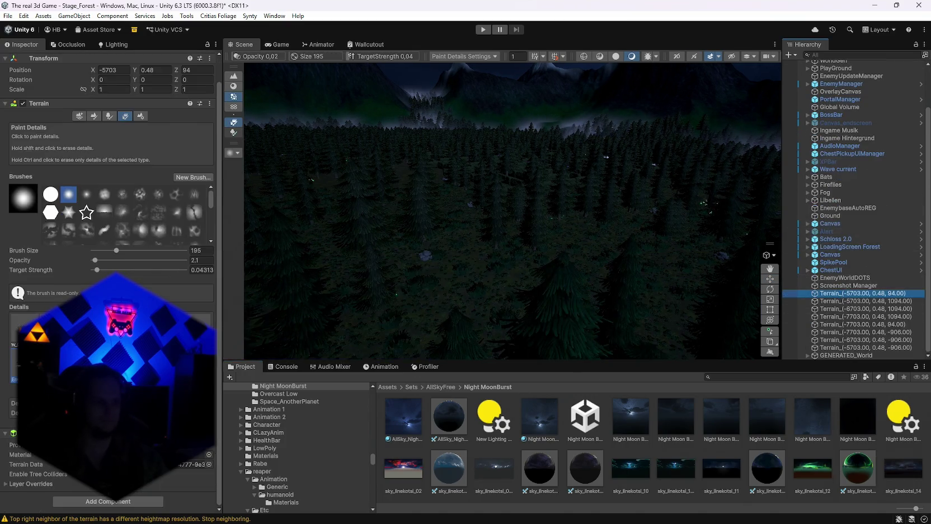
Show this tile's general terrain settings and scroll through its detail and mesh resolution values.
click(141, 116)
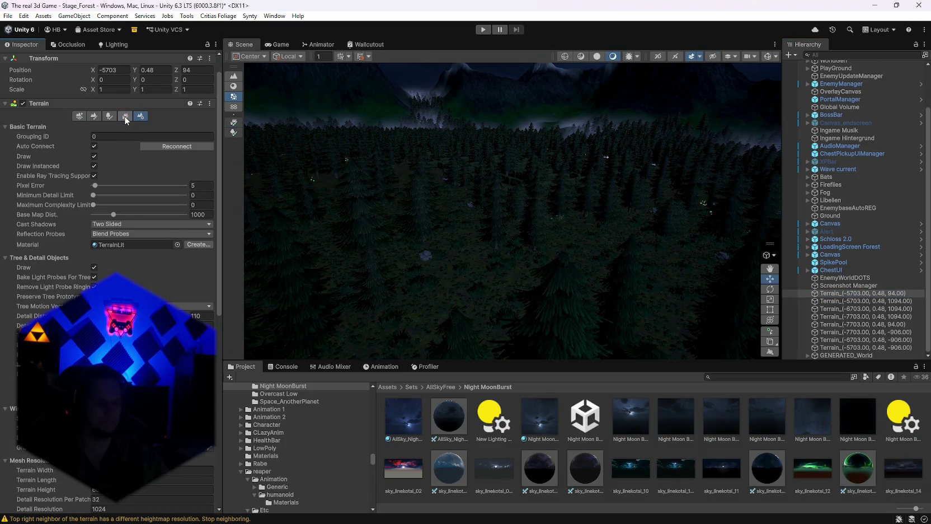
scroll(139, 268, down, 10)
scroll(170, 293, down, 5)
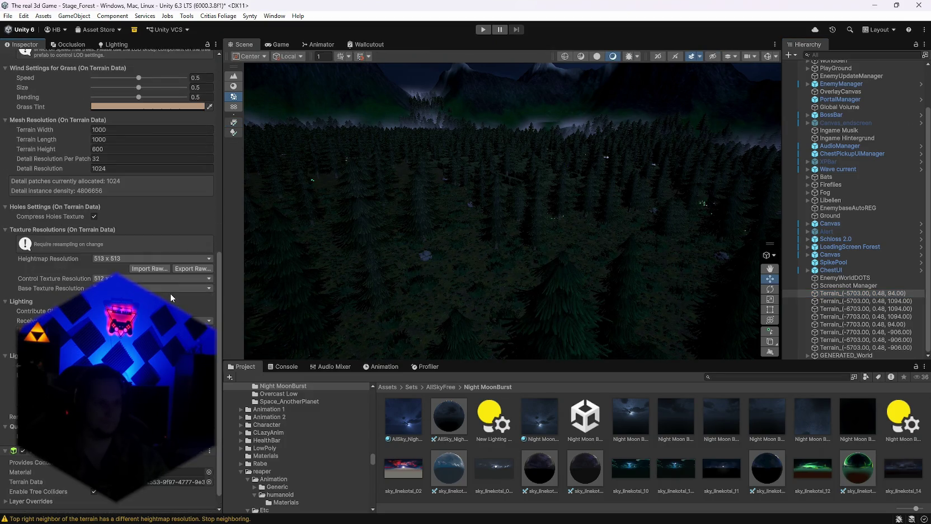
scroll(112, 280, up, 4)
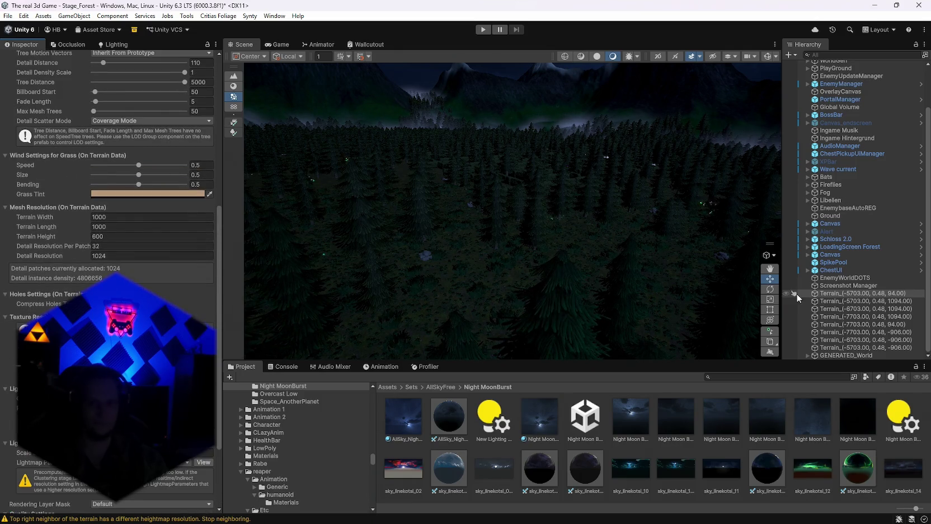
scroll(852, 279, up, 3)
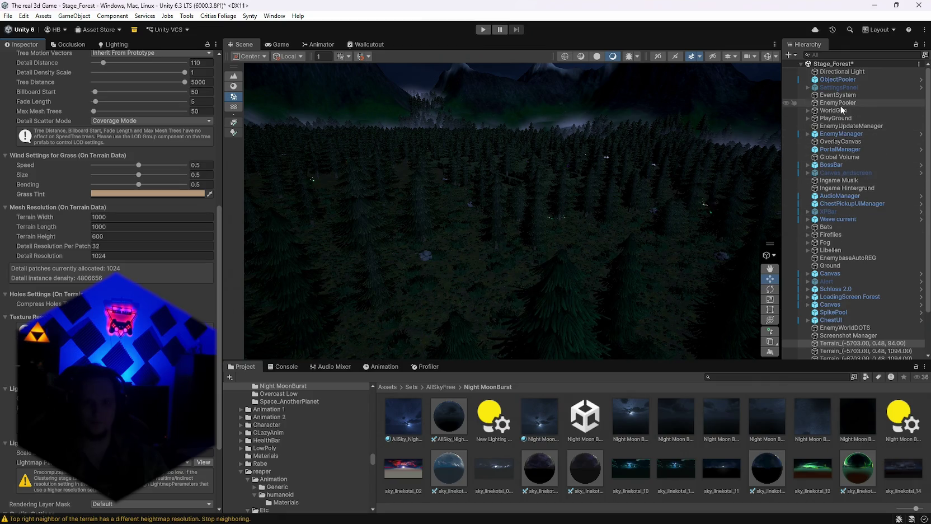
Level the view across the forest and select the Ground terrain object.
mouse_move(667, 206)
mouse_down()
mouse_move(849, 178)
mouse_move(855, 205)
mouse_move(206, 213)
mouse_move(208, 196)
mouse_move(237, 262)
mouse_move(183, 285)
mouse_move(119, 234)
mouse_up()
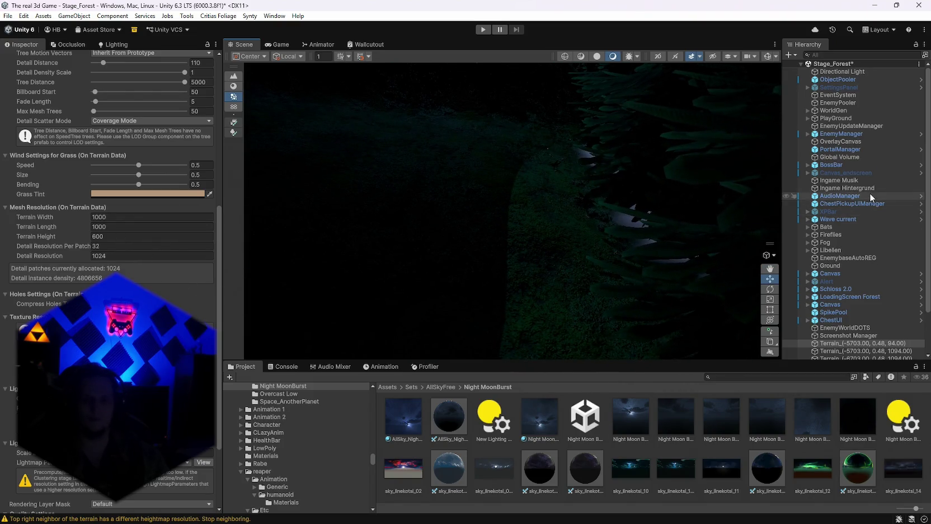
scroll(856, 235, down, 3)
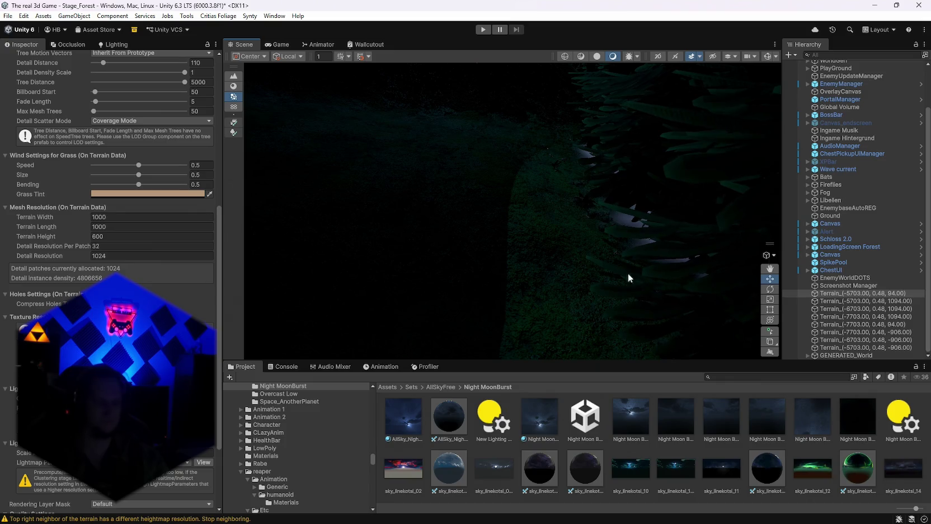
scroll(856, 300, up, 3)
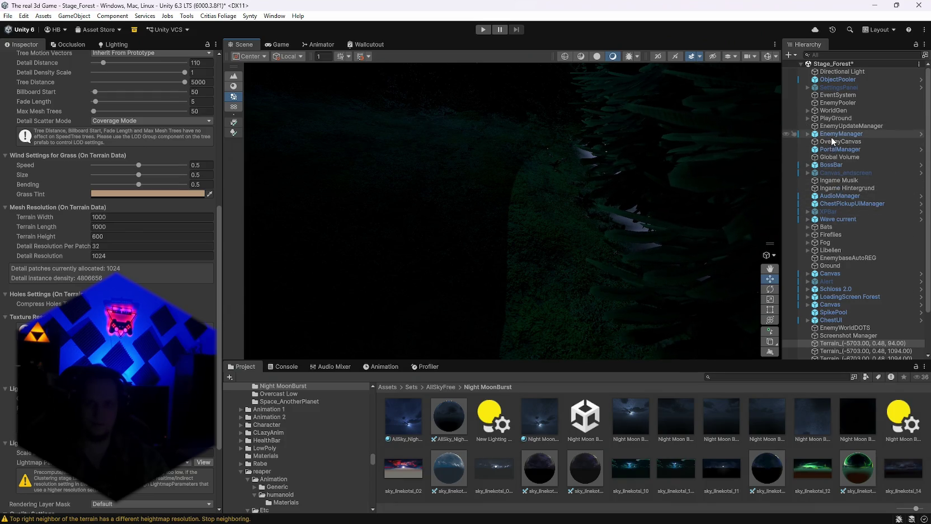
click(833, 265)
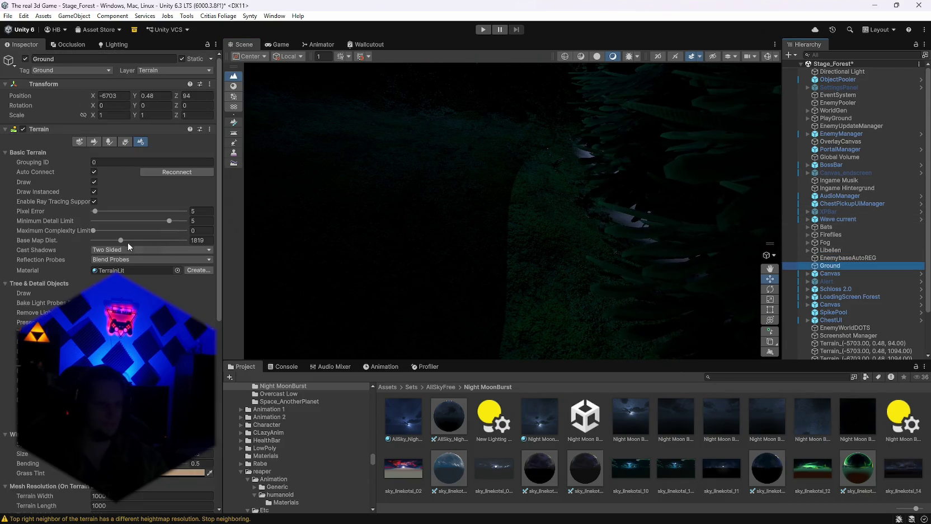
Check heightmap resolution on tiles (-5703, 94), (-5703, 1094) and (-6703, 1094).
scroll(128, 245, down, 10)
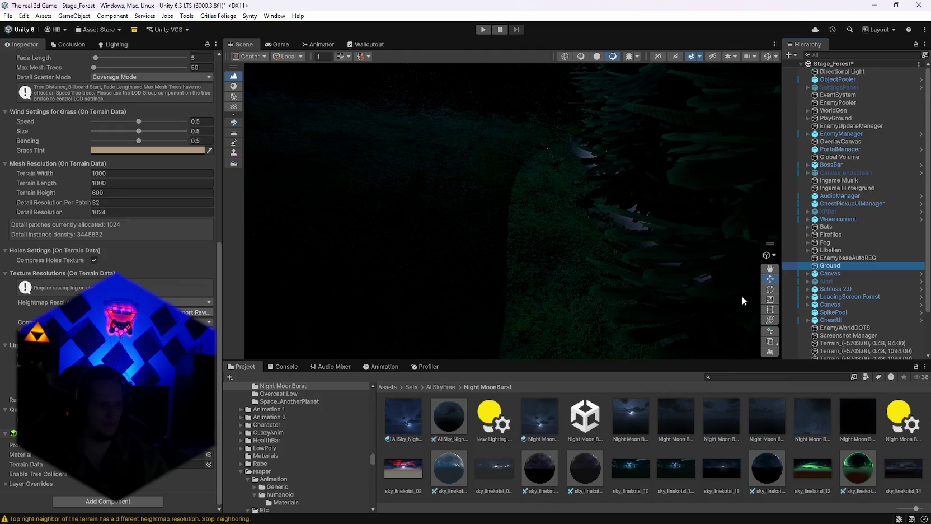
scroll(850, 307, down, 3)
click(838, 293)
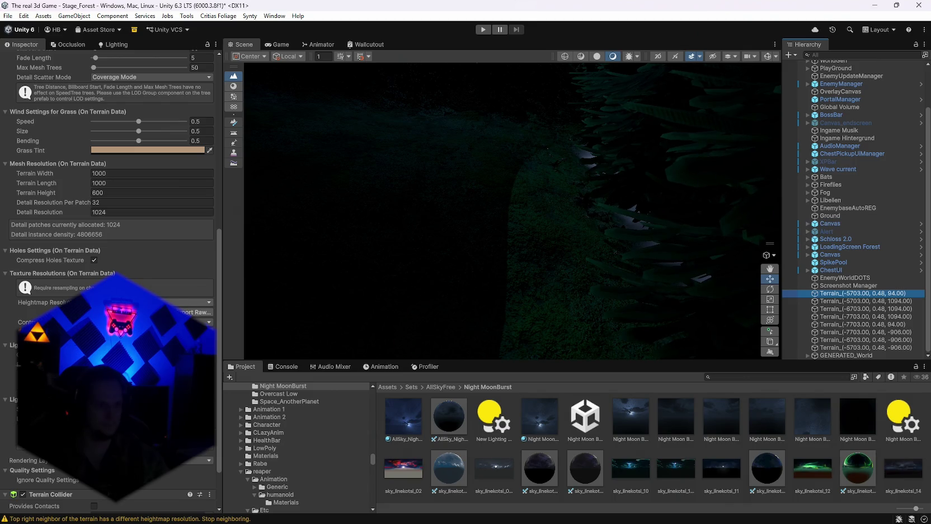
click(199, 302)
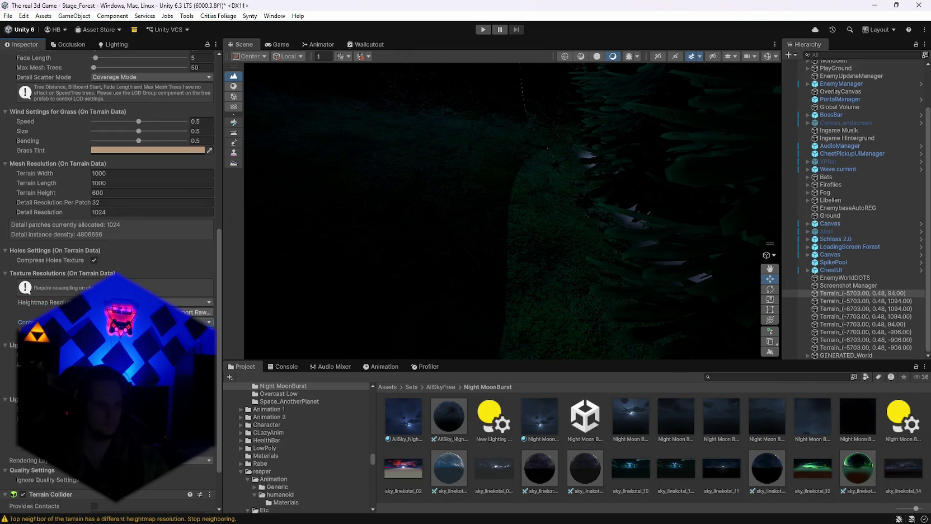
click(839, 301)
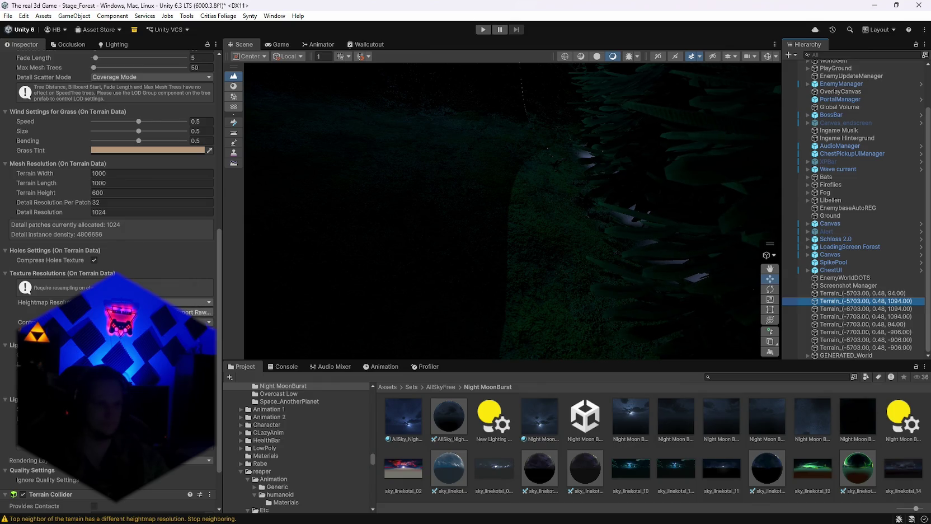
click(190, 302)
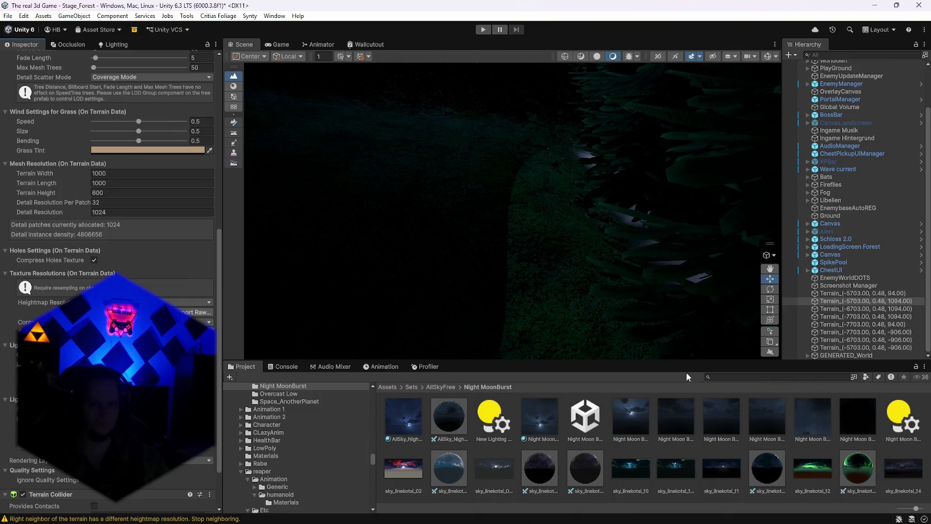
click(828, 310)
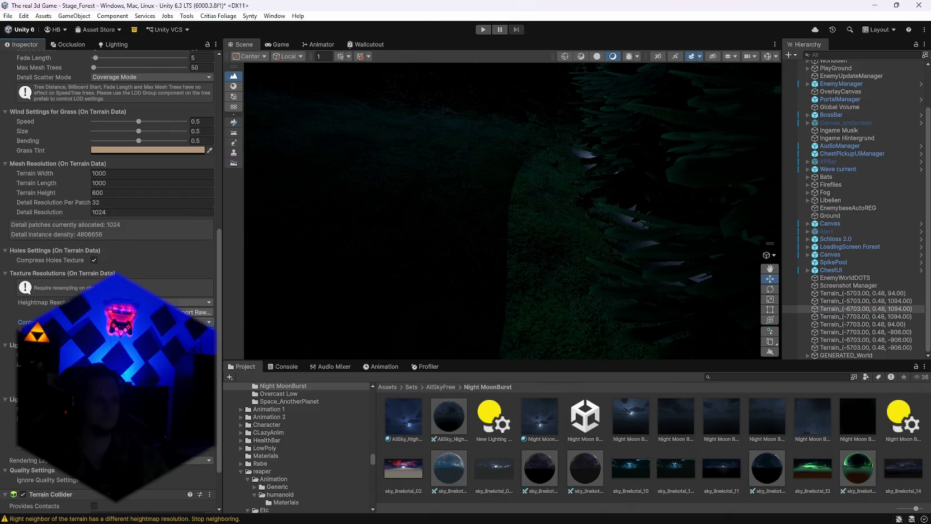
click(190, 302)
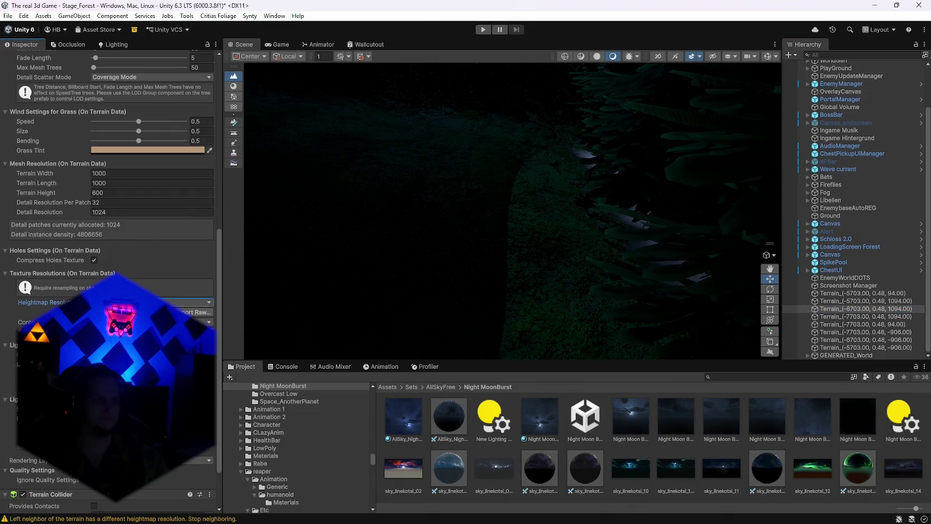
Check heightmap resolution on tiles (-7703, 1094), (-7703, 94), (-7703, -906), (-6703, -906), (-5703, -906), then view the warnings.
click(531, 348)
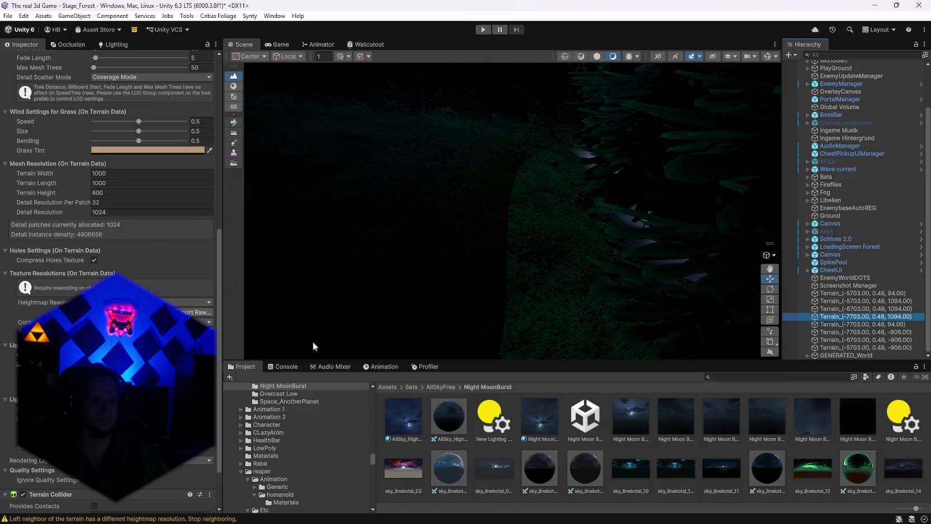
click(190, 302)
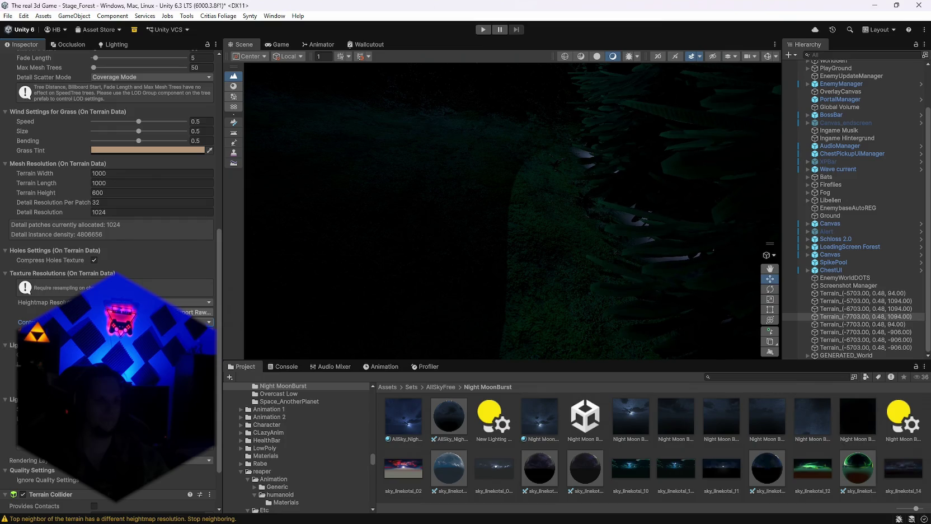
click(906, 325)
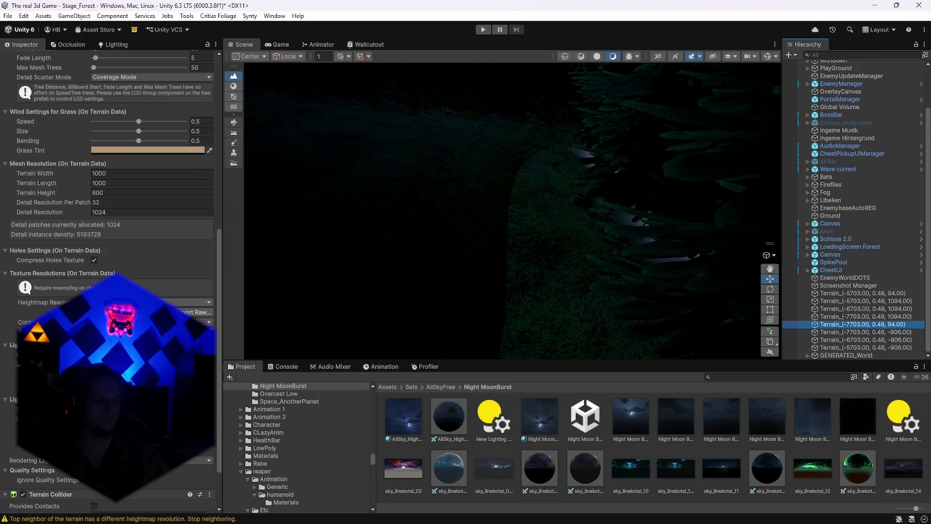
click(190, 302)
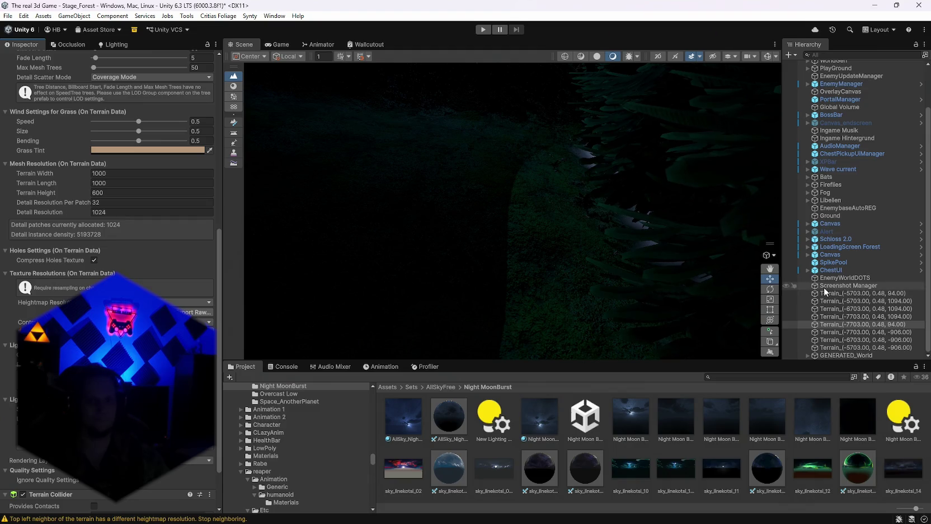
click(835, 333)
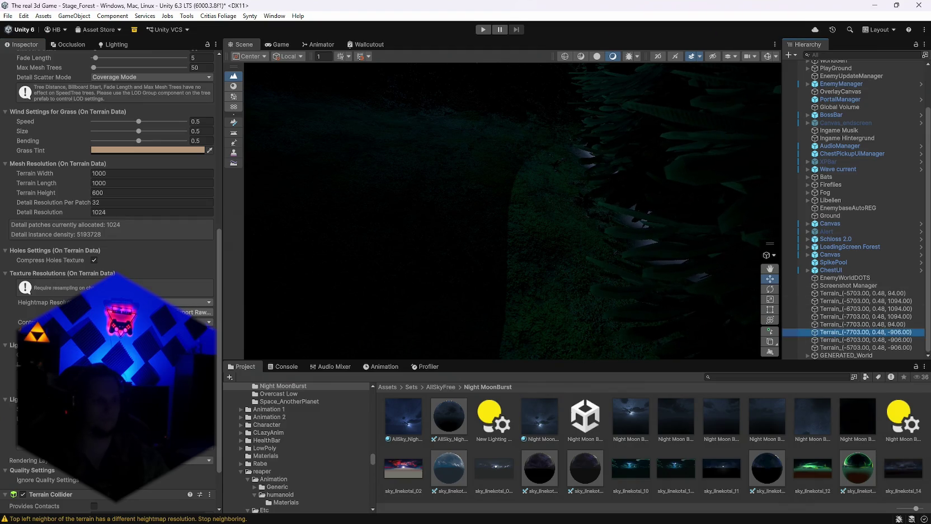
click(196, 302)
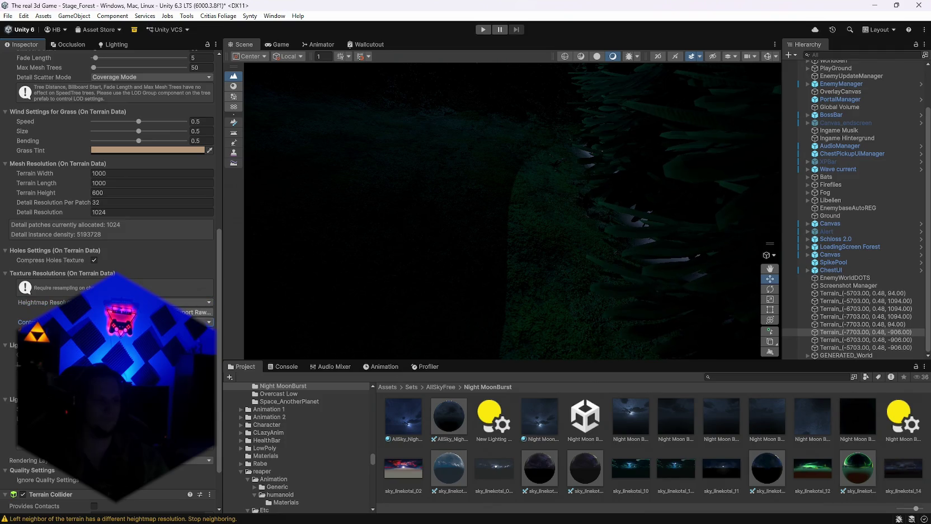
click(524, 353)
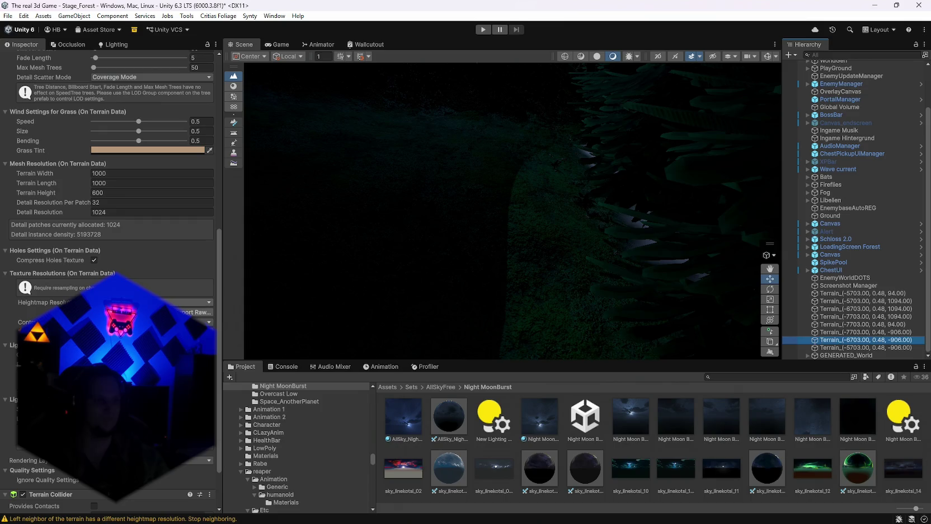
click(196, 302)
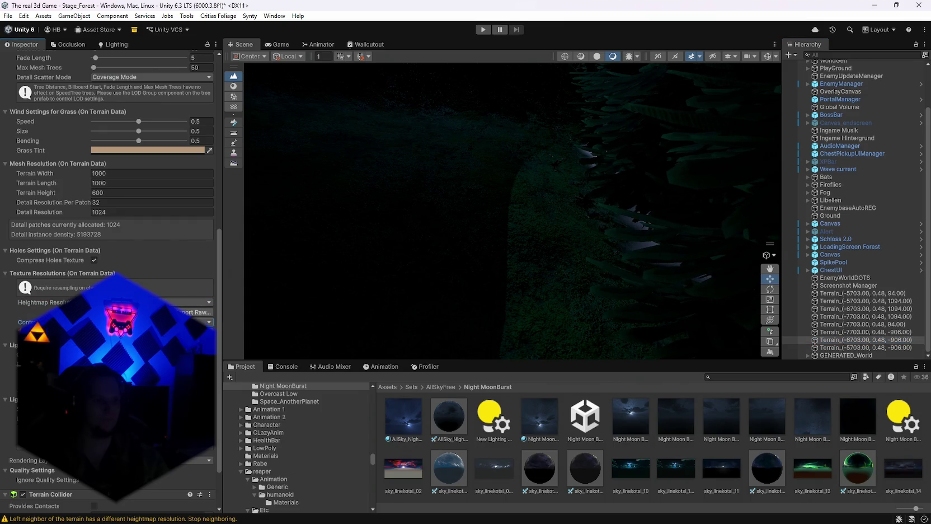
click(830, 347)
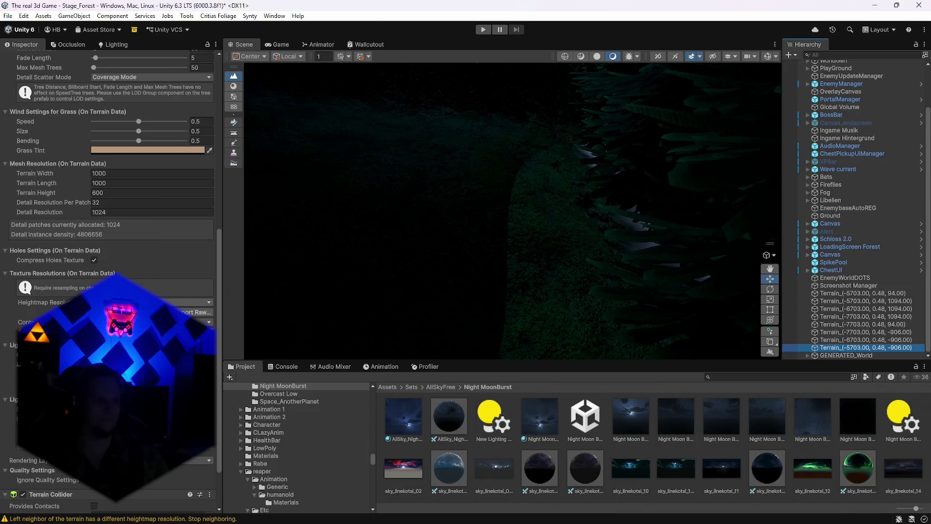
click(196, 302)
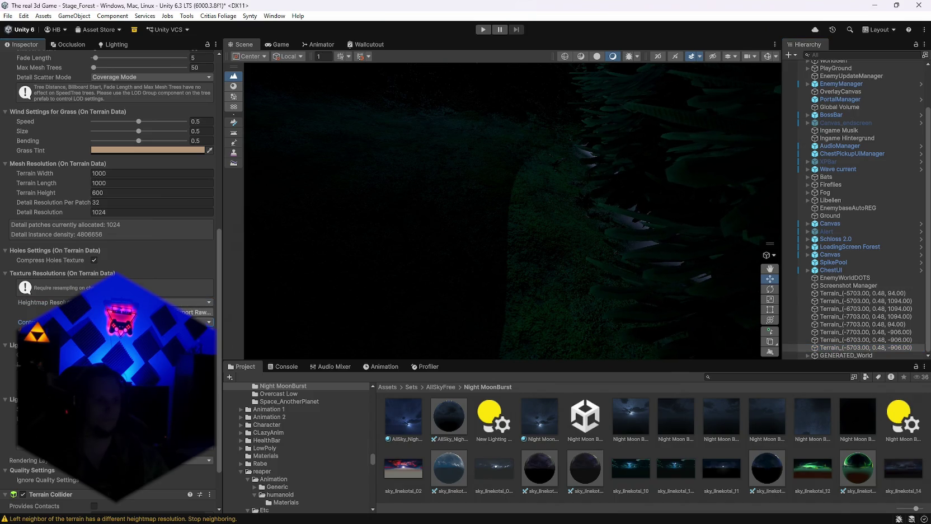
click(285, 366)
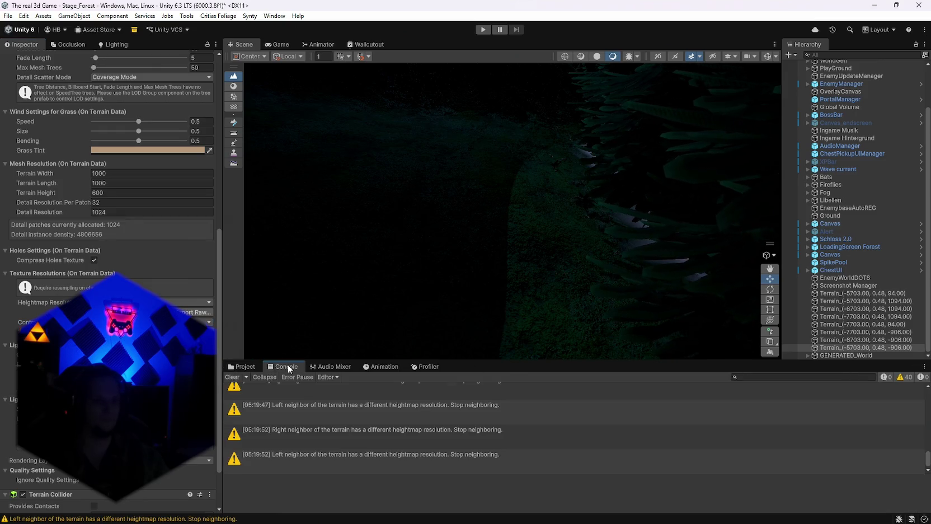
Clear the terrain warnings, orbit toward the misty mountains, and select WorldGen.
click(233, 377)
mouse_move(426, 358)
mouse_down()
mouse_move(644, 171)
mouse_move(925, 98)
mouse_move(37, 93)
mouse_move(51, 116)
mouse_move(240, 141)
mouse_move(769, 148)
mouse_move(614, 146)
mouse_move(124, 180)
mouse_move(136, 147)
mouse_move(69, 117)
mouse_move(782, 119)
mouse_move(62, 124)
mouse_move(417, 144)
mouse_move(565, 220)
mouse_move(629, 241)
mouse_move(723, 190)
mouse_move(591, 188)
mouse_up()
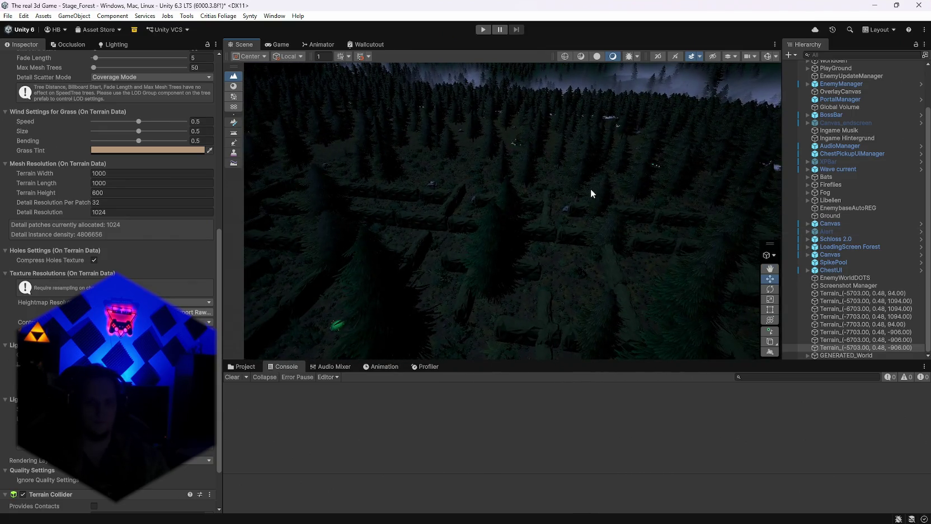
scroll(851, 209, up, 3)
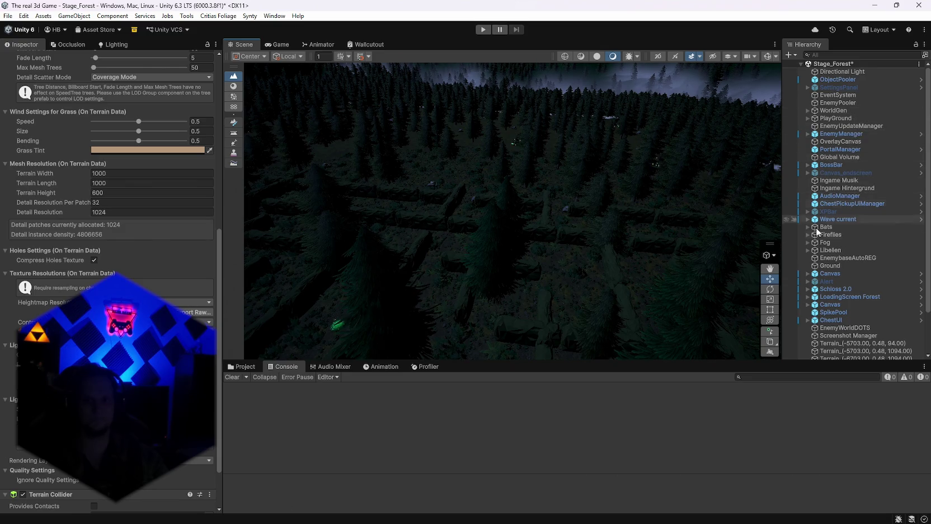
click(836, 112)
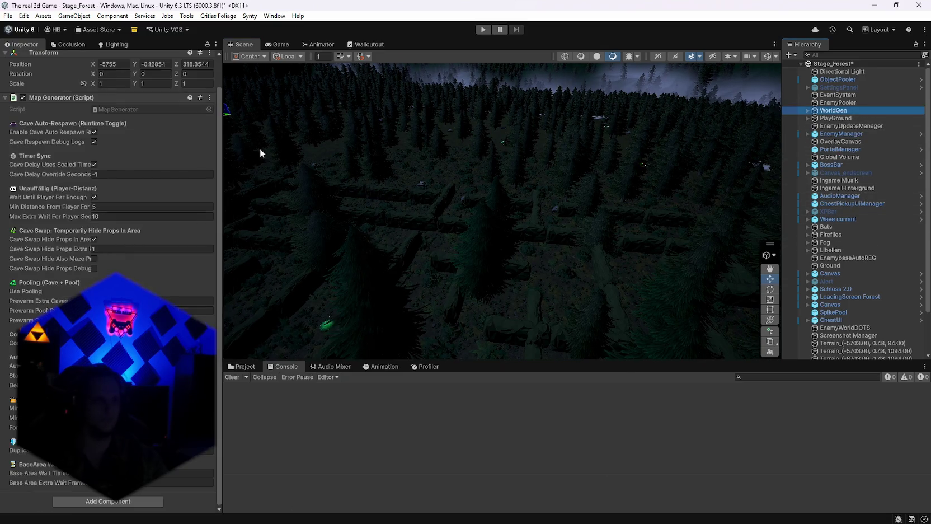
Run Generate World from the Map Generator and fly over the new forest in a maximized Scene view.
click(208, 97)
click(246, 249)
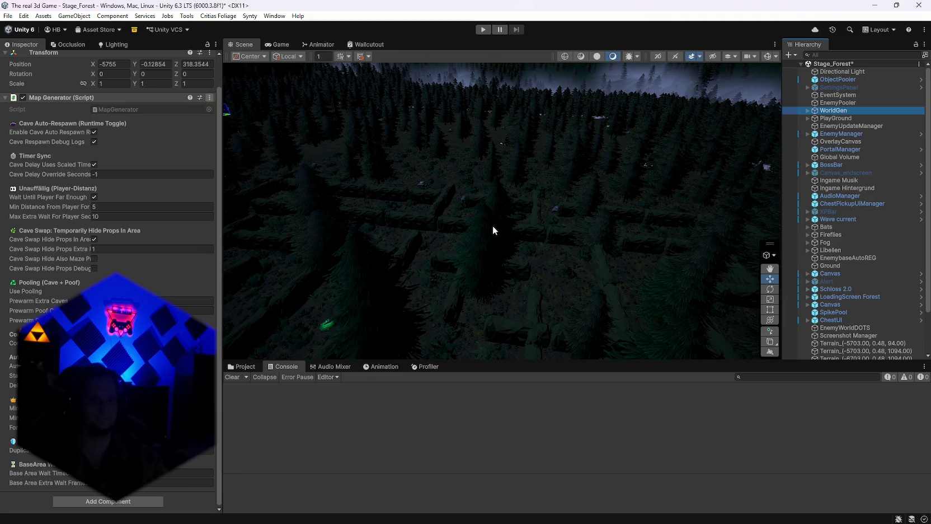
mouse_move(494, 225)
mouse_down()
mouse_move(714, 170)
mouse_move(561, 146)
mouse_up()
key(shift+space)
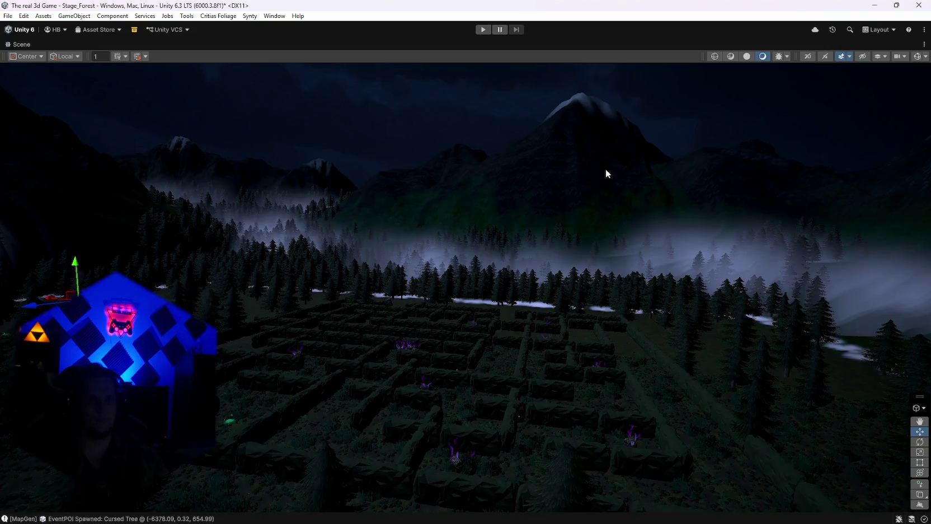
mouse_move(606, 169)
mouse_down()
mouse_move(629, 208)
mouse_move(794, 245)
mouse_move(796, 224)
mouse_move(604, 214)
mouse_move(592, 235)
mouse_move(707, 287)
mouse_move(905, 248)
mouse_move(46, 224)
mouse_move(203, 214)
mouse_move(170, 222)
mouse_move(777, 245)
mouse_move(592, 290)
mouse_move(637, 278)
mouse_move(474, 235)
mouse_move(357, 243)
mouse_move(226, 236)
mouse_up()
Restore the editor layout, survey the forest edge and fog, and toggle the Ground terrain off and on.
double_click(24, 44)
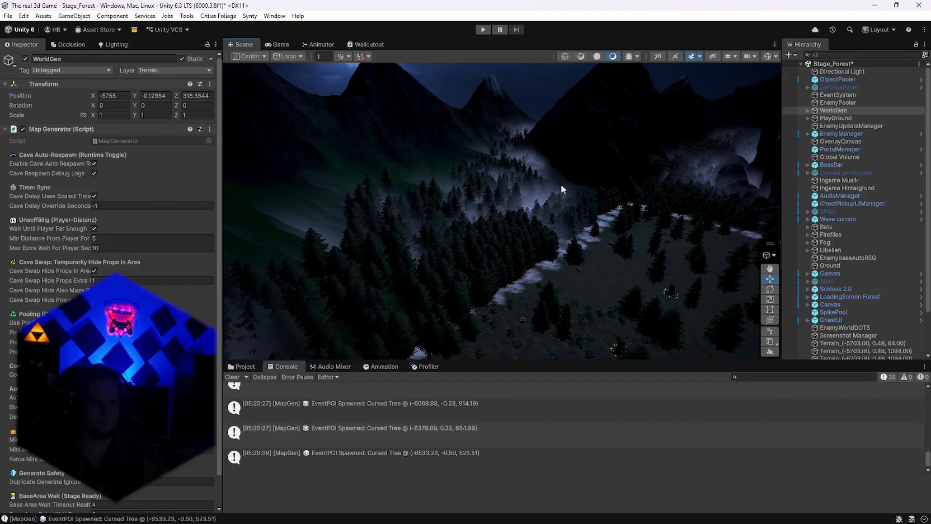
mouse_move(561, 189)
mouse_down()
mouse_move(222, 183)
mouse_move(235, 198)
mouse_move(9, 215)
mouse_move(883, 215)
mouse_move(190, 253)
mouse_up()
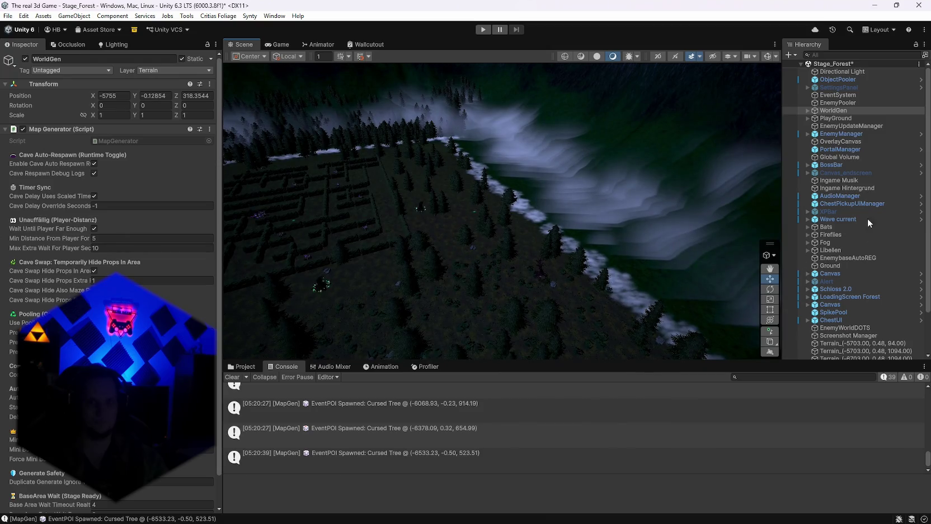
scroll(850, 207, down, 2)
scroll(856, 213, up, 2)
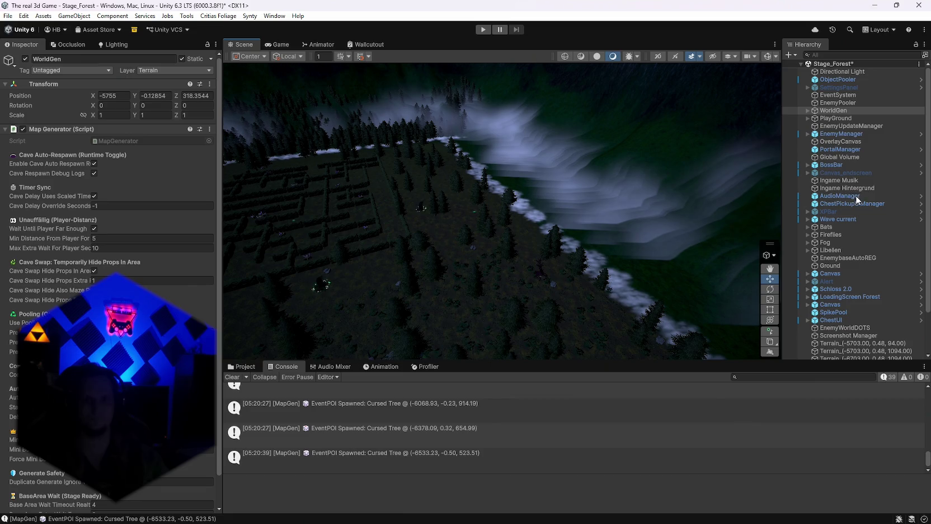
scroll(856, 202, down, 2)
scroll(846, 223, up, 2)
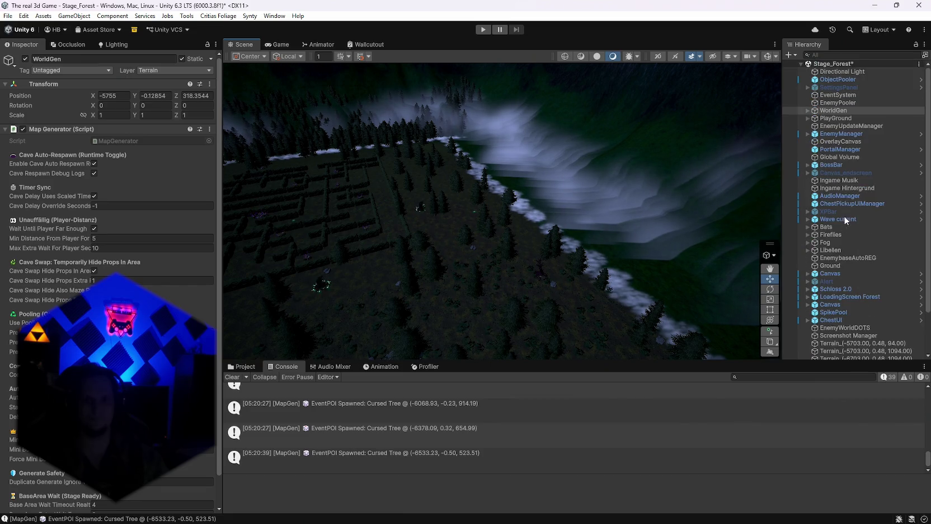
click(827, 266)
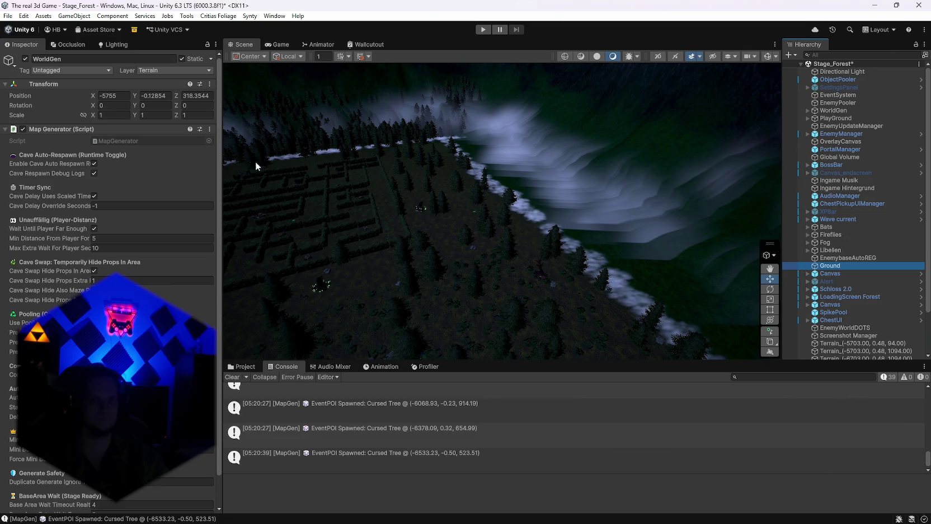
click(25, 59)
click(26, 59)
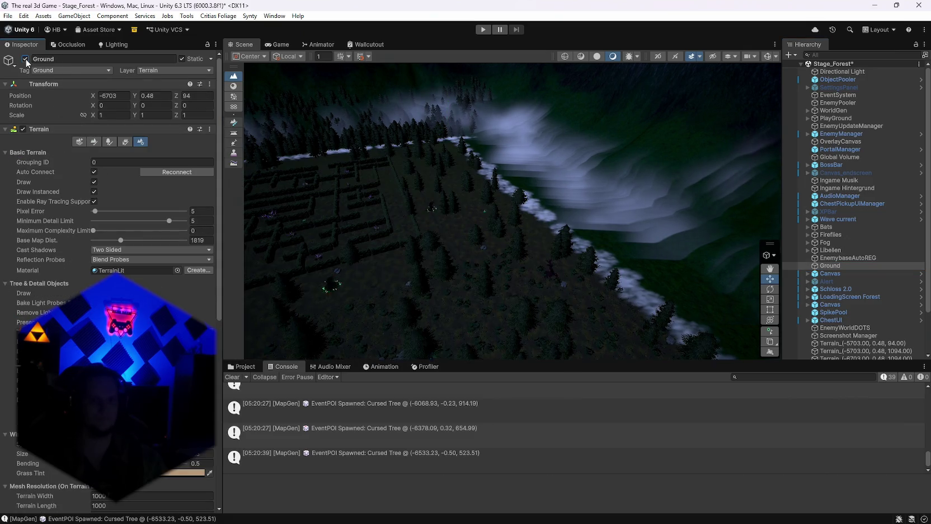
Survey the foggy slope, inspect a fog patch, and bring up the project's asset folders.
mouse_move(276, 171)
mouse_down()
mouse_move(638, 284)
mouse_move(491, 244)
mouse_move(424, 203)
mouse_move(519, 178)
mouse_up()
click(512, 170)
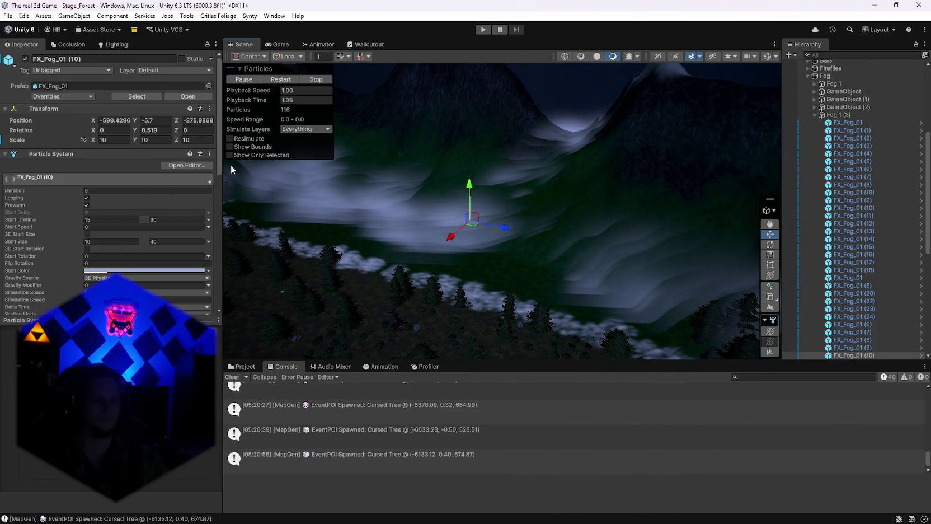
mouse_move(233, 170)
mouse_down()
mouse_move(555, 142)
mouse_move(488, 151)
mouse_up()
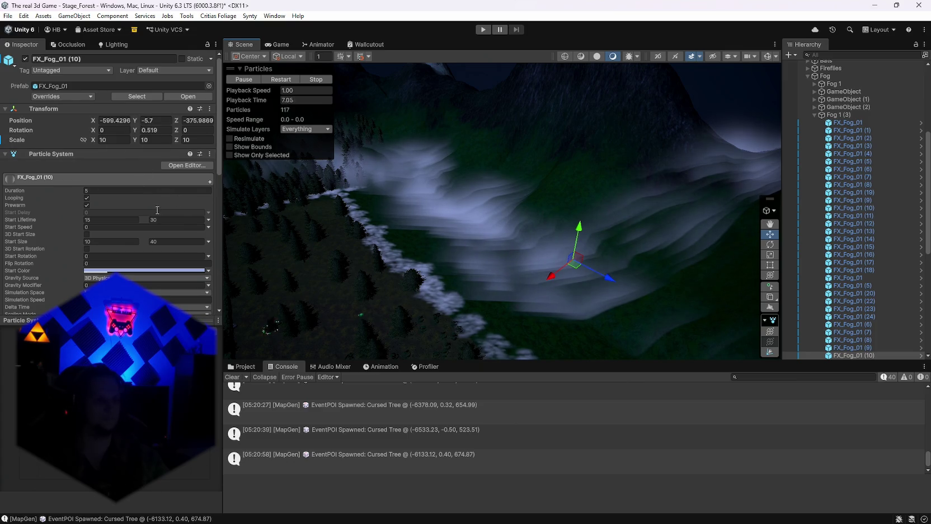
click(246, 366)
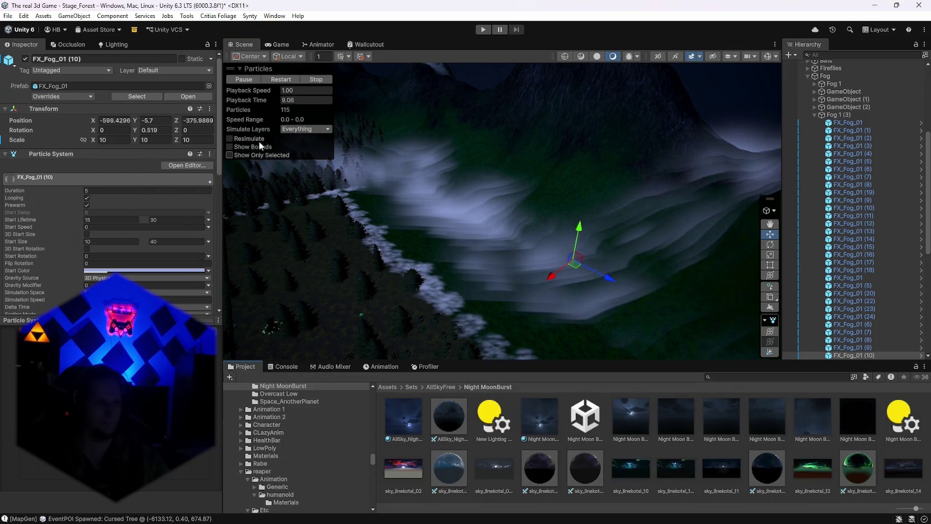
scroll(538, 200, up, 2)
scroll(797, 276, up, 2)
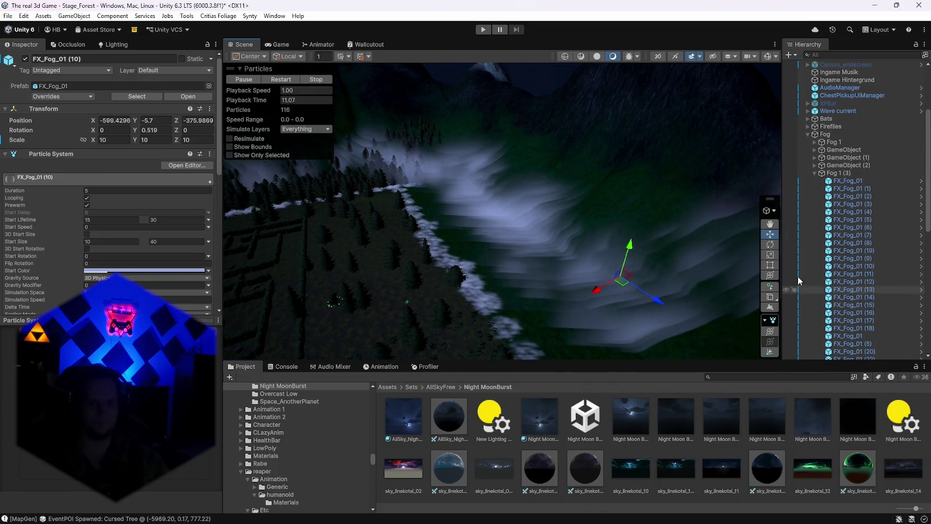
Paint a curved band of pine trees along the slope on the terrain tile beneath it.
click(628, 128)
click(112, 141)
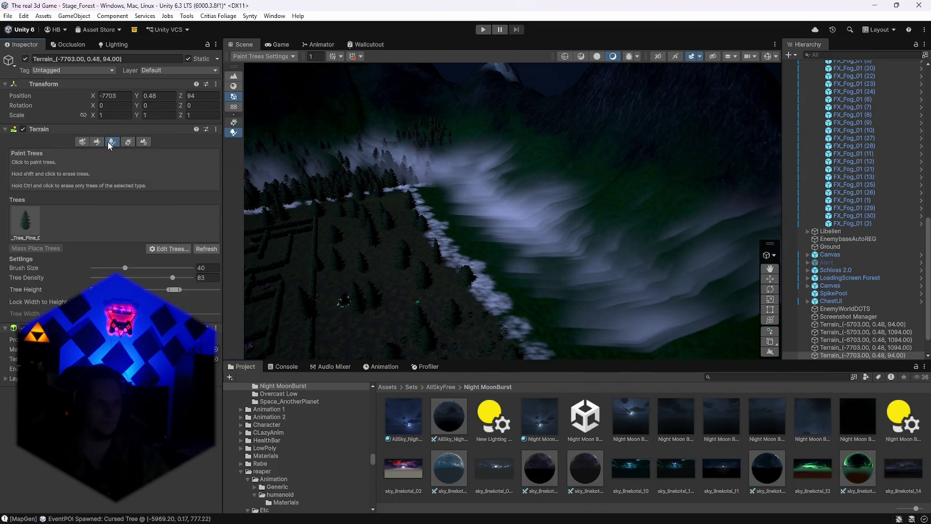
click(27, 223)
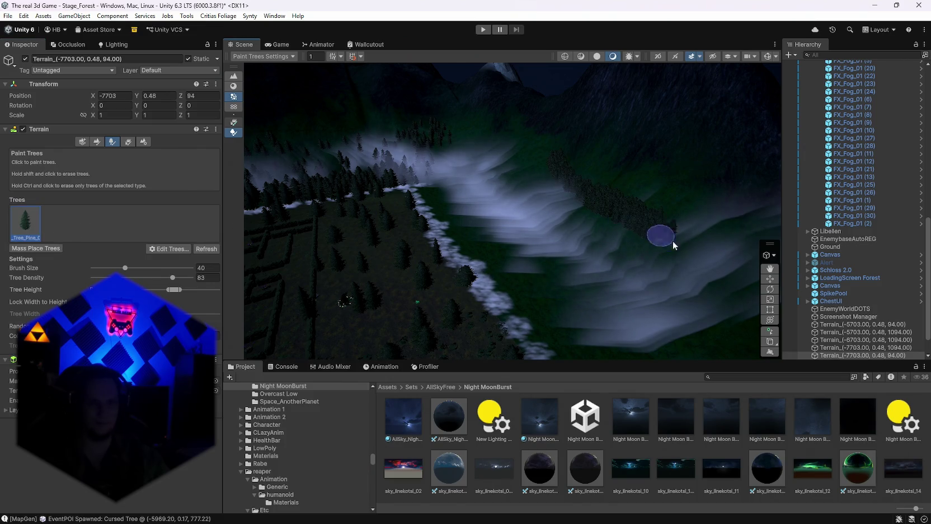
drag(673, 245, 529, 187)
scroll(812, 263, up, 15)
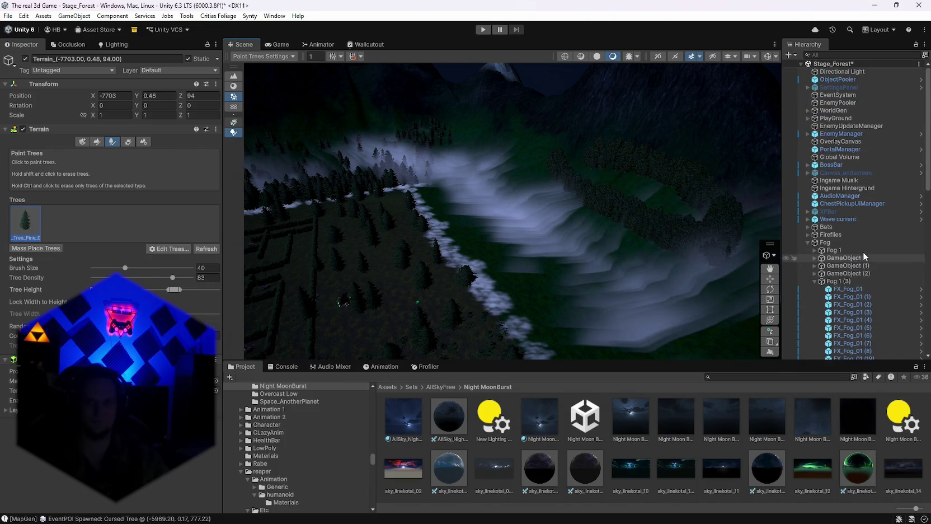
Reselect WorldGen, survey the maze toward the foggy mountains, and locate the WorldGenConfig asset.
click(833, 119)
click(833, 111)
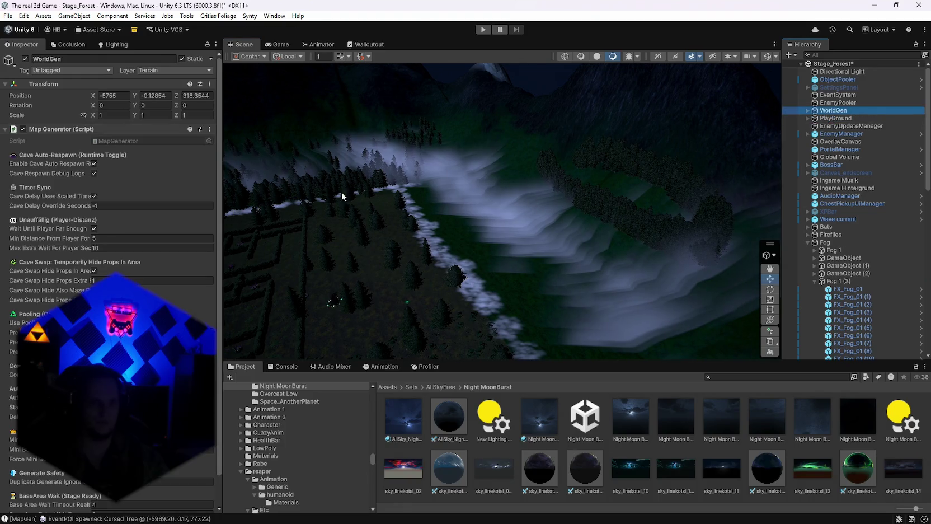
click(210, 129)
click(440, 289)
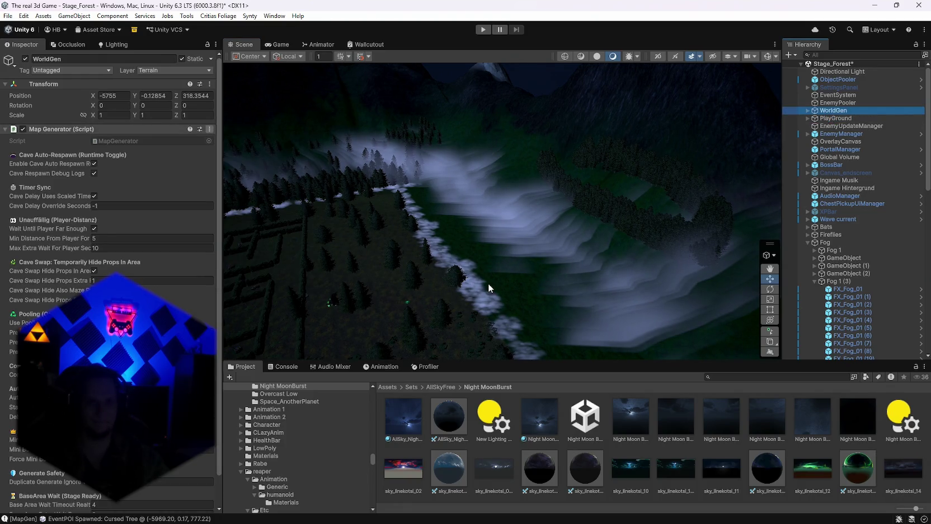
mouse_move(488, 283)
mouse_down()
mouse_move(447, 210)
mouse_move(283, 226)
mouse_move(613, 254)
mouse_move(709, 241)
mouse_move(678, 193)
mouse_move(448, 218)
mouse_move(254, 209)
mouse_move(375, 248)
mouse_up()
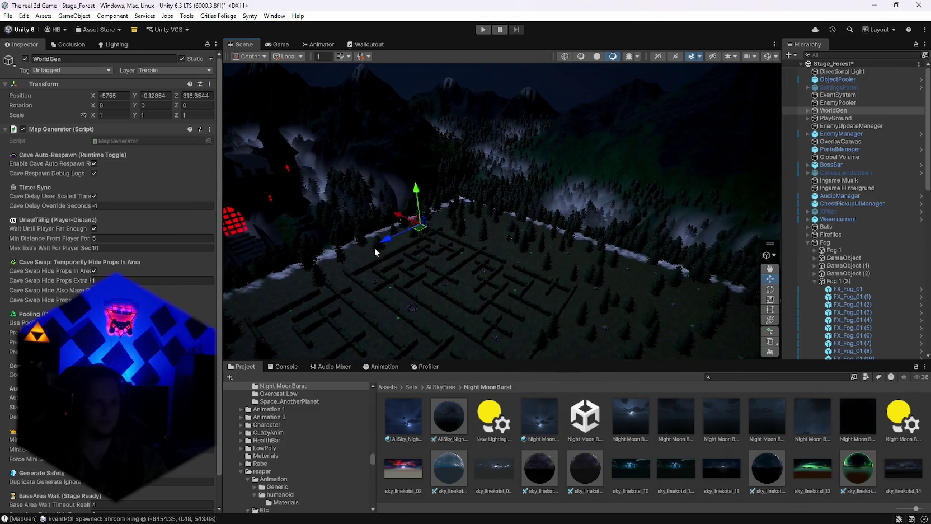
scroll(868, 224, down, 5)
scroll(864, 225, up, 5)
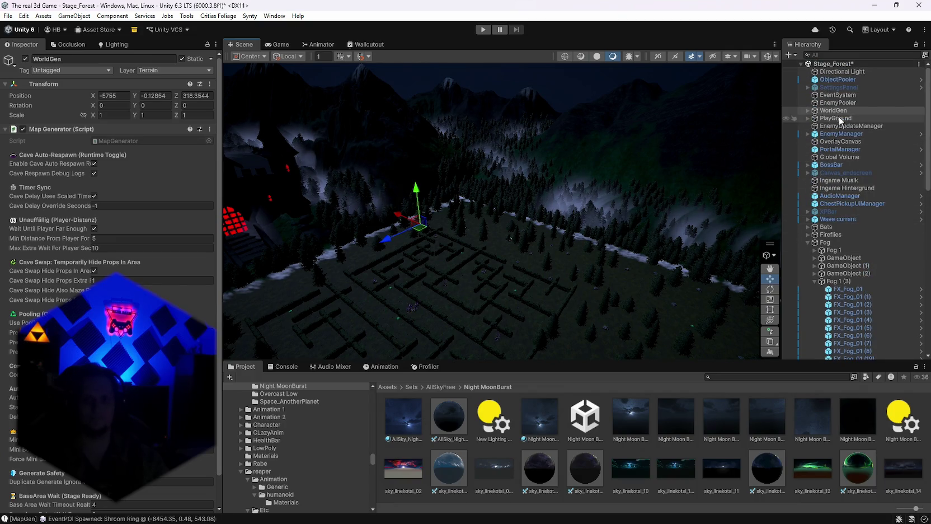
mouse_move(711, 213)
mouse_down()
mouse_move(707, 162)
mouse_move(559, 168)
mouse_move(312, 150)
mouse_move(221, 215)
mouse_up()
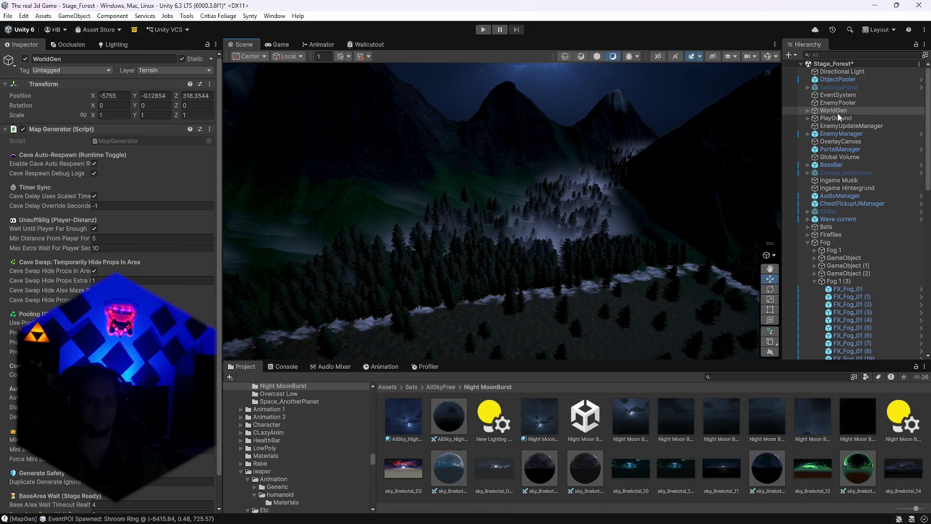
scroll(176, 239, down, 2)
click(151, 333)
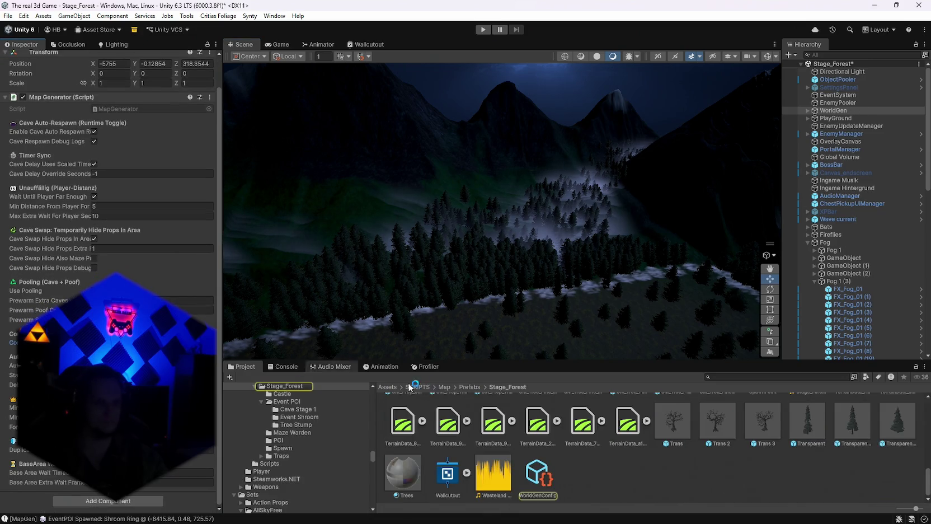
click(538, 475)
scroll(106, 263, down, 5)
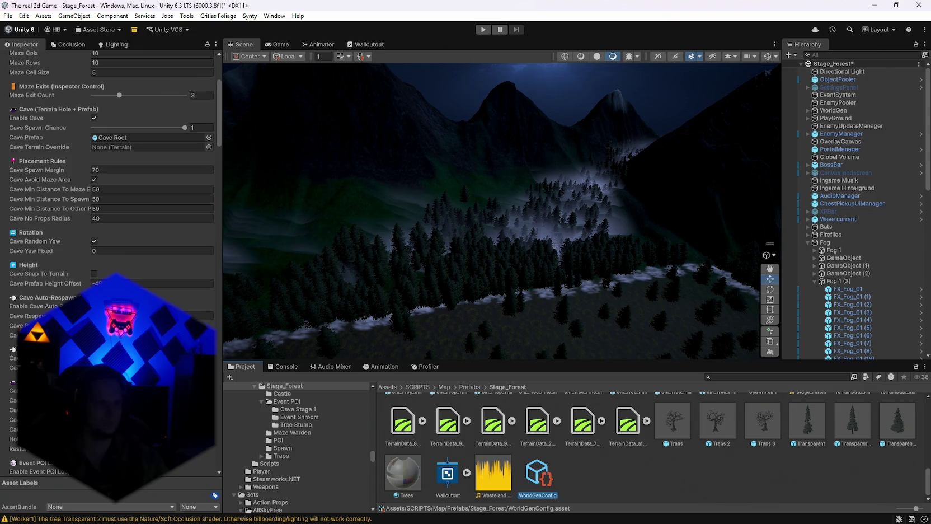
scroll(221, 159, down, 10)
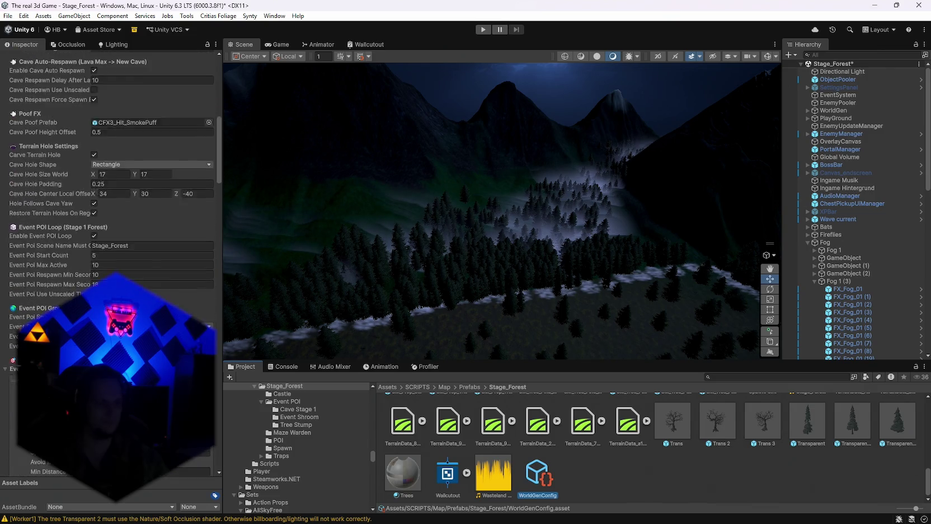
scroll(220, 160, down, 20)
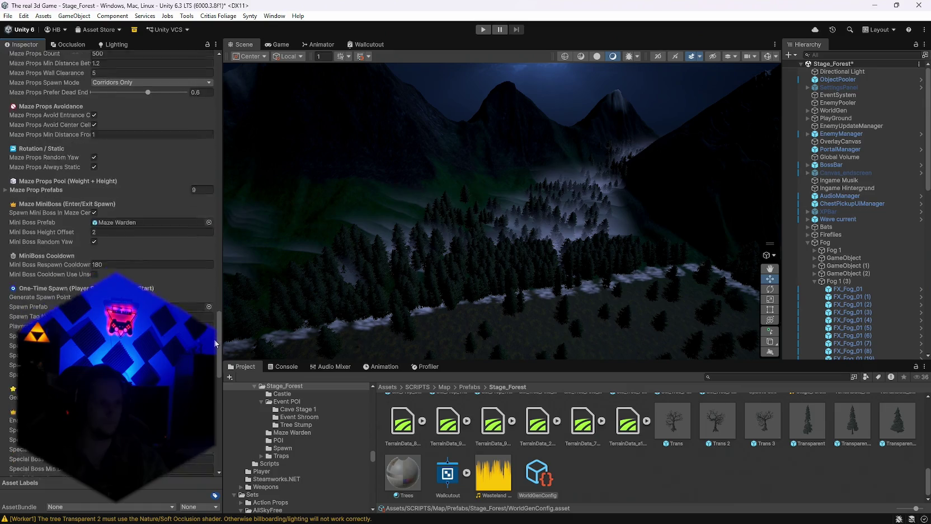
scroll(112, 168, down, 8)
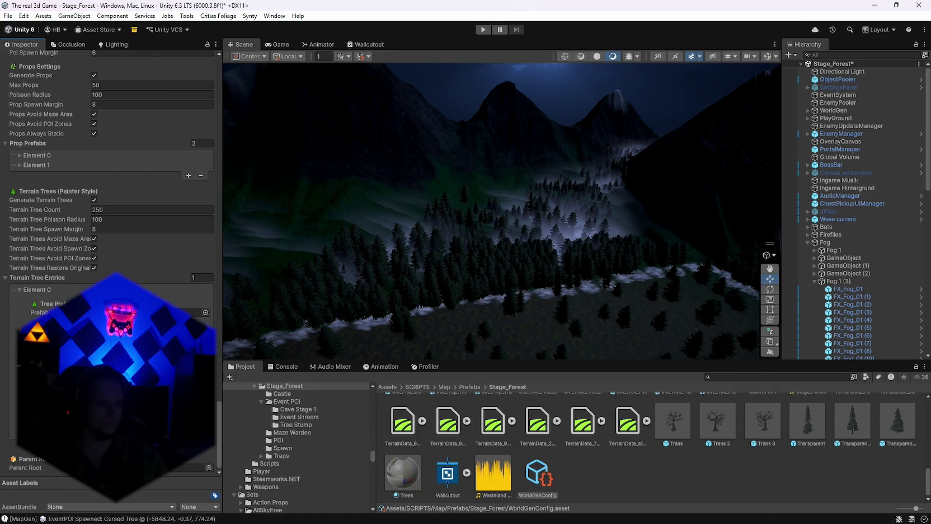
scroll(215, 414, up, 4)
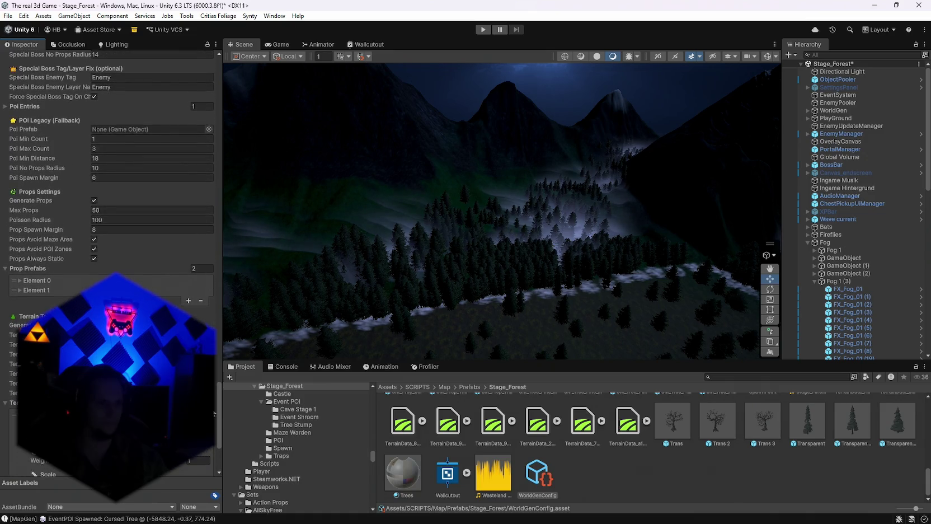
scroll(214, 414, up, 1)
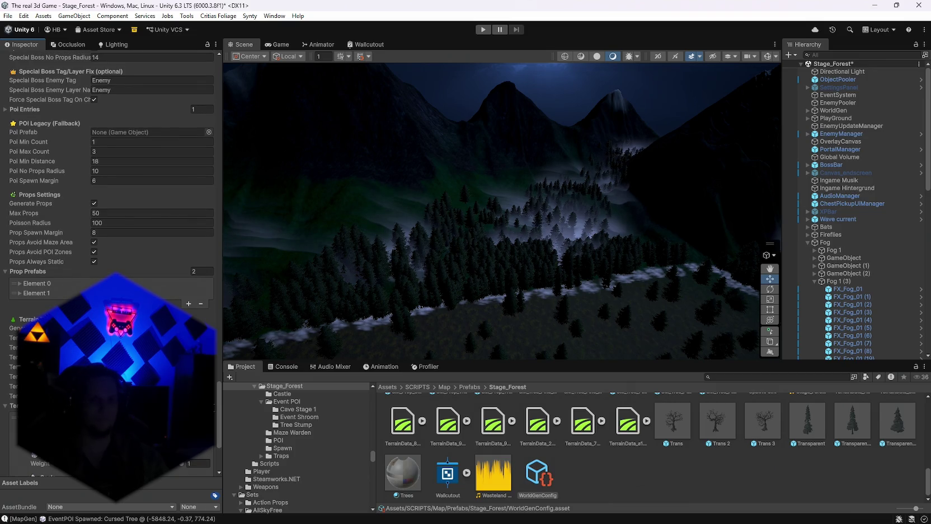
scroll(214, 414, down, 5)
mouse_move(587, 352)
mouse_down()
mouse_move(724, 347)
mouse_move(900, 283)
mouse_move(184, 273)
mouse_move(671, 229)
mouse_up()
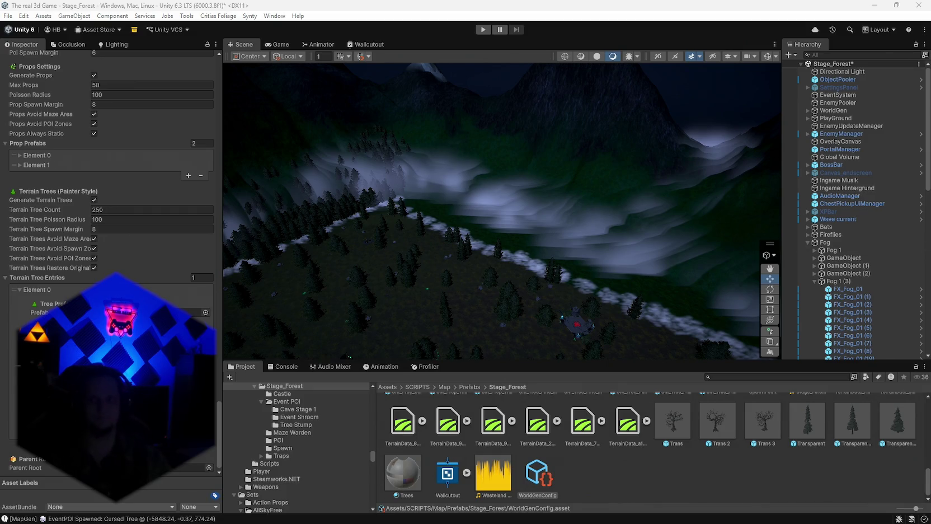
Find the Plane under WorldGen via Hierarchy search and enable it.
mouse_move(494, 239)
mouse_down()
mouse_move(457, 270)
mouse_move(669, 272)
mouse_move(520, 263)
mouse_up()
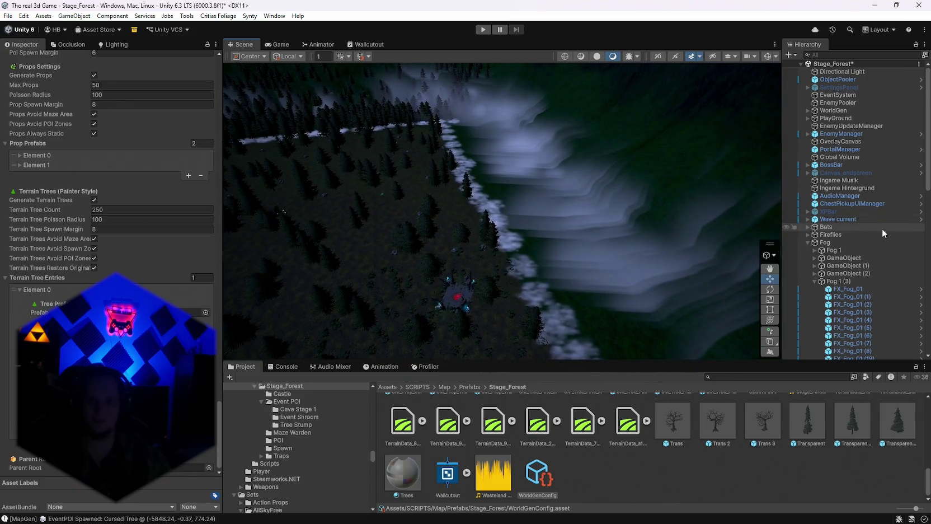
scroll(847, 218, down, 2)
text(plane)
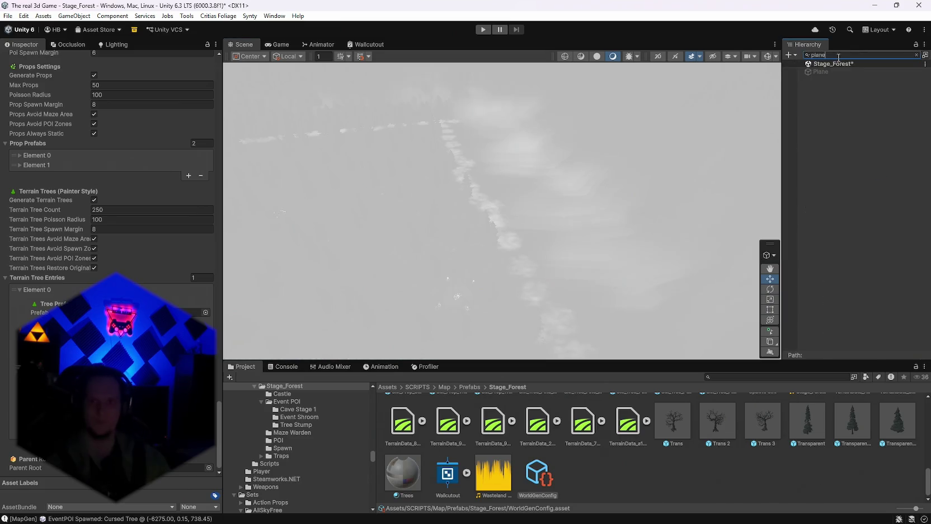
click(833, 74)
click(841, 55)
key(BackSpace)
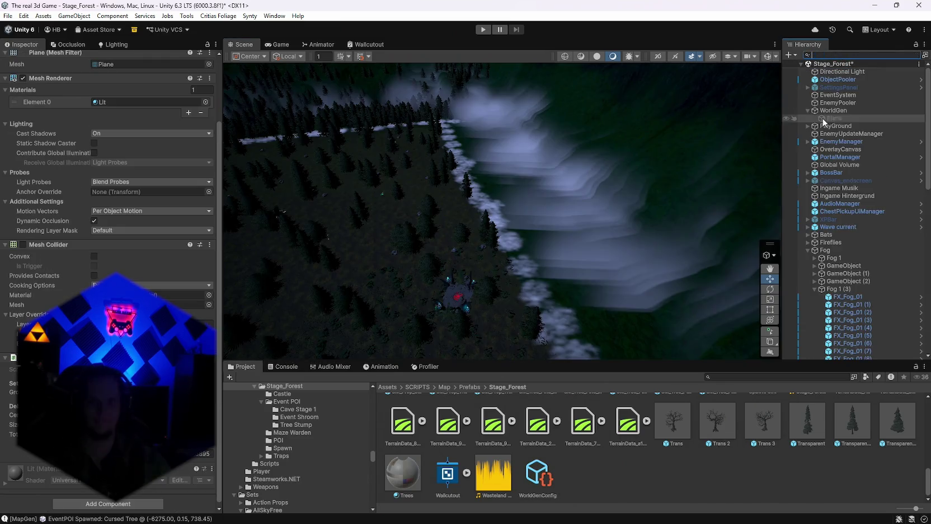
scroll(26, 66, up, 3)
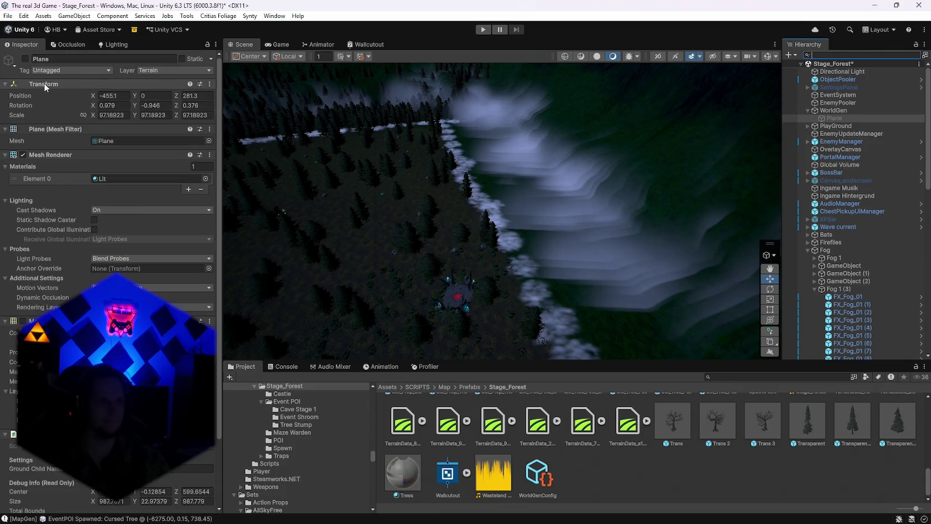
click(27, 58)
Scale the Plane down to 92.89, disable it, and select the fog effect FX_Fog_01 (10).
mouse_move(390, 189)
mouse_down()
mouse_move(449, 177)
mouse_move(359, 165)
mouse_move(414, 179)
mouse_move(501, 233)
mouse_move(516, 225)
mouse_move(528, 192)
mouse_up()
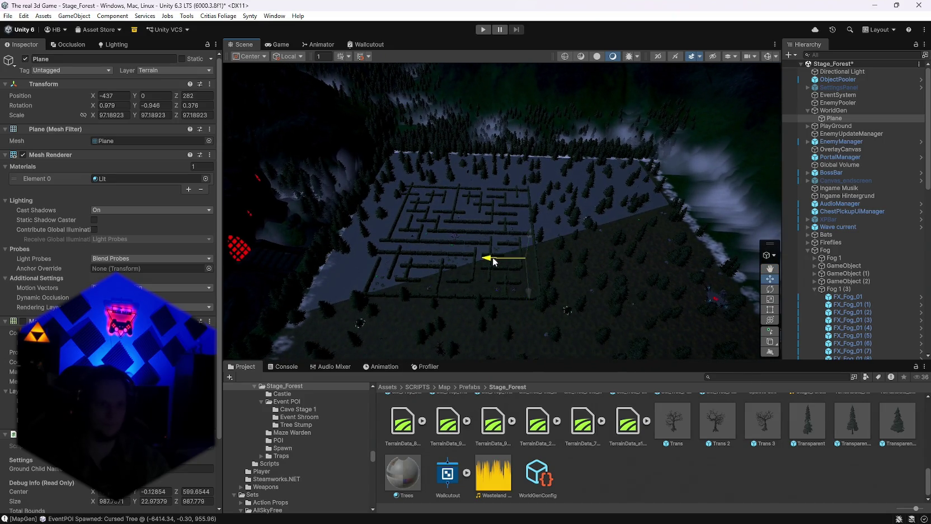
mouse_move(494, 262)
mouse_down()
mouse_move(451, 245)
mouse_move(586, 226)
mouse_move(801, 169)
mouse_up()
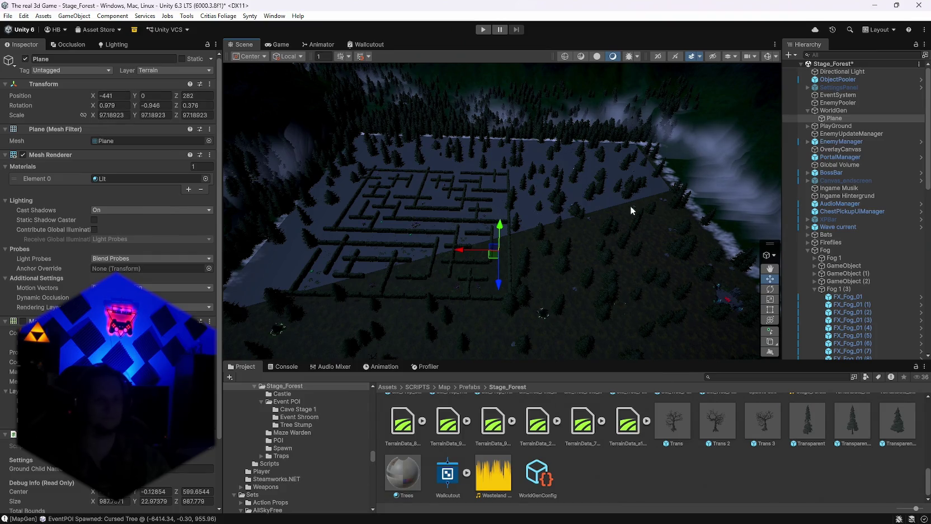
click(770, 319)
drag(499, 252, 498, 252)
mouse_move(531, 220)
mouse_down()
mouse_move(613, 249)
mouse_move(565, 259)
mouse_move(421, 114)
mouse_move(366, 84)
mouse_up()
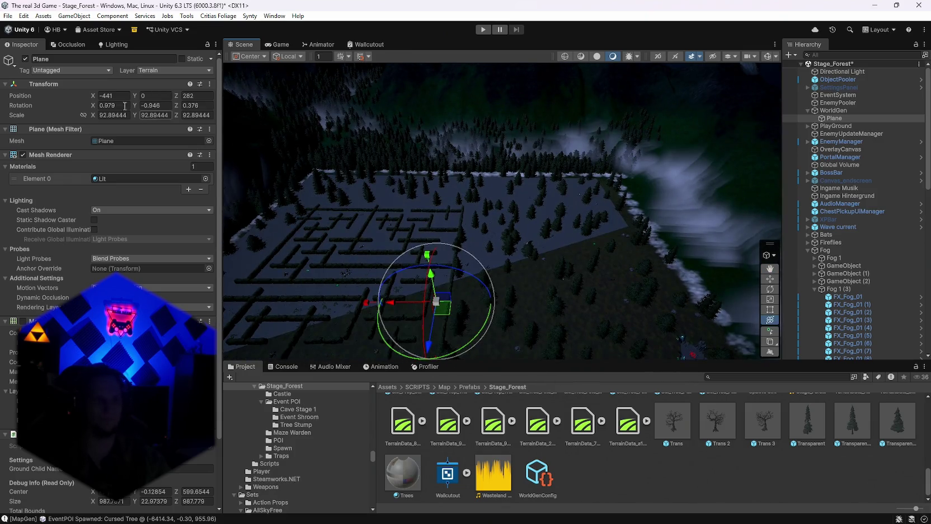
click(25, 59)
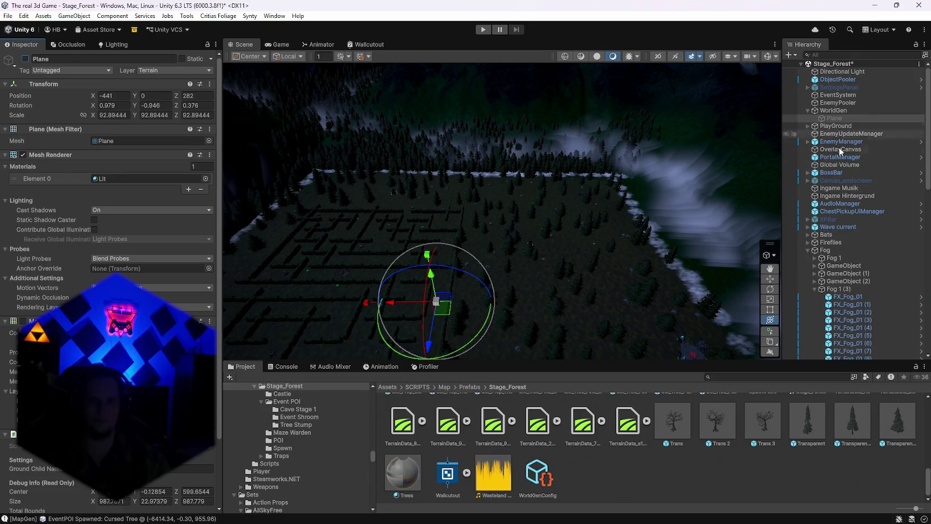
drag(425, 168, 507, 134)
click(462, 165)
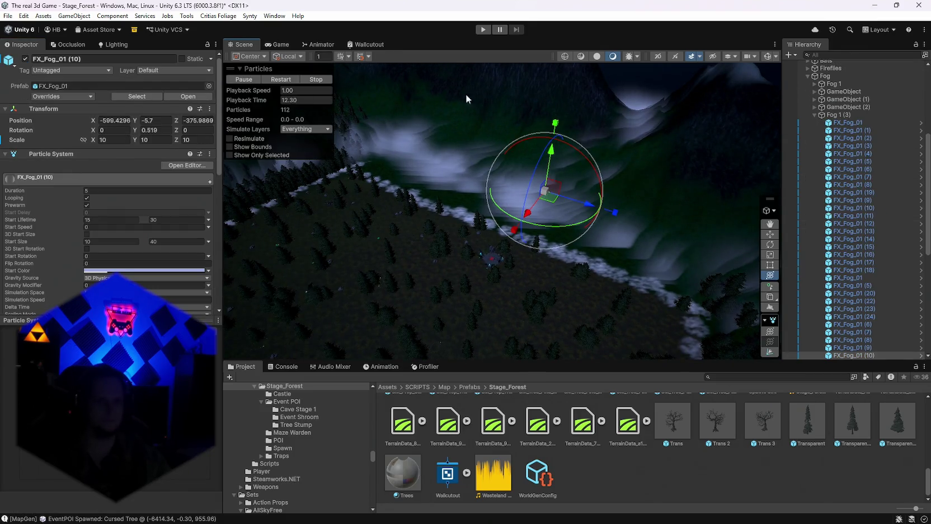
Regenerate the maze world with Generate World from WorldGen's Map Generator.
click(524, 143)
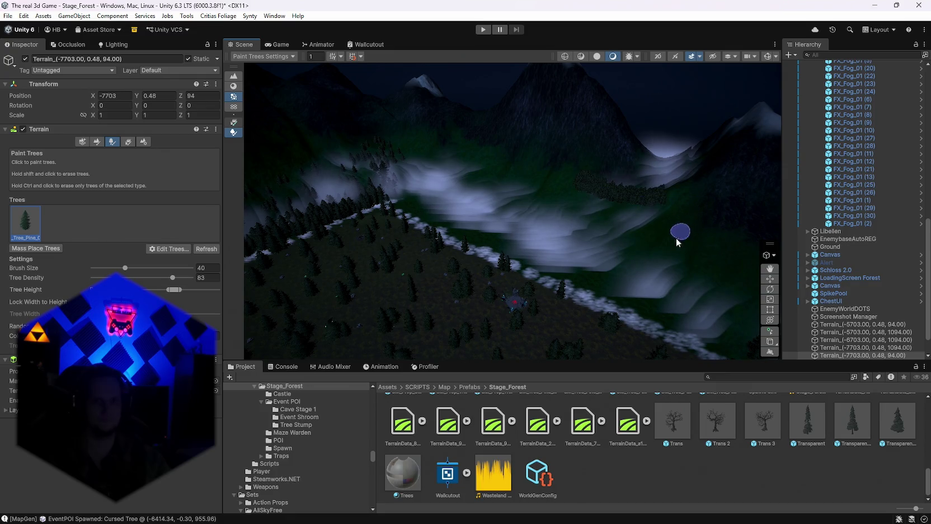
scroll(844, 93, up, 15)
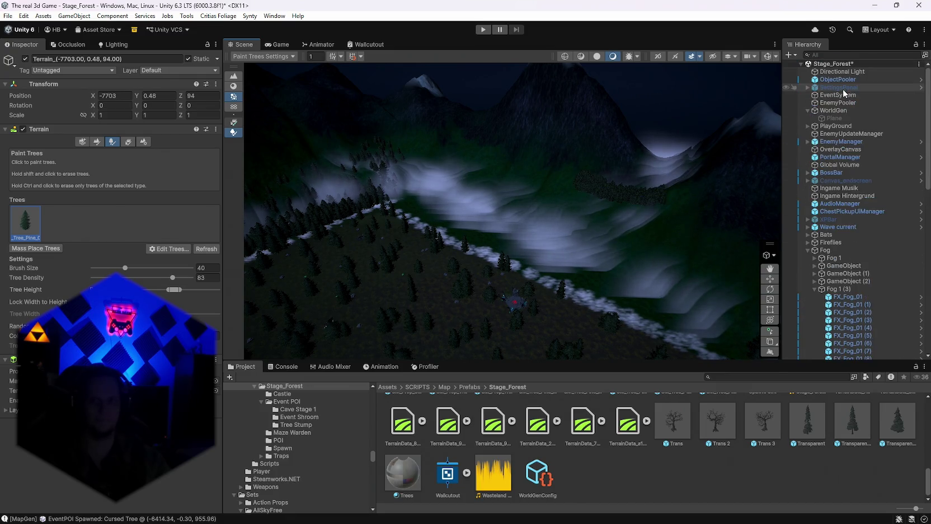
click(833, 110)
click(209, 130)
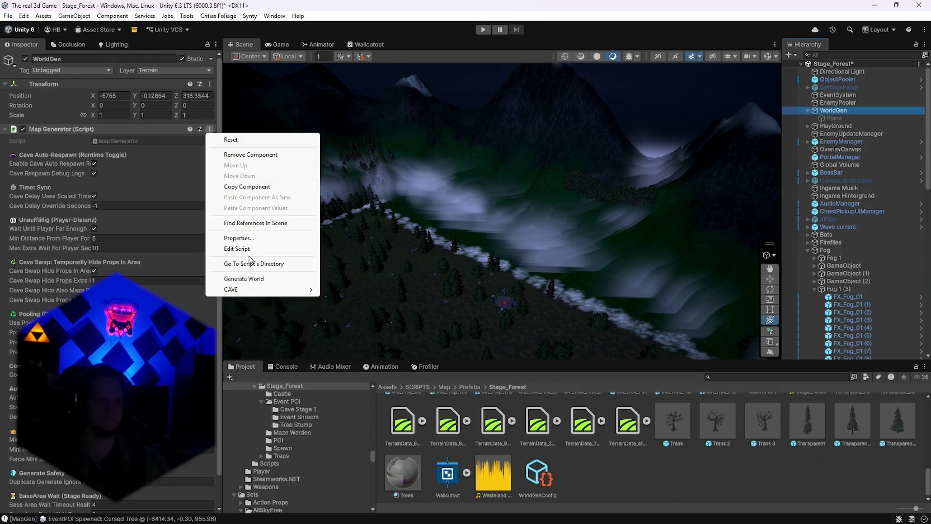
click(239, 279)
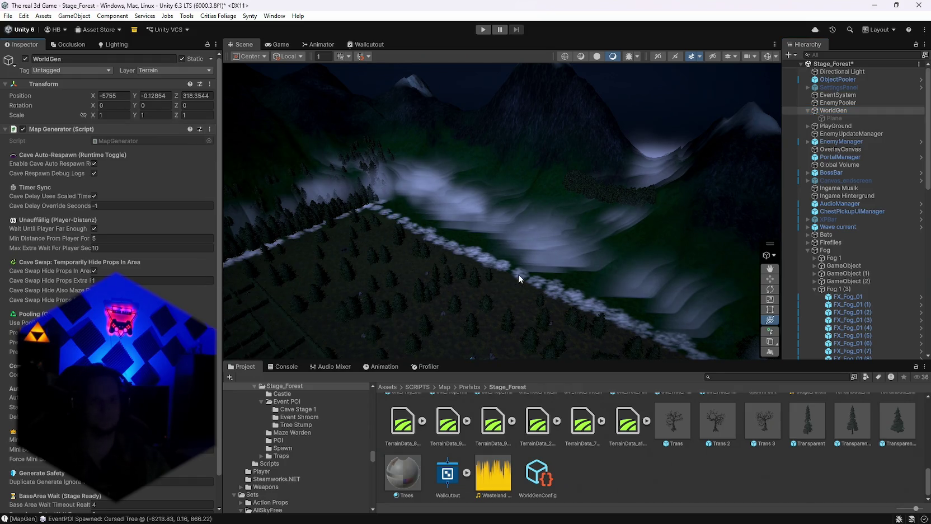
Look over the regenerated world and select Terrain_(-7703, 0.48, 94) for tree painting.
mouse_move(518, 274)
mouse_down()
mouse_move(342, 267)
mouse_move(660, 267)
mouse_move(505, 224)
mouse_move(297, 235)
mouse_move(863, 166)
mouse_up()
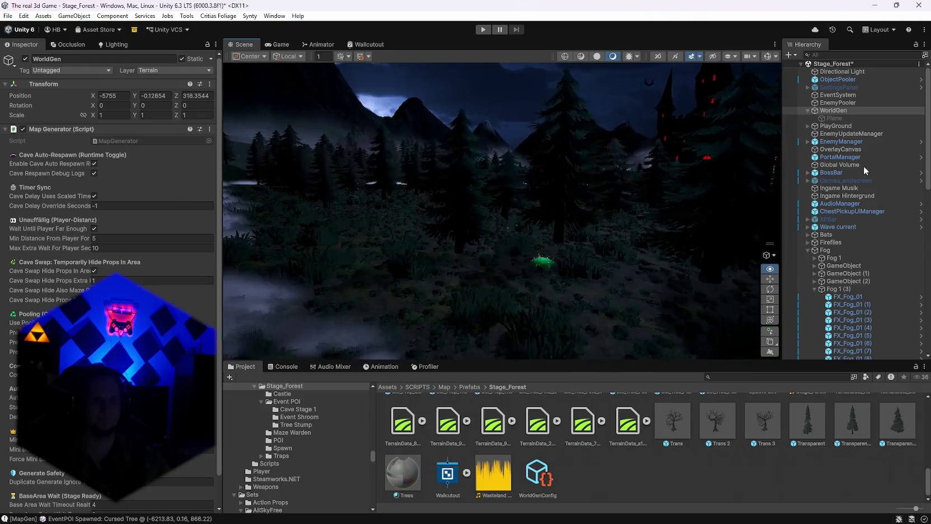
mouse_move(798, 171)
mouse_down()
mouse_move(824, 248)
mouse_move(384, 247)
mouse_move(265, 229)
mouse_move(196, 261)
mouse_move(365, 272)
mouse_move(305, 289)
mouse_move(419, 282)
mouse_move(715, 195)
mouse_move(742, 215)
mouse_move(495, 257)
mouse_up()
click(494, 257)
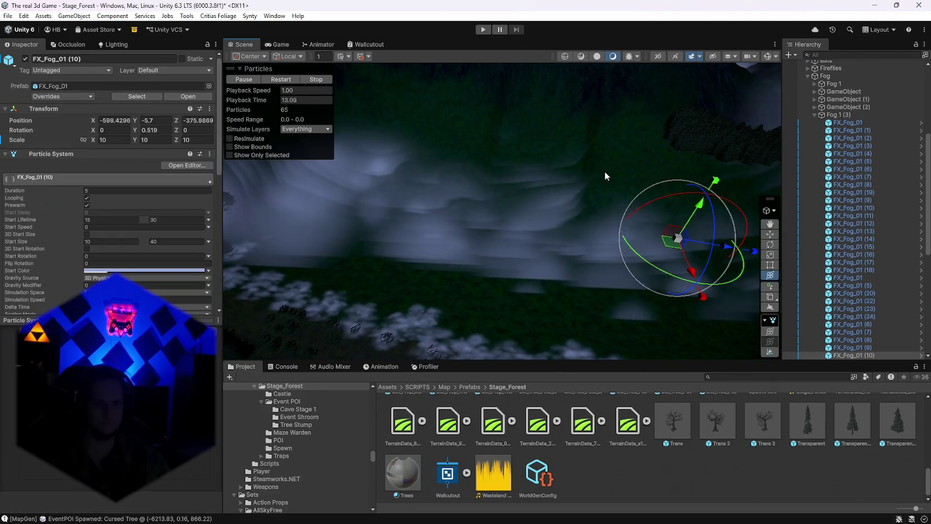
click(541, 108)
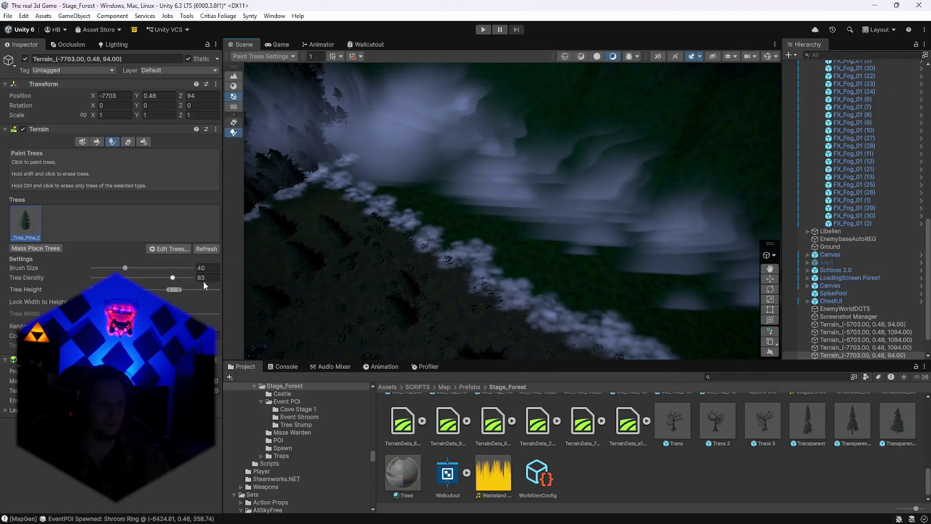
Make the Scene view taller, enlarge the tree brush, and paint pines across the terrain.
drag(452, 361, 451, 377)
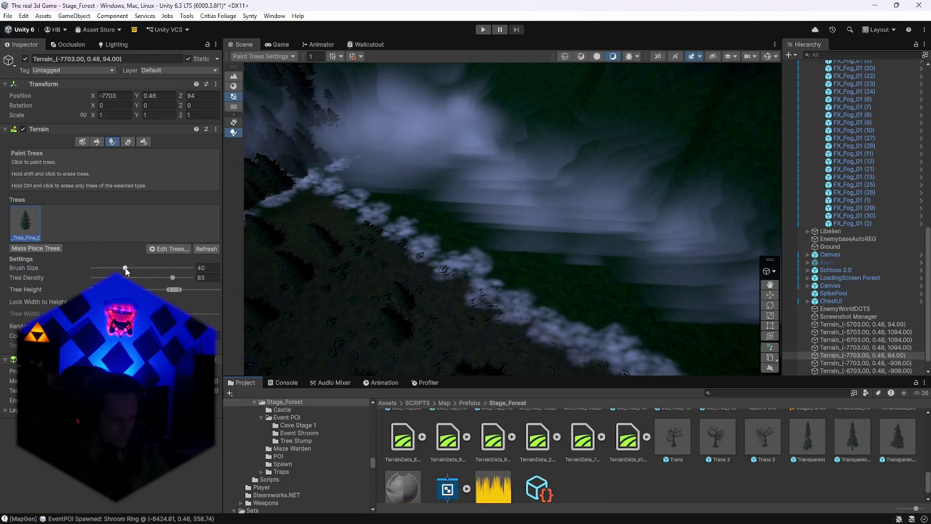
drag(126, 268, 146, 268)
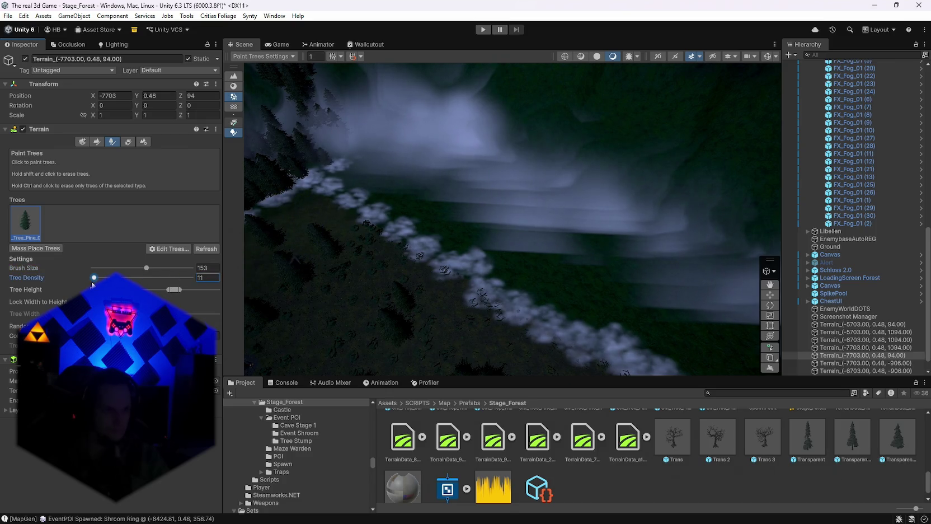
mouse_move(390, 171)
mouse_down()
mouse_move(376, 141)
mouse_move(434, 180)
mouse_move(384, 166)
mouse_move(389, 175)
mouse_move(516, 244)
mouse_move(533, 191)
mouse_move(593, 137)
mouse_up()
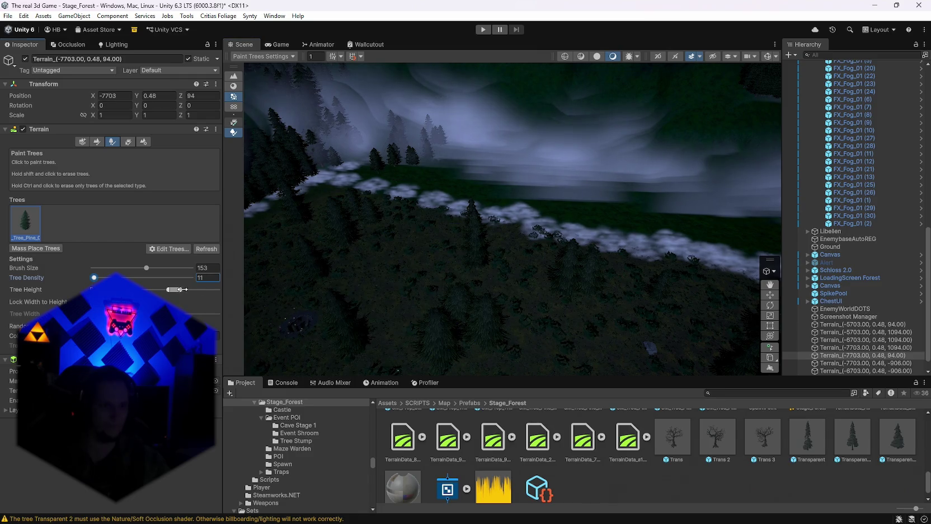
Widen the tree height range, paint more pines along the treeline, and shrink the brush to 49.
drag(179, 289, 208, 290)
mouse_move(371, 195)
mouse_down()
mouse_move(442, 162)
mouse_move(541, 187)
mouse_move(471, 245)
mouse_move(370, 237)
mouse_move(209, 287)
mouse_up()
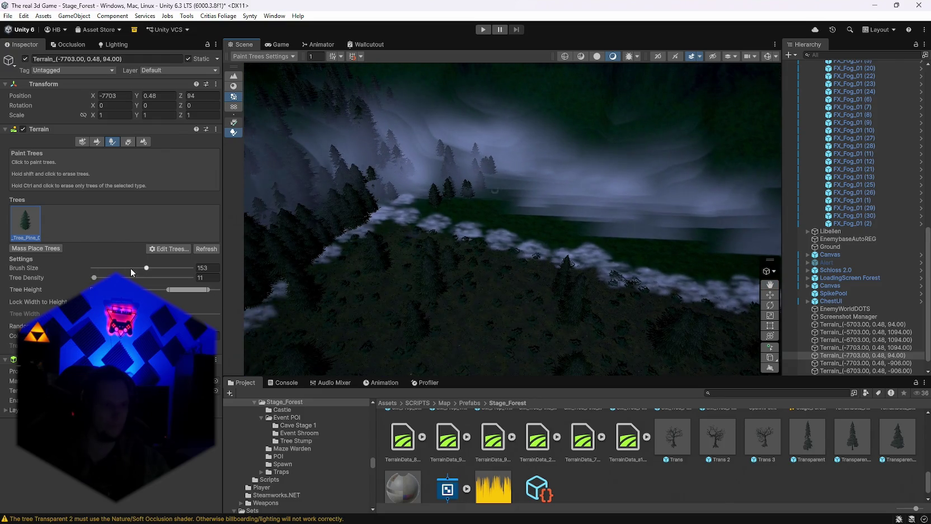
drag(105, 271, 101, 270)
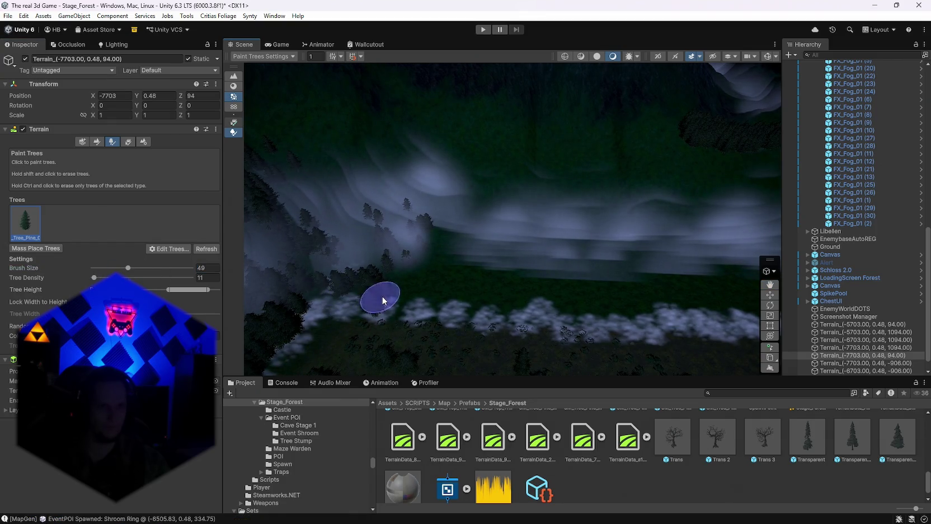
Paint dense pines along the treeline edge beside the foggy path.
scroll(448, 296, up, 2)
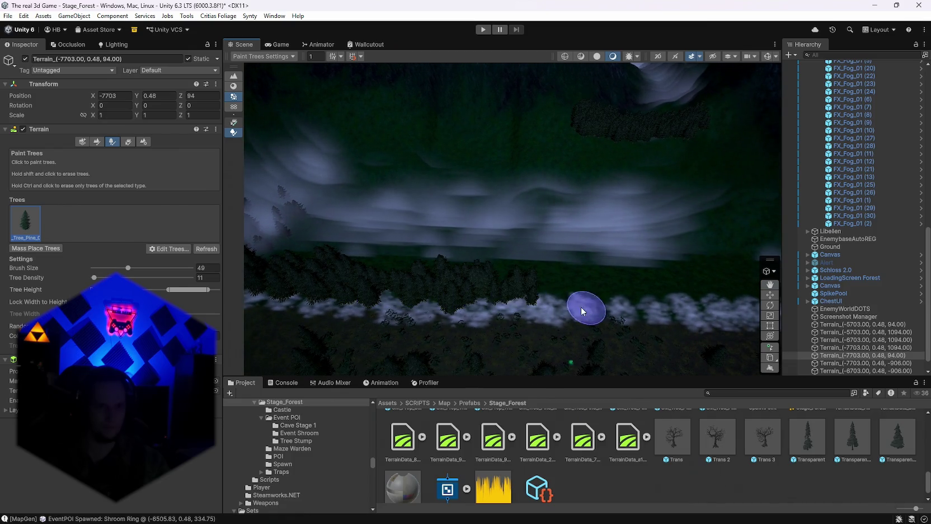
scroll(560, 305, down, 1)
mouse_move(556, 295)
mouse_down()
mouse_move(457, 345)
mouse_move(426, 385)
mouse_move(401, 358)
mouse_move(450, 338)
mouse_move(425, 333)
mouse_move(461, 287)
mouse_up()
drag(464, 239, 479, 259)
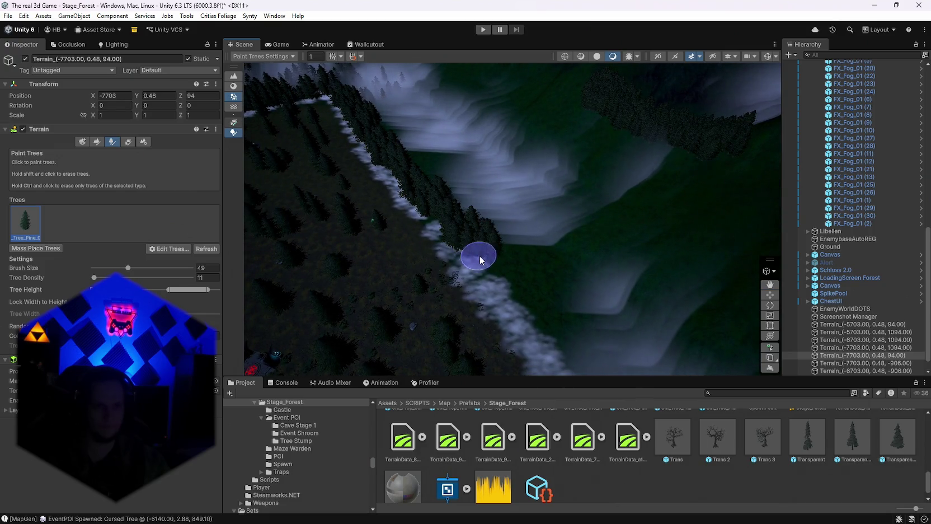
scroll(512, 296, up, 3)
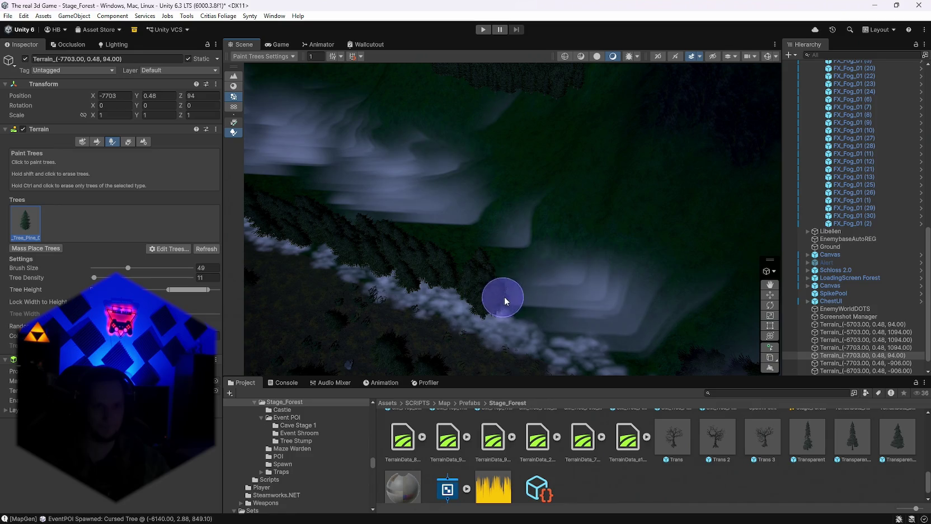
scroll(556, 316, up, 3)
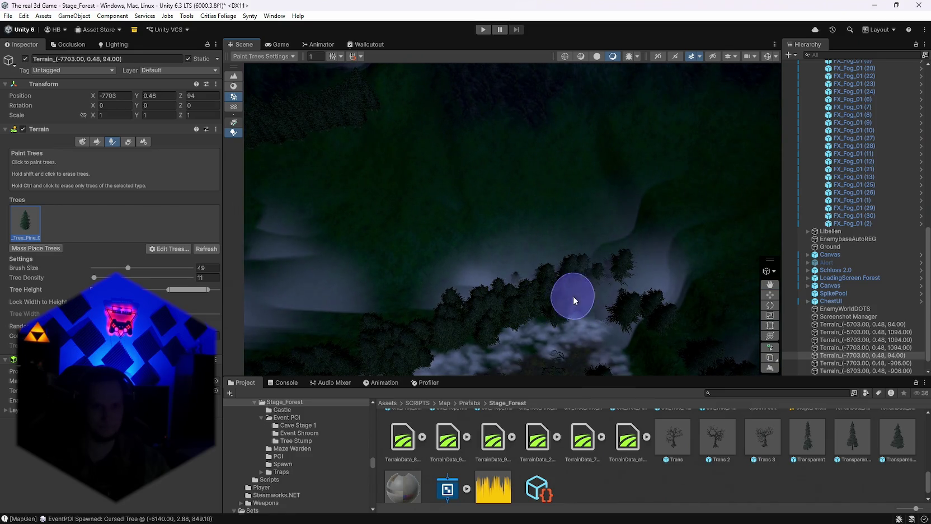
mouse_move(572, 296)
mouse_down()
mouse_move(628, 308)
mouse_move(607, 272)
mouse_move(523, 282)
mouse_up()
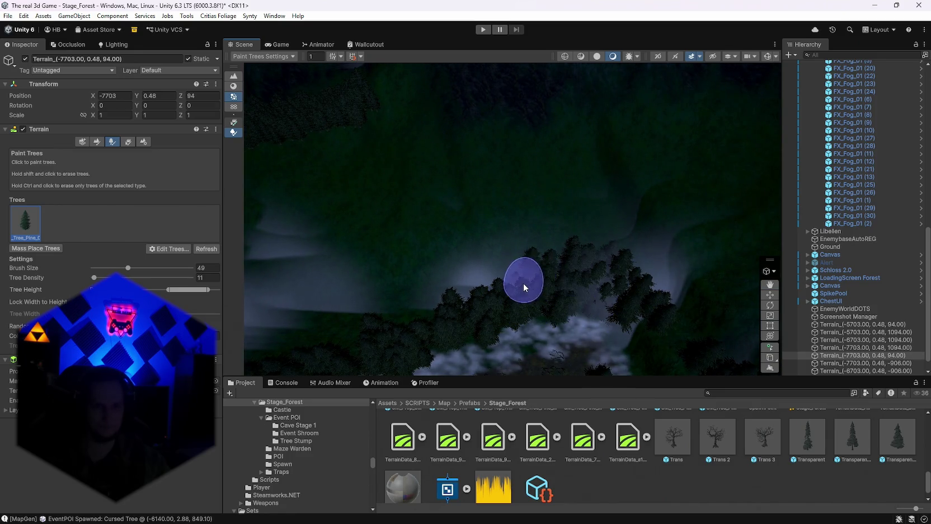
scroll(523, 282, down, 5)
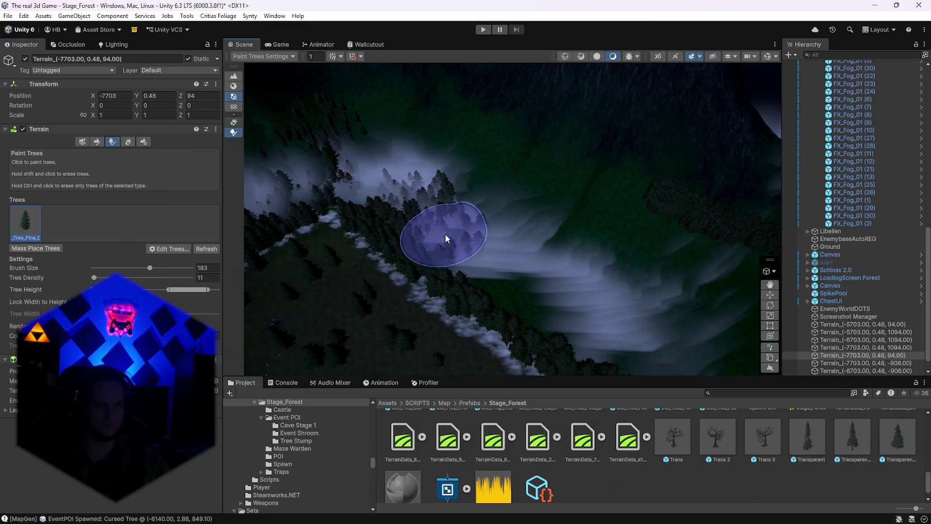
Paint a column of pines up the treeline and across the green slope, then view the maze.
scroll(548, 296, up, 3)
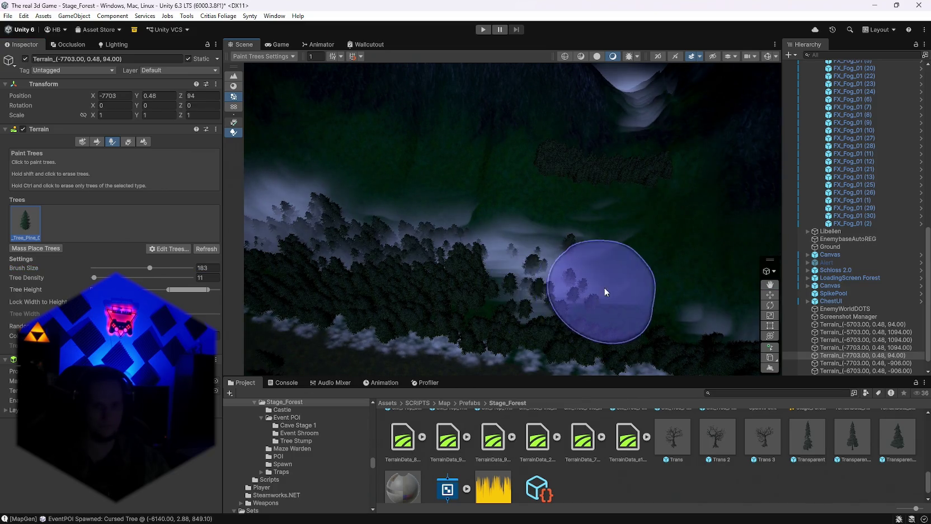
scroll(607, 291, down, 3)
drag(492, 240, 479, 139)
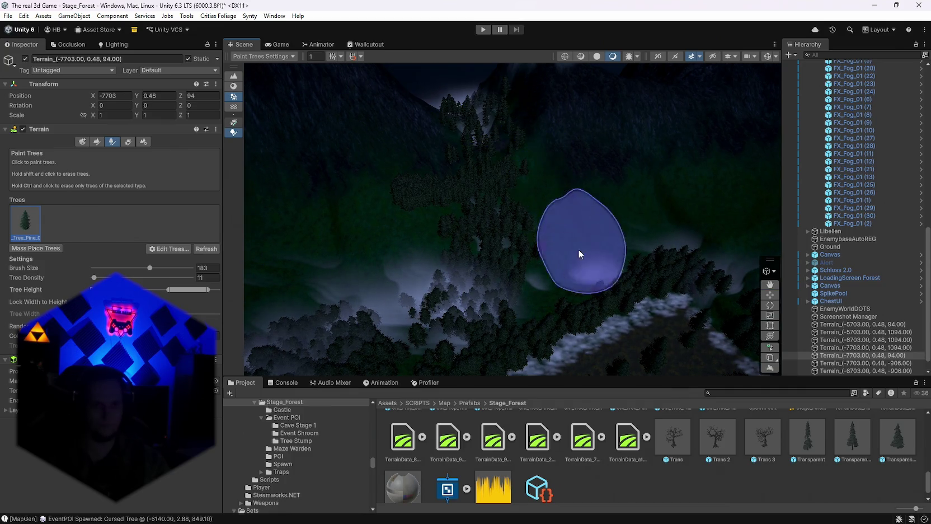
scroll(576, 250, up, 2)
mouse_move(600, 261)
mouse_down()
mouse_move(598, 273)
mouse_move(538, 317)
mouse_up()
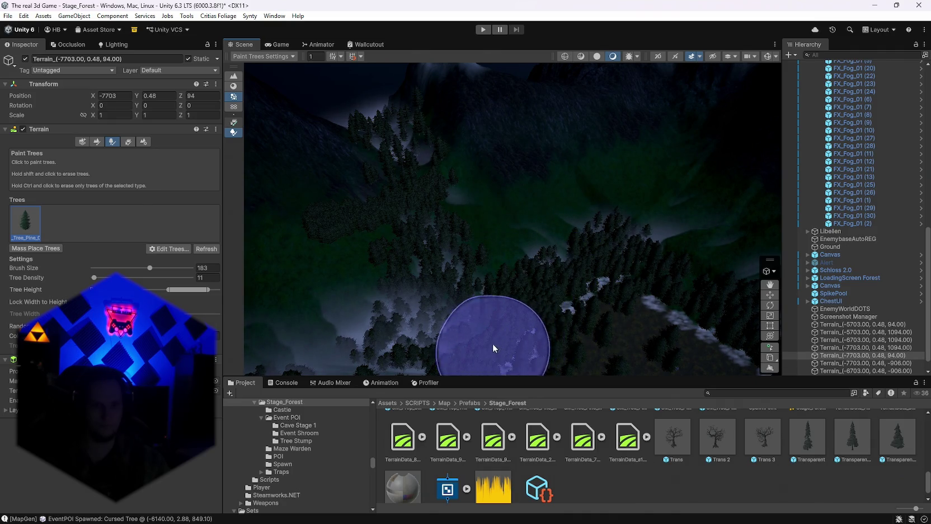
scroll(492, 343, down, 2)
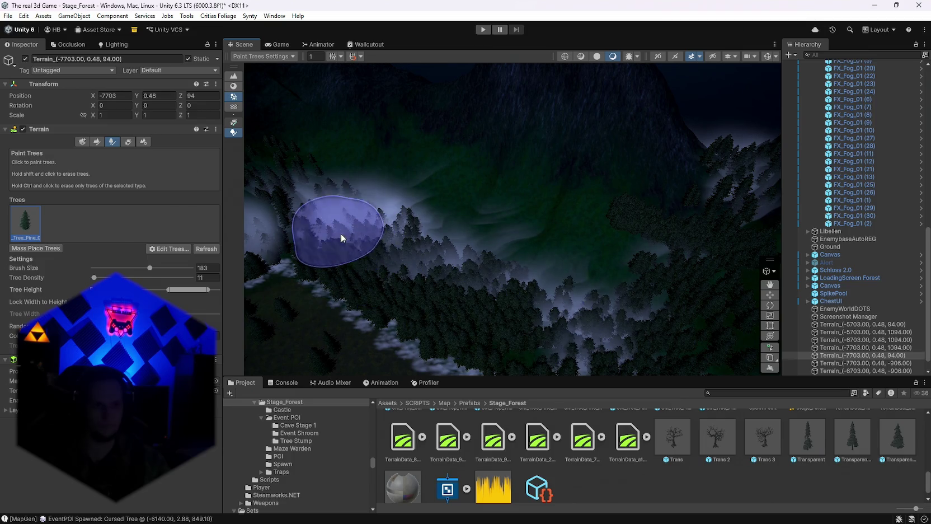
mouse_move(369, 218)
mouse_down()
mouse_move(402, 256)
mouse_move(347, 276)
mouse_move(556, 307)
mouse_up()
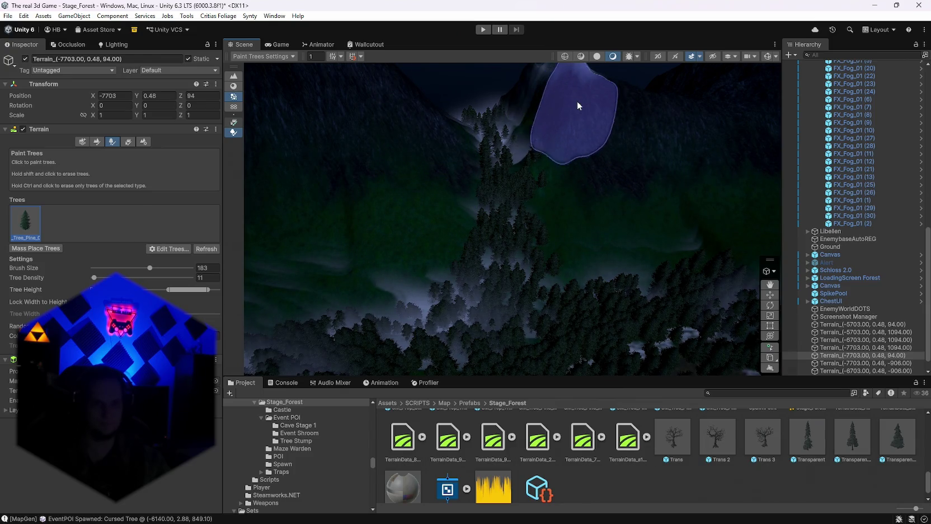
mouse_move(623, 229)
mouse_down()
mouse_move(241, 297)
mouse_move(336, 369)
mouse_up()
scroll(823, 213, up, 15)
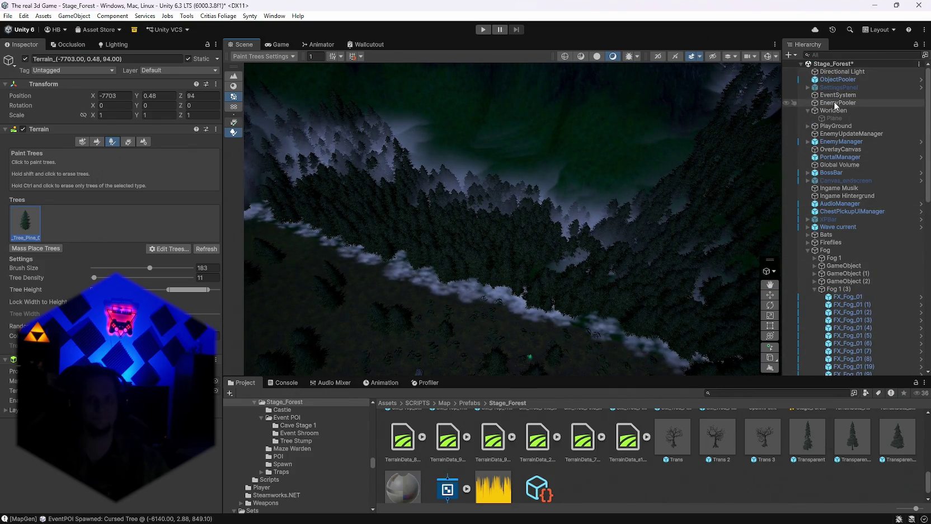
Dismiss WorldGen's Map Generator menu and select the terrain tile at (-5703, 0.48, 1094) for tree painting.
click(832, 110)
click(210, 130)
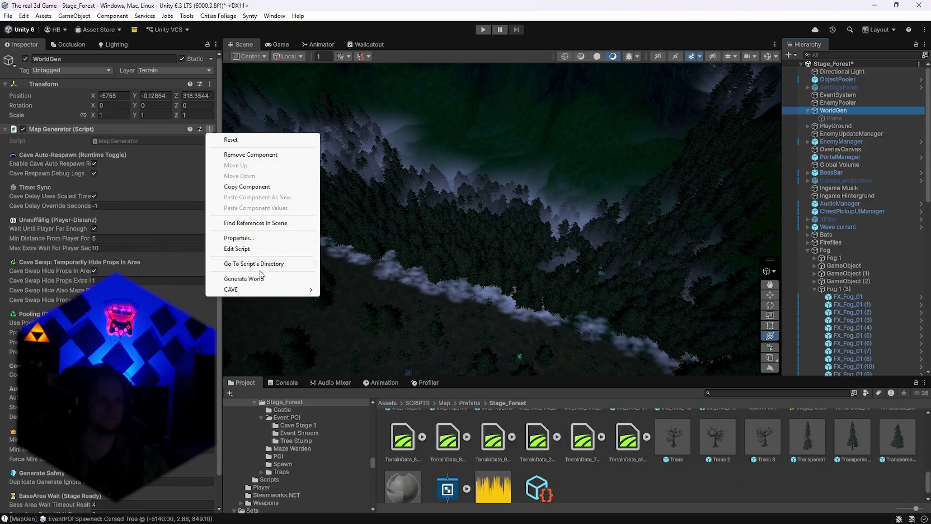
click(519, 264)
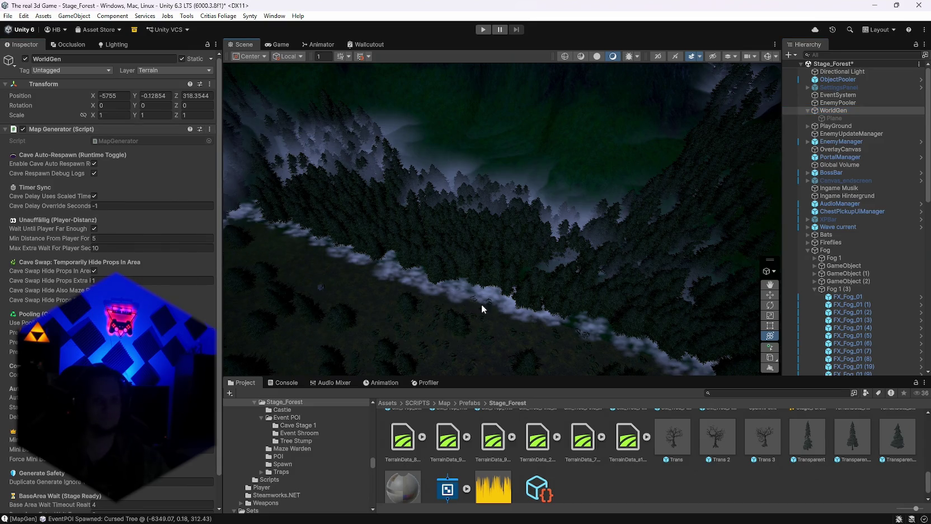
mouse_move(483, 308)
alt+mouse_down()
mouse_move(869, 278)
mouse_move(99, 264)
mouse_move(126, 257)
mouse_move(69, 274)
mouse_move(88, 288)
mouse_move(849, 273)
mouse_move(878, 304)
mouse_move(611, 239)
alt+mouse_up()
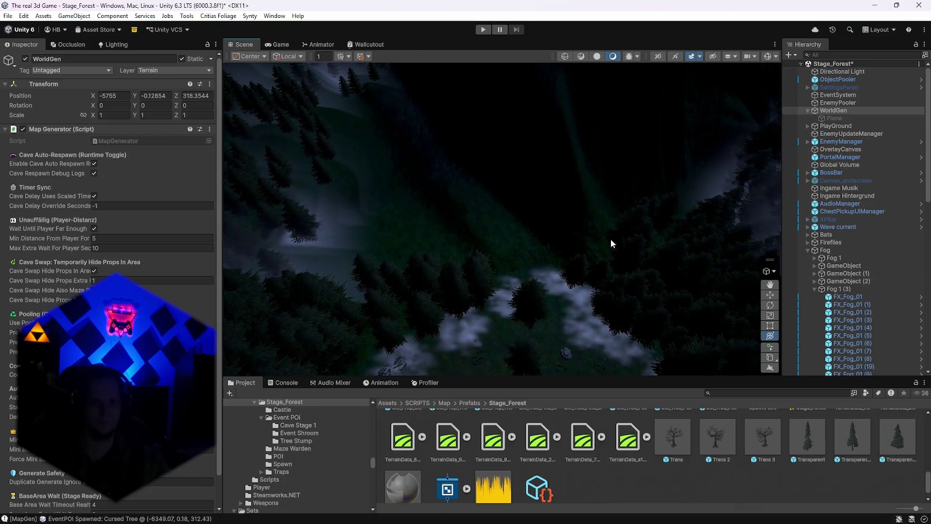
click(611, 238)
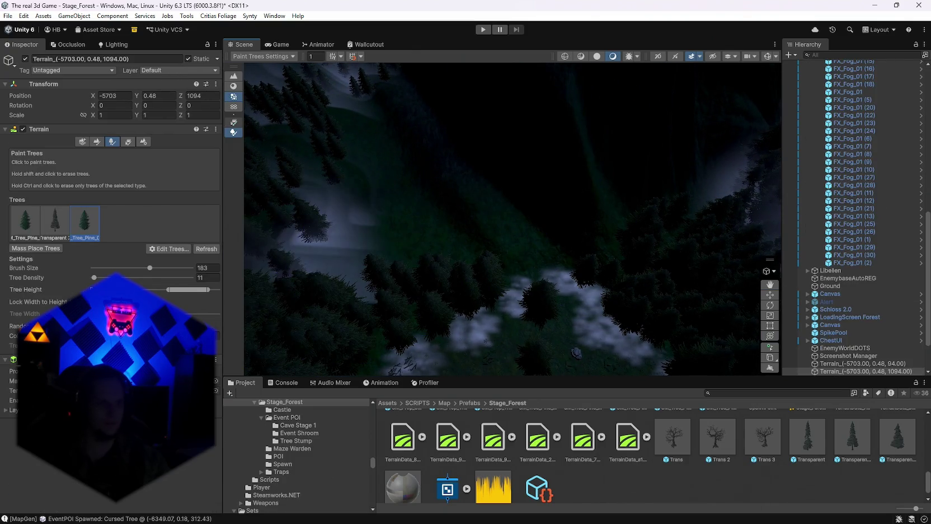
Shrink the tree brush to 108 and paint pines on adjacent tiles and the slope beside the path.
drag(142, 267, 134, 267)
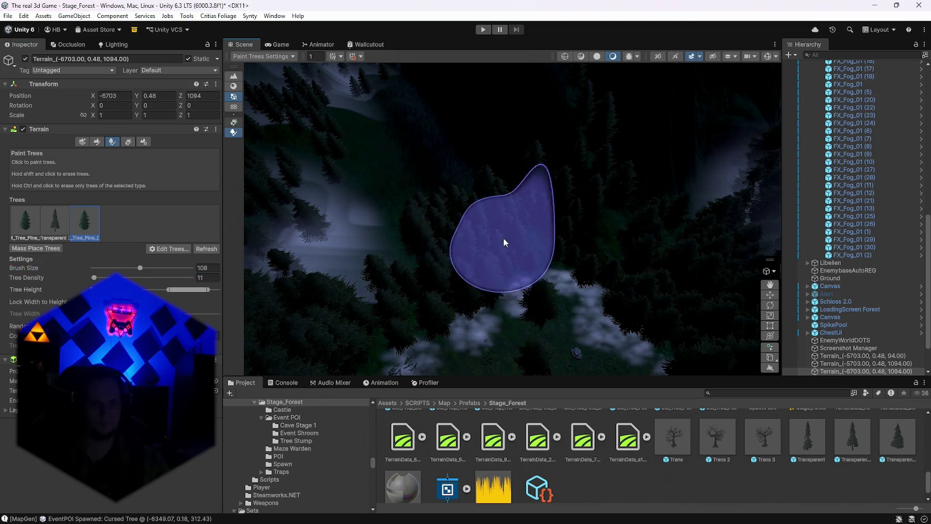
click(550, 236)
click(531, 247)
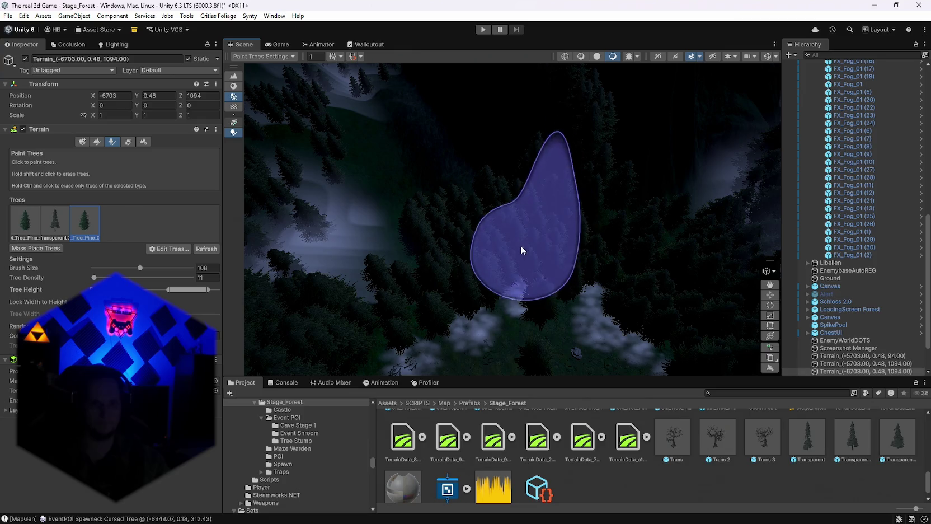
mouse_move(460, 222)
mouse_down()
mouse_move(550, 246)
mouse_move(482, 197)
mouse_move(415, 235)
mouse_move(375, 236)
mouse_move(399, 270)
mouse_move(343, 305)
mouse_move(464, 248)
mouse_up()
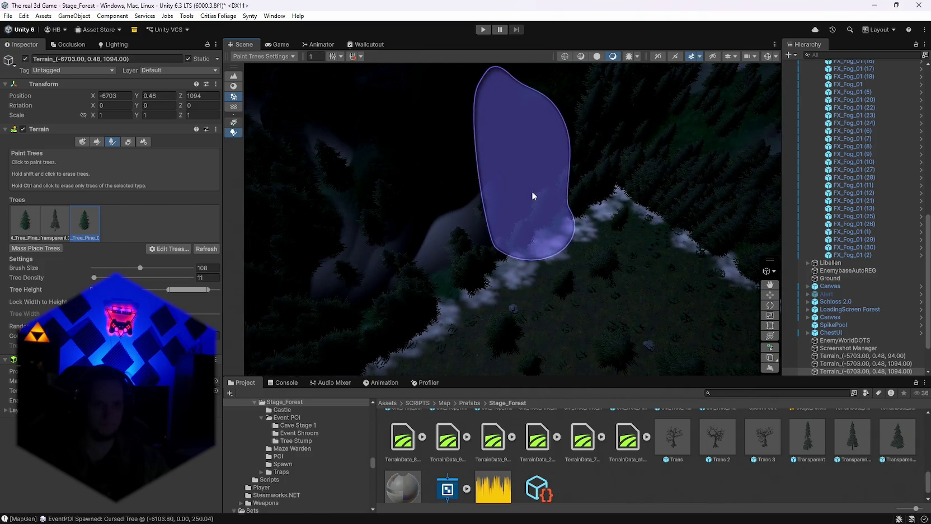
mouse_move(546, 199)
mouse_down()
mouse_move(555, 237)
mouse_move(605, 204)
mouse_move(598, 221)
mouse_move(507, 269)
mouse_move(334, 325)
mouse_up()
mouse_move(477, 272)
mouse_down()
mouse_move(421, 266)
mouse_move(528, 224)
mouse_move(473, 177)
mouse_move(503, 177)
mouse_up()
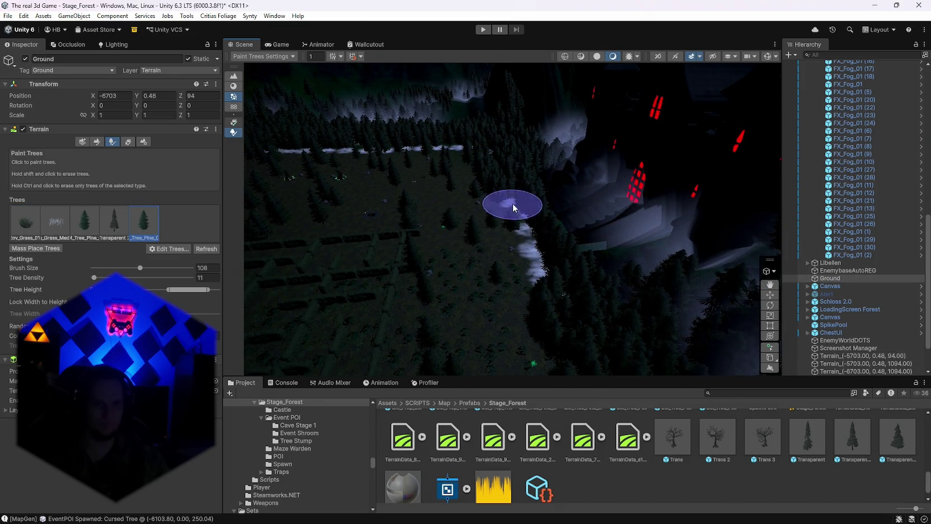
Paint more pines across the Ground terrain along the fog river, then select WorldGen.
mouse_move(539, 288)
mouse_down()
mouse_move(520, 289)
mouse_move(692, 282)
mouse_up()
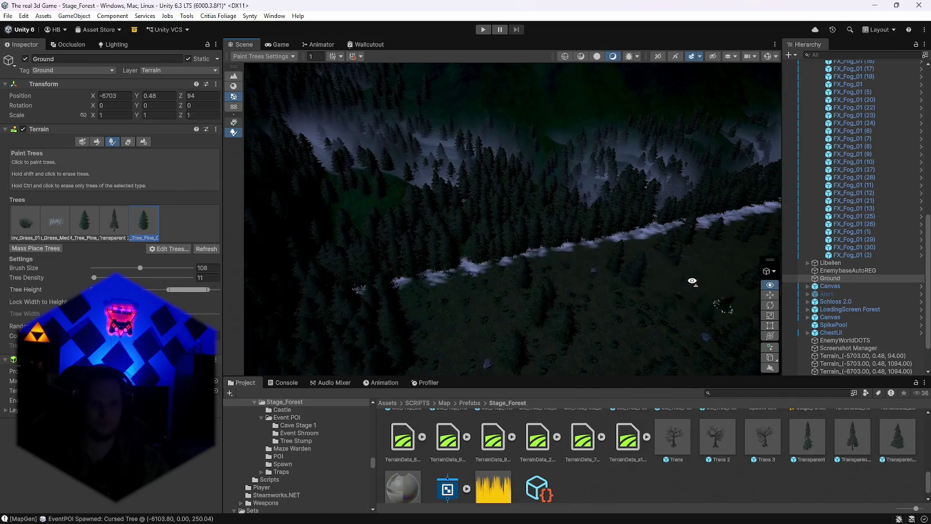
drag(578, 247, 712, 190)
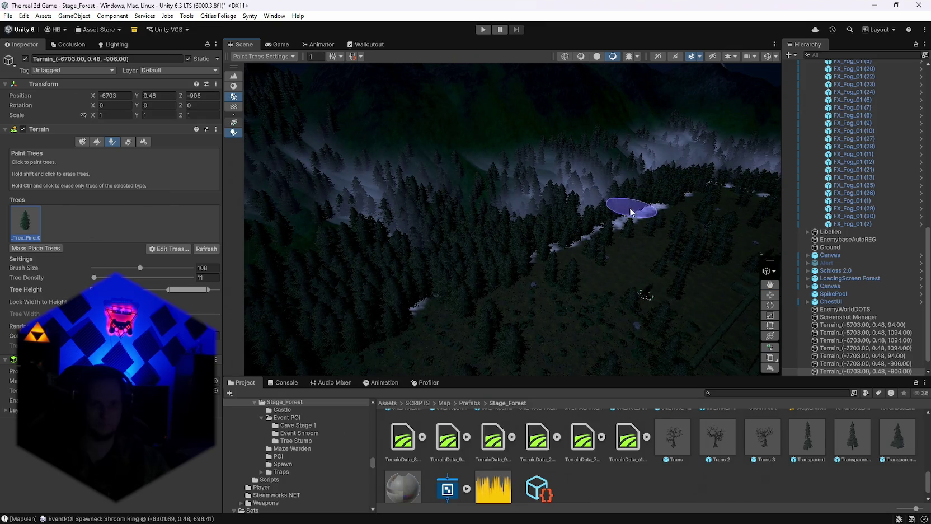
click(535, 257)
mouse_move(535, 257)
mouse_down()
mouse_move(524, 277)
mouse_move(480, 289)
mouse_move(355, 260)
mouse_move(478, 261)
mouse_move(477, 245)
mouse_move(479, 288)
mouse_move(556, 279)
mouse_up()
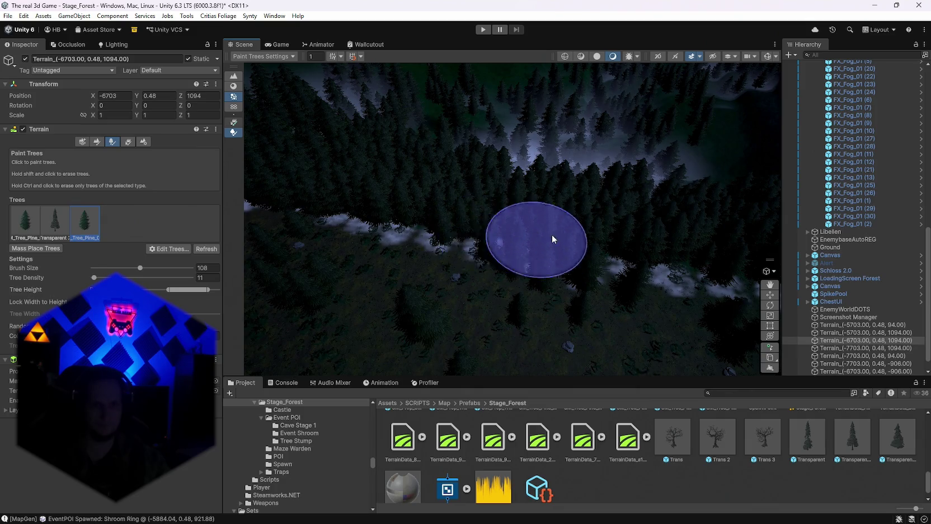
scroll(552, 239, down, 3)
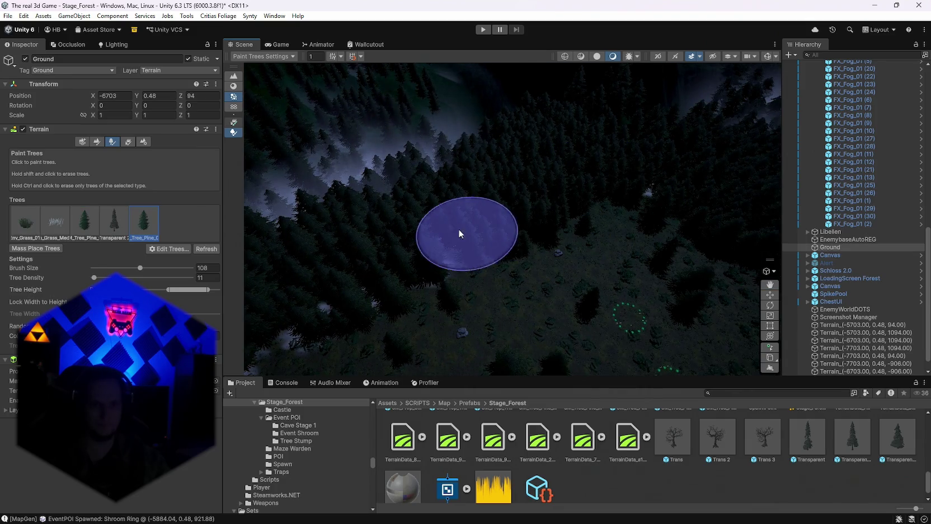
drag(458, 229, 323, 255)
mouse_move(423, 199)
mouse_down()
mouse_move(366, 179)
mouse_move(500, 211)
mouse_up()
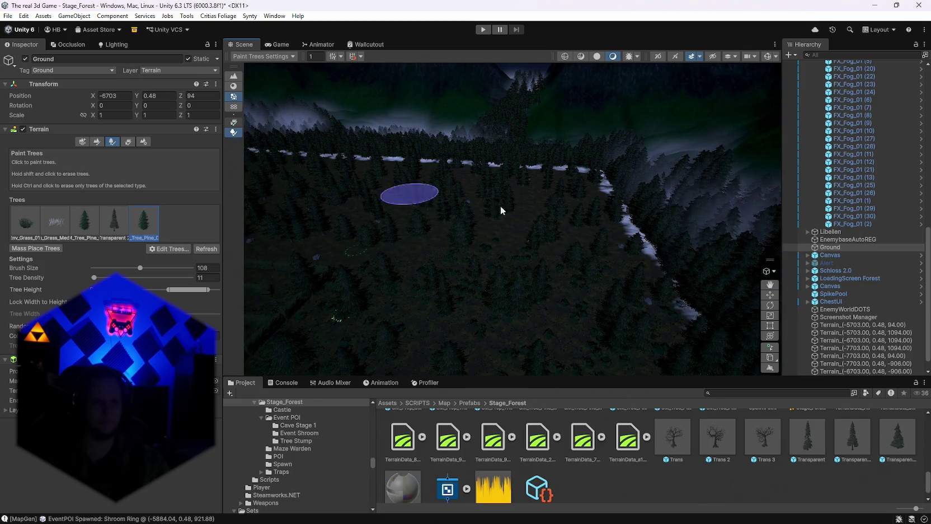
scroll(834, 278, up, 5)
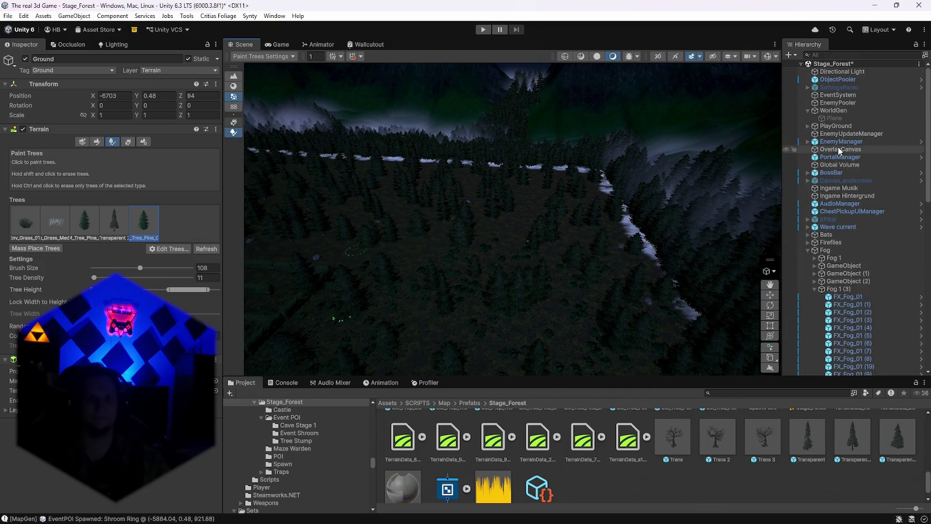
click(829, 111)
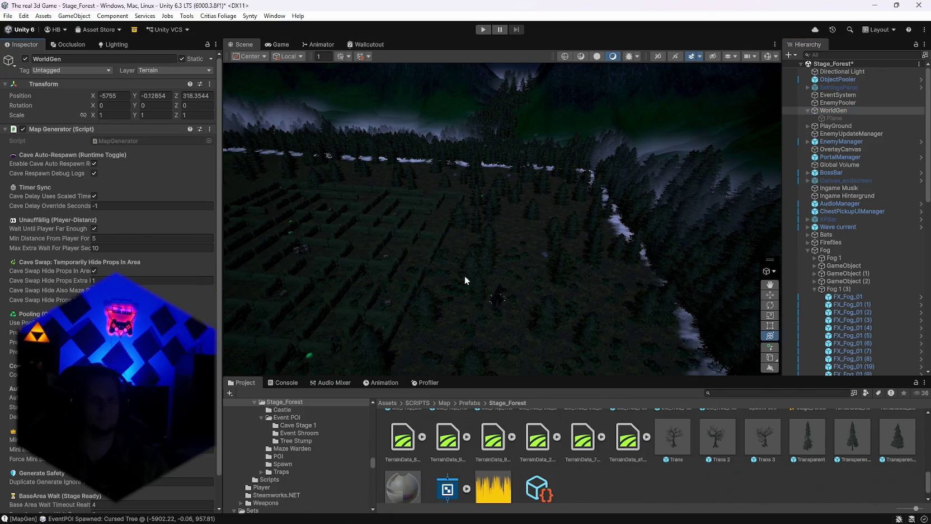
Select a FX_Fog_01 patch on the misty path, then pick terrain tile (-6703, 0.48, -906) for tree painting.
mouse_move(464, 275)
mouse_down()
mouse_move(652, 318)
mouse_move(795, 295)
mouse_move(797, 309)
mouse_move(876, 327)
mouse_move(501, 272)
mouse_move(642, 293)
mouse_move(718, 237)
mouse_move(579, 215)
mouse_move(343, 222)
mouse_move(428, 171)
mouse_move(469, 220)
mouse_move(523, 202)
mouse_move(414, 226)
mouse_move(338, 225)
mouse_move(339, 233)
mouse_move(431, 248)
mouse_move(278, 233)
mouse_move(347, 242)
mouse_move(313, 246)
mouse_up()
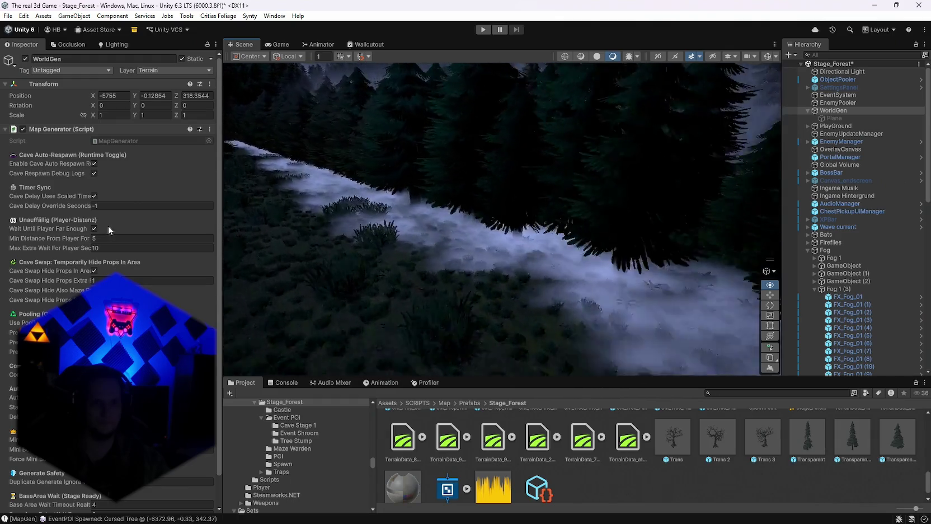
mouse_move(193, 228)
mouse_down()
mouse_move(307, 223)
mouse_move(213, 220)
mouse_move(233, 218)
mouse_move(211, 222)
mouse_move(173, 264)
mouse_move(472, 184)
mouse_up()
click(472, 184)
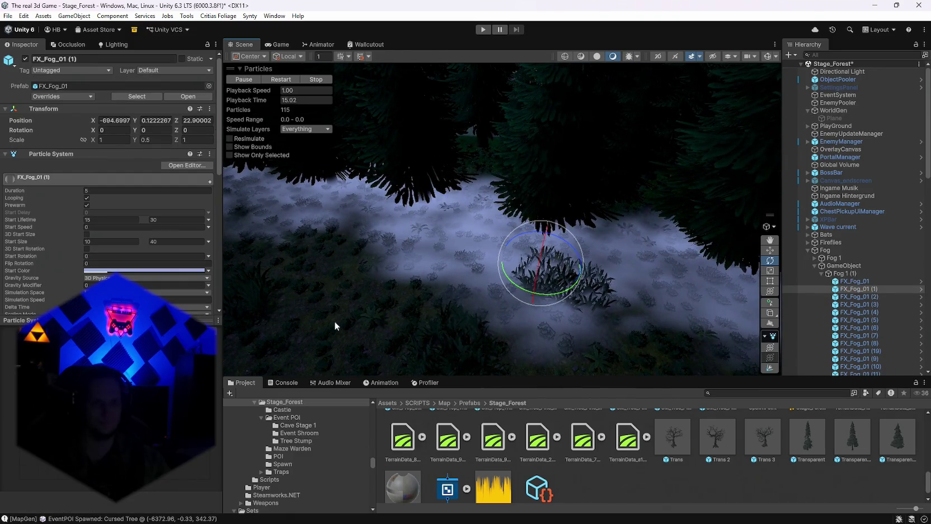
click(334, 325)
mouse_move(491, 157)
mouse_down()
mouse_move(536, 149)
mouse_move(389, 150)
mouse_move(469, 160)
mouse_move(389, 137)
mouse_move(447, 139)
mouse_move(223, 140)
mouse_move(416, 84)
mouse_move(383, 164)
mouse_move(387, 156)
mouse_move(318, 154)
mouse_up()
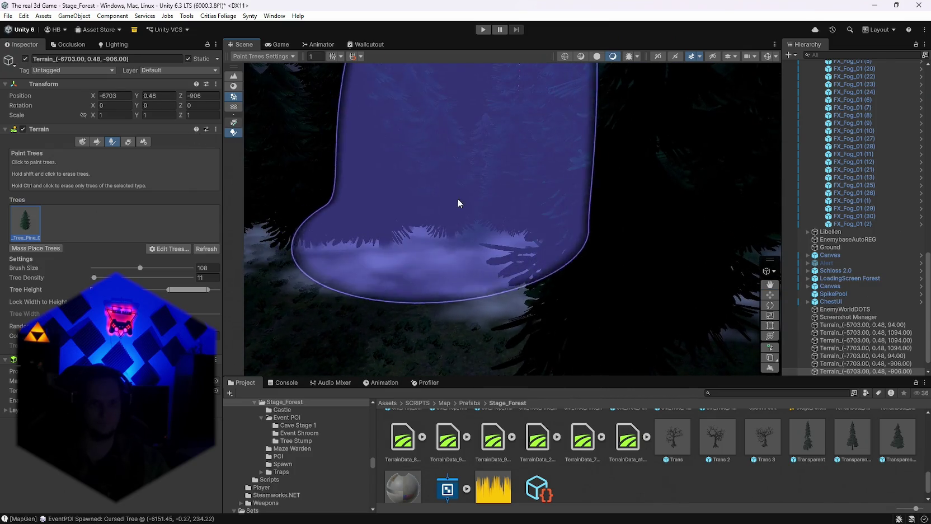
Paint a final patch of pines near the fog, then select a fog patch and the Fog 1 group.
click(485, 196)
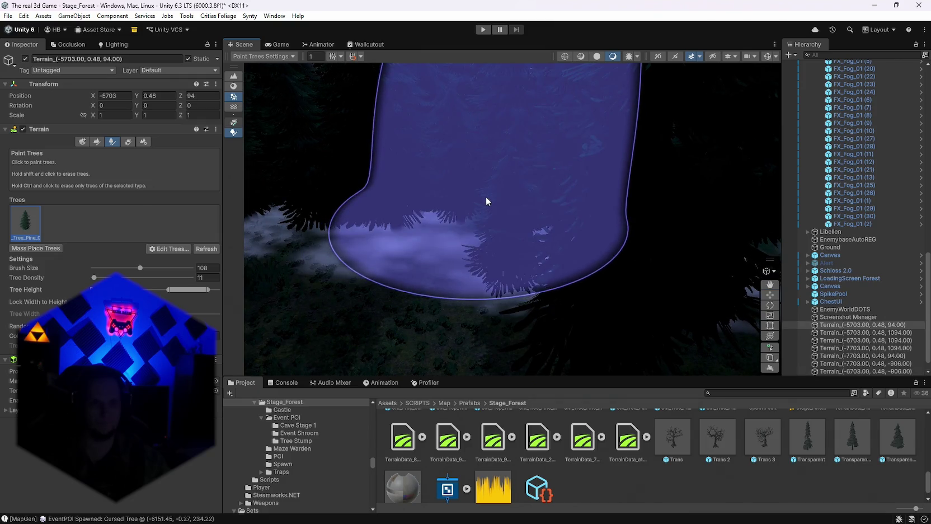
mouse_move(473, 213)
mouse_down()
mouse_move(329, 183)
mouse_move(410, 201)
mouse_move(435, 202)
mouse_move(347, 197)
mouse_move(523, 200)
mouse_move(615, 189)
mouse_move(366, 189)
mouse_move(429, 199)
mouse_move(337, 183)
mouse_move(343, 210)
mouse_move(425, 196)
mouse_up()
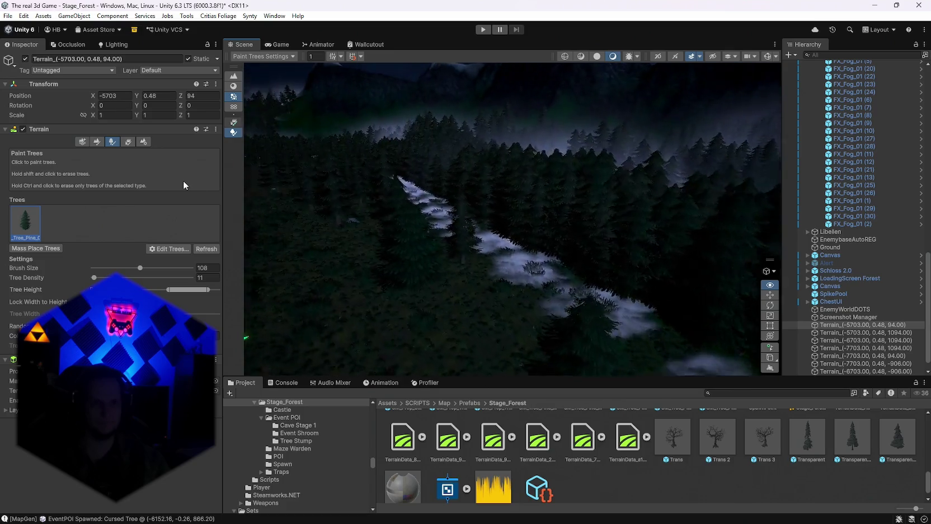
key(e)
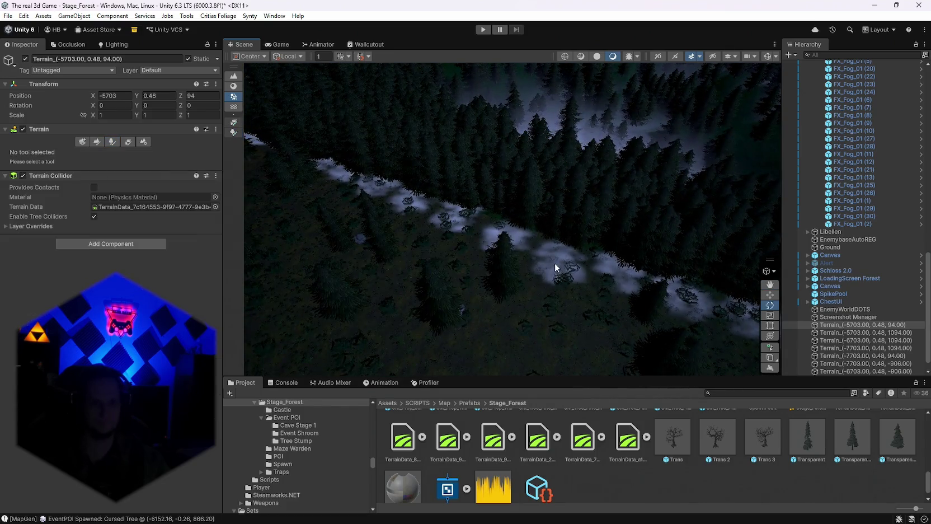
click(555, 263)
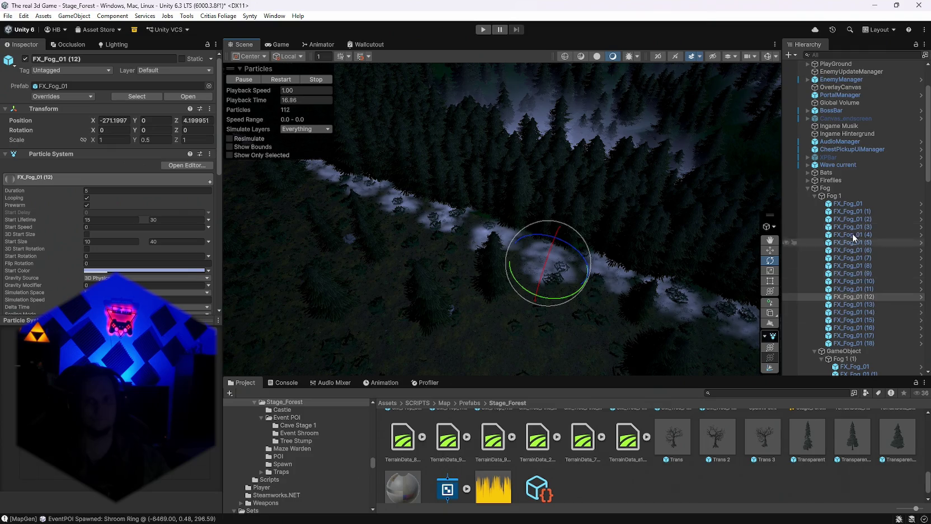
click(832, 196)
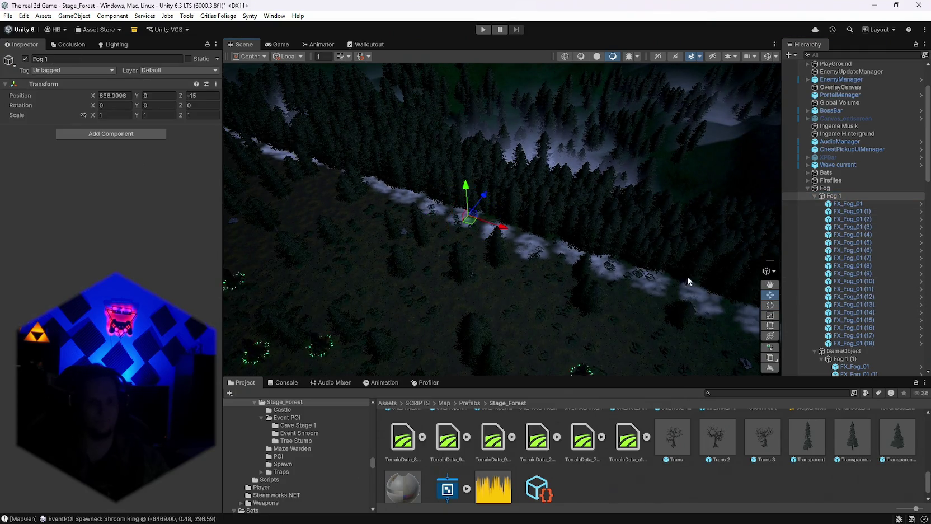
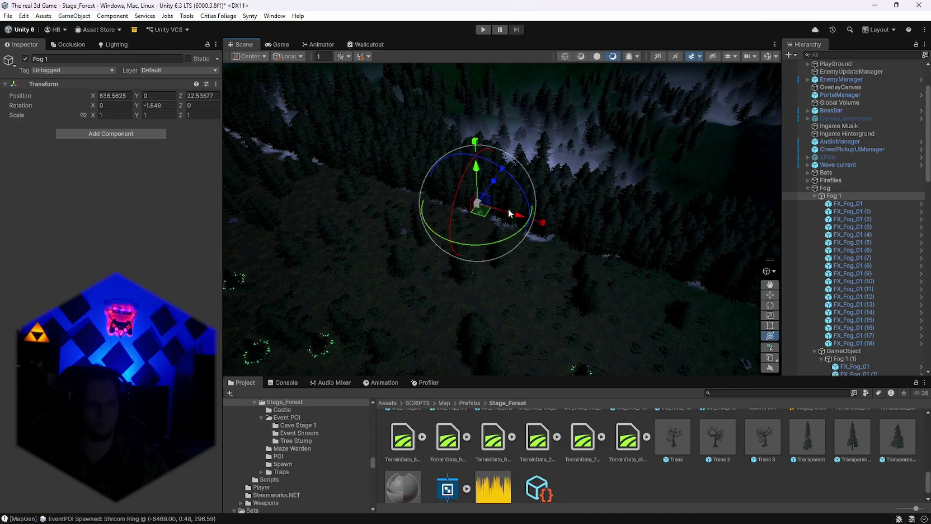
Swing the view to the forest horizon and nudge the Fog 1 bank slightly along Z.
mouse_move(509, 213)
mouse_down()
mouse_move(431, 132)
mouse_move(431, 88)
mouse_move(534, 120)
mouse_move(492, 191)
mouse_up()
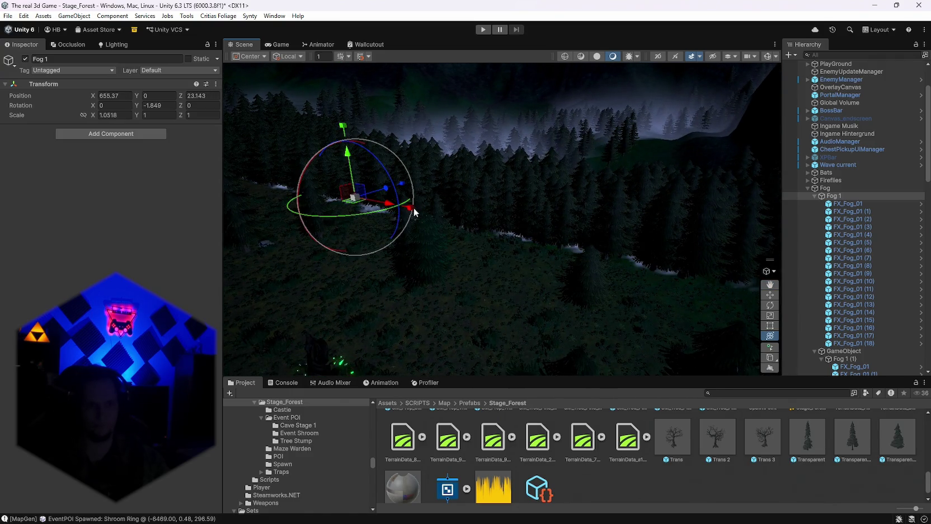
mouse_move(414, 212)
mouse_down()
mouse_move(436, 142)
mouse_move(447, 208)
mouse_move(565, 205)
mouse_move(481, 155)
mouse_move(459, 157)
mouse_move(588, 172)
mouse_move(678, 206)
mouse_move(560, 184)
mouse_move(515, 235)
mouse_move(471, 221)
mouse_up()
key(y)
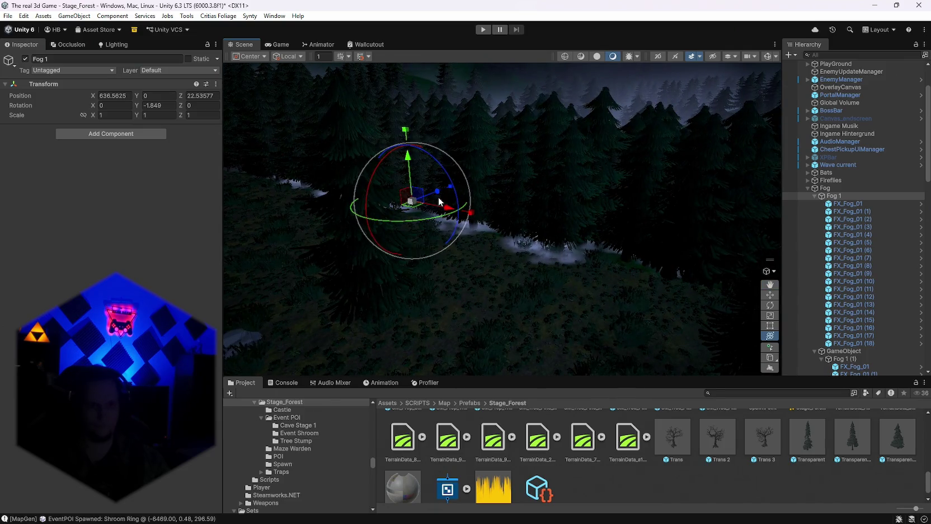
mouse_move(440, 193)
mouse_down()
mouse_move(499, 245)
mouse_move(644, 262)
mouse_move(629, 239)
mouse_move(539, 288)
mouse_move(537, 267)
mouse_move(559, 239)
mouse_move(562, 183)
mouse_move(503, 199)
mouse_move(435, 197)
mouse_move(577, 250)
mouse_move(604, 246)
mouse_up()
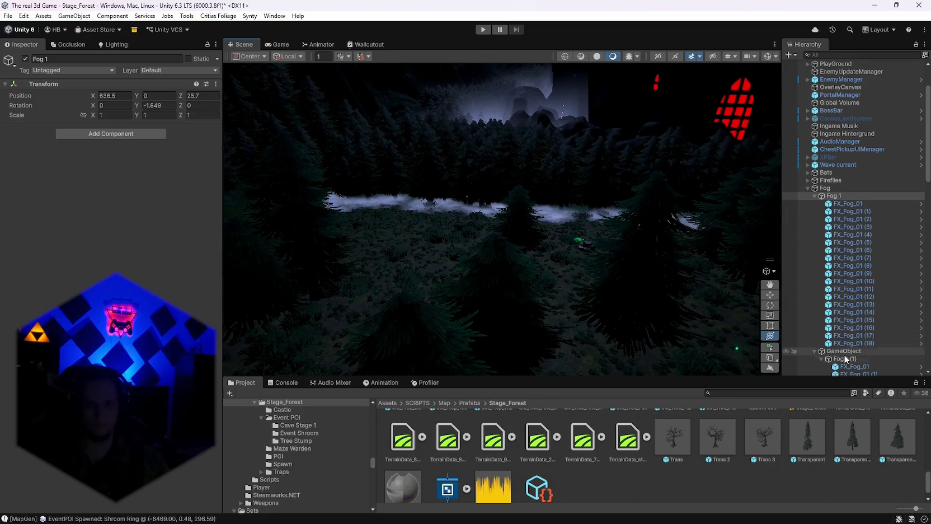
Line up Fog 1 (1) over the forest at X 636.4, Z -15.6, rotated -0.987 on Y.
mouse_move(520, 215)
mouse_down()
mouse_move(602, 163)
mouse_move(643, 214)
mouse_move(623, 256)
mouse_move(679, 270)
mouse_move(672, 265)
mouse_move(684, 323)
mouse_move(682, 313)
mouse_up()
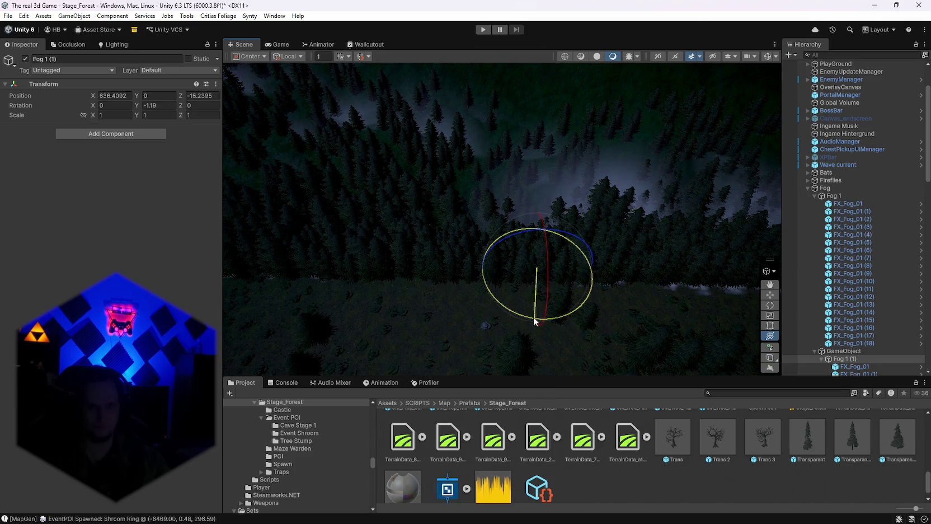
drag(541, 308, 463, 331)
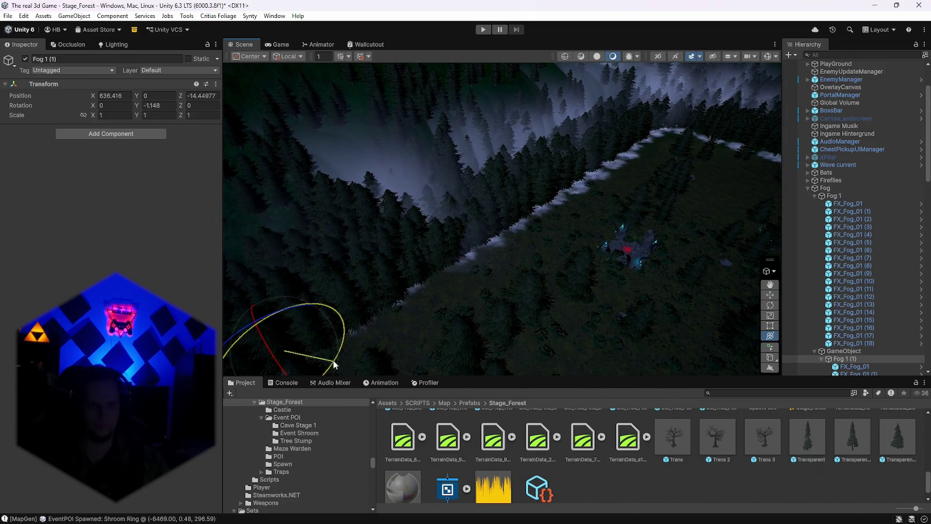
mouse_move(369, 363)
mouse_down()
mouse_move(461, 295)
mouse_move(426, 295)
mouse_move(463, 291)
mouse_move(459, 300)
mouse_move(581, 264)
mouse_move(564, 208)
mouse_move(719, 210)
mouse_move(698, 230)
mouse_move(571, 245)
mouse_move(576, 263)
mouse_up()
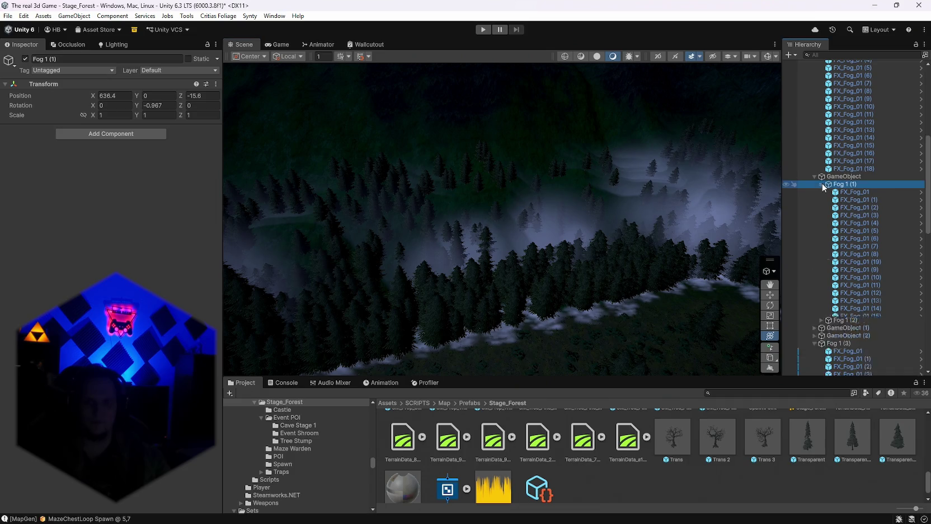
double_click(831, 193)
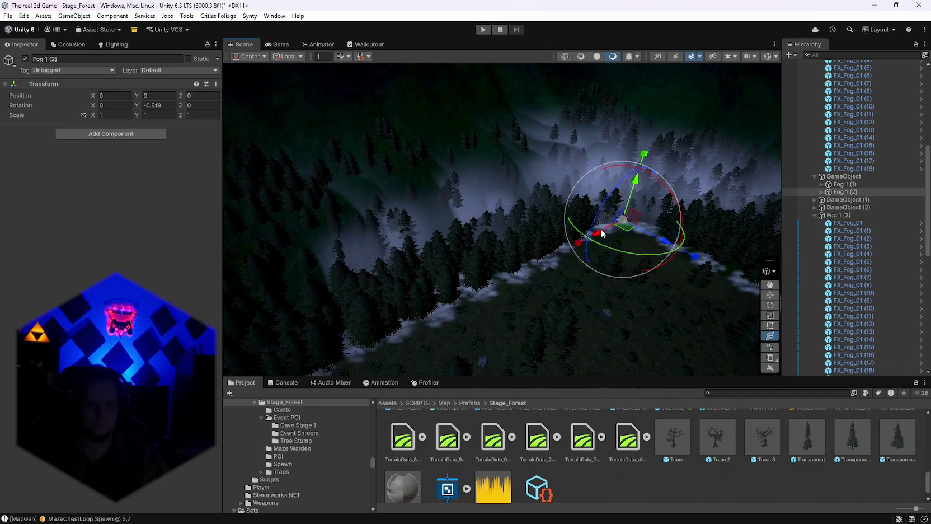
Slide the Fog 1 (2) bank back toward about Z -26.
drag(600, 230, 600, 230)
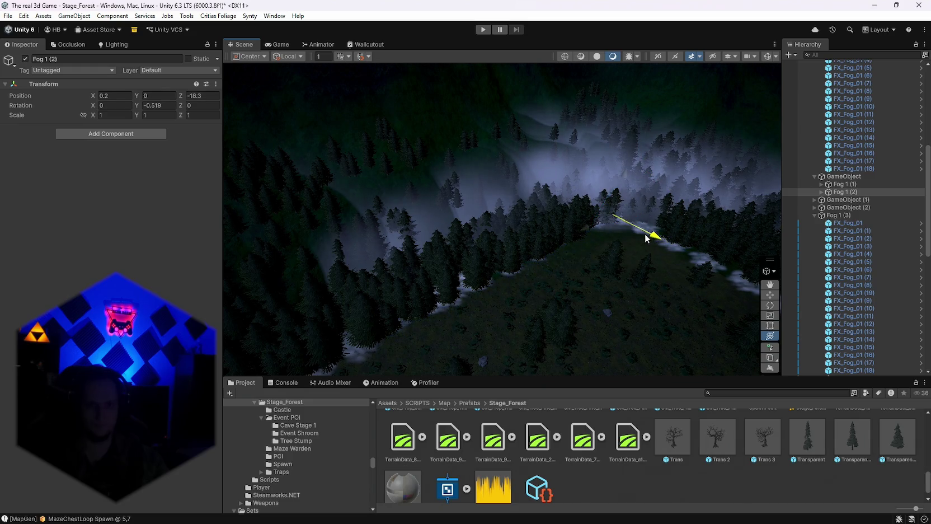
mouse_move(560, 293)
mouse_down()
mouse_move(461, 312)
mouse_move(444, 347)
mouse_move(409, 265)
mouse_move(520, 258)
mouse_move(706, 188)
mouse_move(745, 158)
mouse_up()
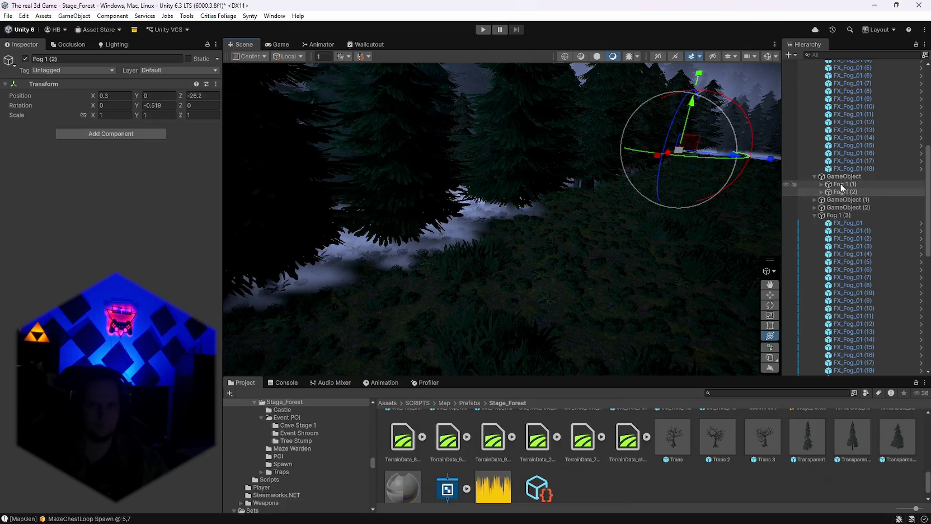
drag(628, 181, 354, 180)
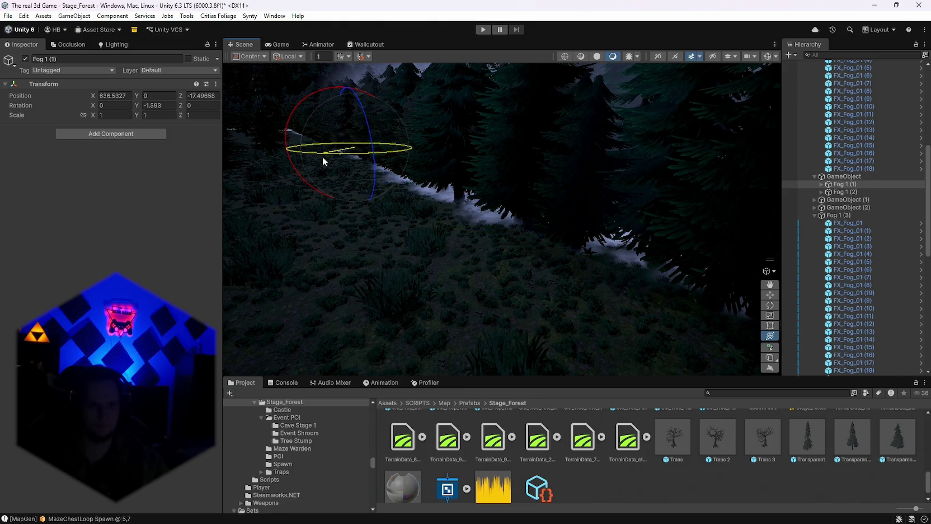
drag(402, 201, 725, 210)
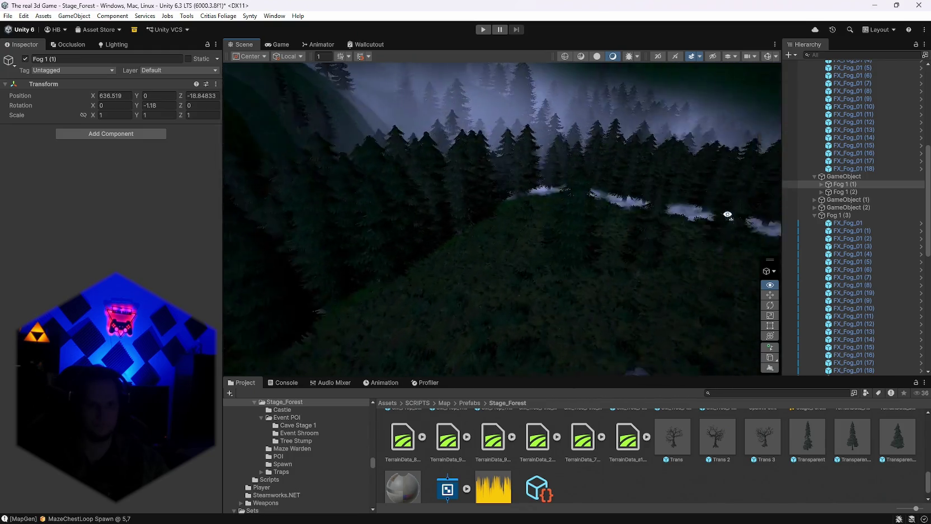
click(846, 191)
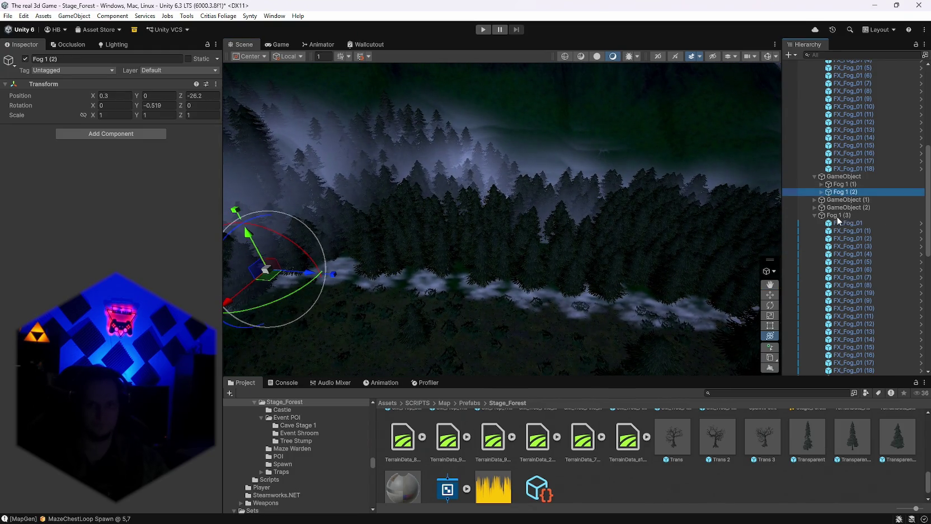
Frame Fog 1 (3) over the maze, collapse its children, and select FX_Fog_01 (4).
double_click(839, 216)
mouse_move(728, 224)
mouse_down()
mouse_move(20, 221)
mouse_move(9, 234)
mouse_move(514, 203)
mouse_up()
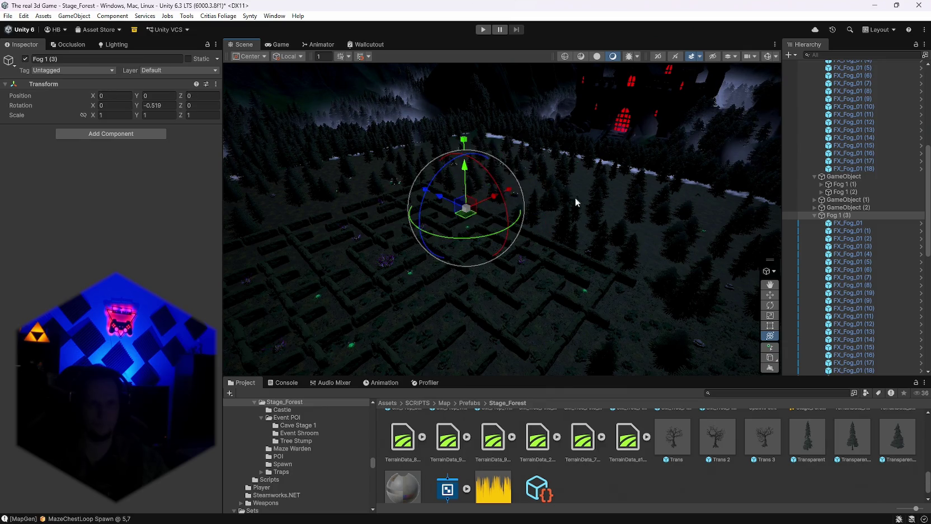
click(814, 216)
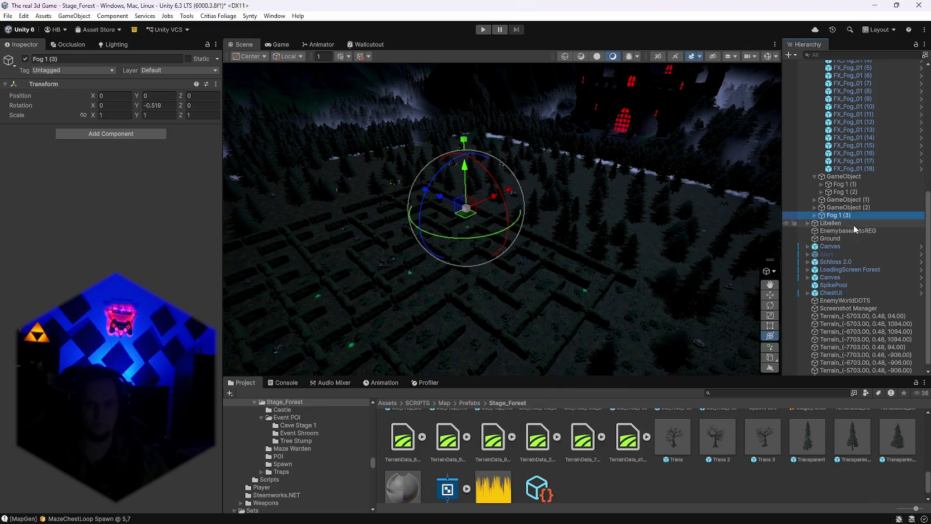
drag(704, 198, 419, 210)
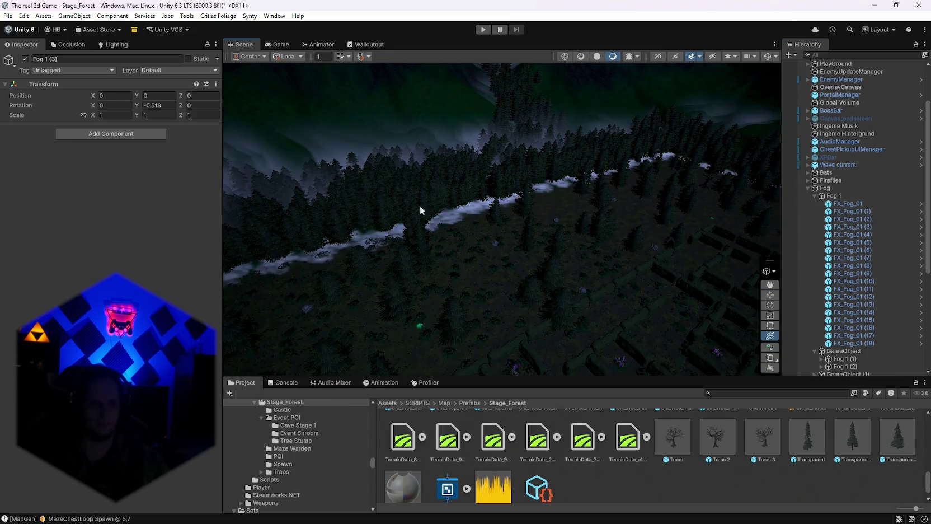
click(450, 222)
Push the Fog 1 (1) bank back along Z to -22.1.
scroll(891, 285, down, 1)
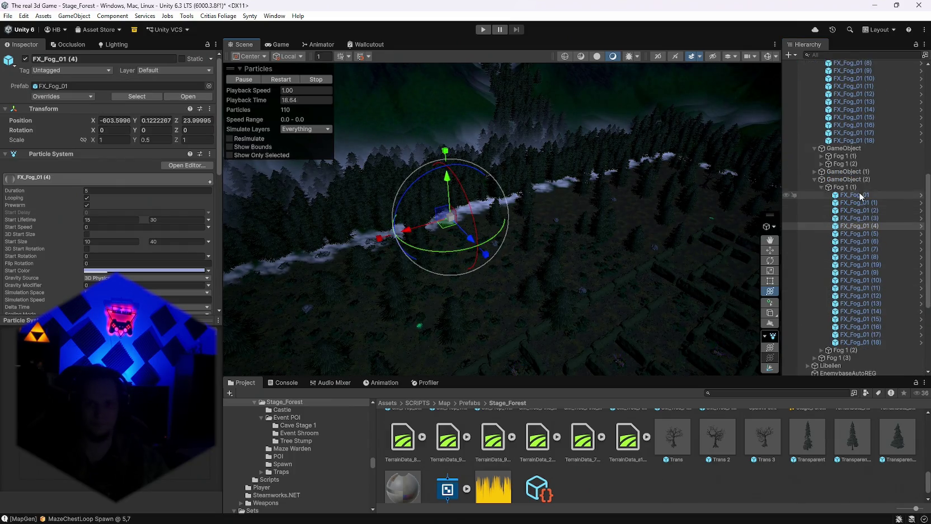
double_click(844, 186)
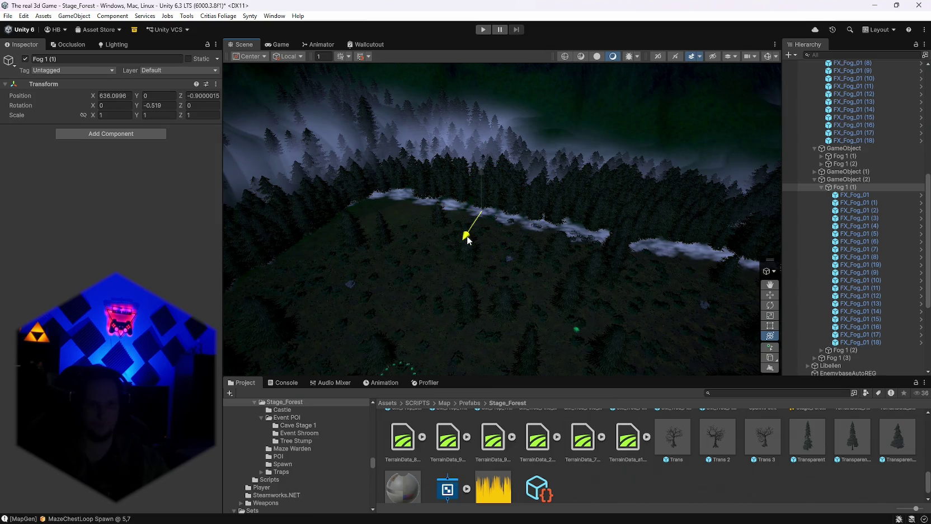
mouse_move(472, 239)
mouse_down()
mouse_move(477, 232)
mouse_move(512, 252)
mouse_move(499, 247)
mouse_move(507, 229)
mouse_move(442, 230)
mouse_move(434, 241)
mouse_up()
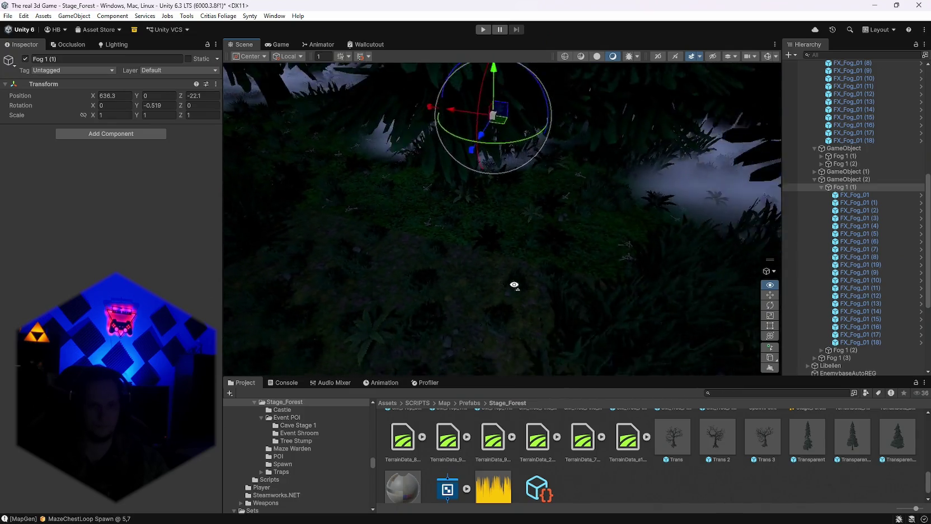
drag(514, 284, 558, 272)
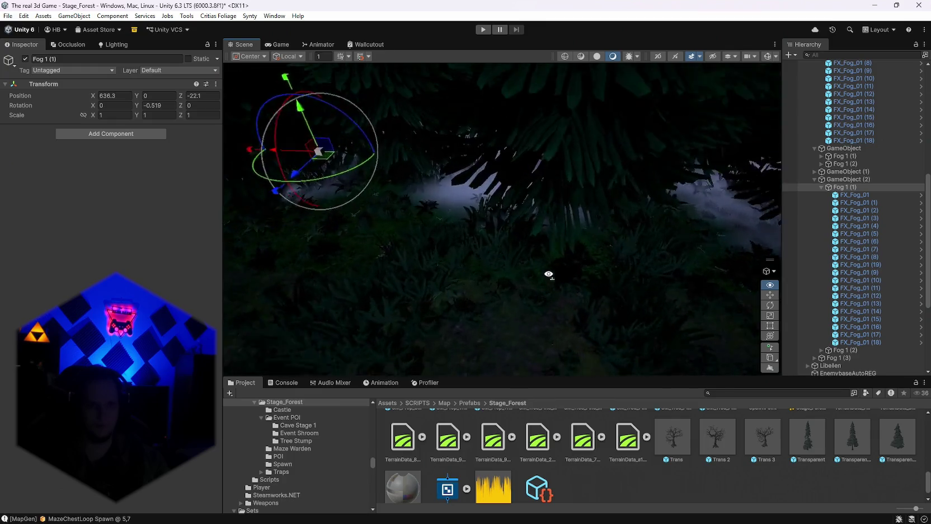
mouse_move(464, 260)
mouse_down()
mouse_move(425, 239)
mouse_move(445, 304)
mouse_move(401, 241)
mouse_move(436, 235)
mouse_move(498, 270)
mouse_move(455, 262)
mouse_move(807, 202)
mouse_move(795, 226)
mouse_move(607, 147)
mouse_move(509, 142)
mouse_move(673, 276)
mouse_move(700, 270)
mouse_move(557, 257)
mouse_up()
click(557, 257)
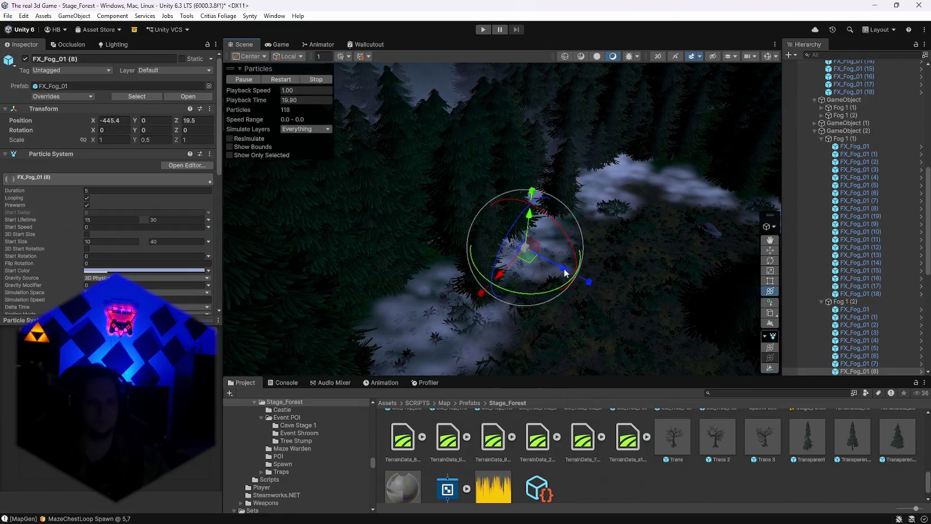
Move the Fog 1 (2) bank along Z to about -16 to -18.
double_click(850, 304)
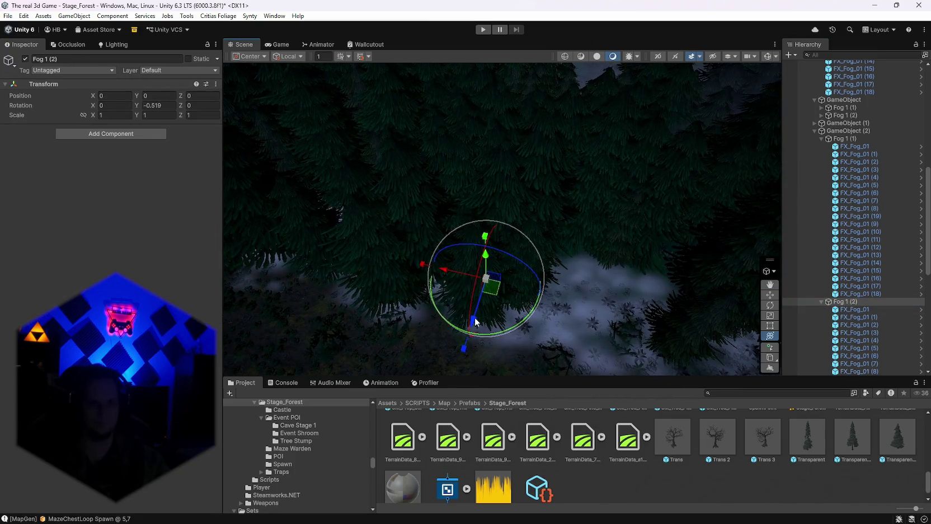
mouse_move(491, 305)
mouse_down()
mouse_move(543, 333)
mouse_move(569, 322)
mouse_up()
mouse_move(569, 321)
mouse_down()
mouse_move(427, 255)
mouse_move(447, 270)
mouse_move(817, 271)
mouse_move(650, 261)
mouse_move(627, 268)
mouse_move(646, 276)
mouse_move(639, 280)
mouse_move(468, 193)
mouse_up()
Inspect the Ground tile and the neighbouring terrain tiles at -7703, 94 and -6703, 1094.
click(538, 355)
scroll(546, 274, down, 5)
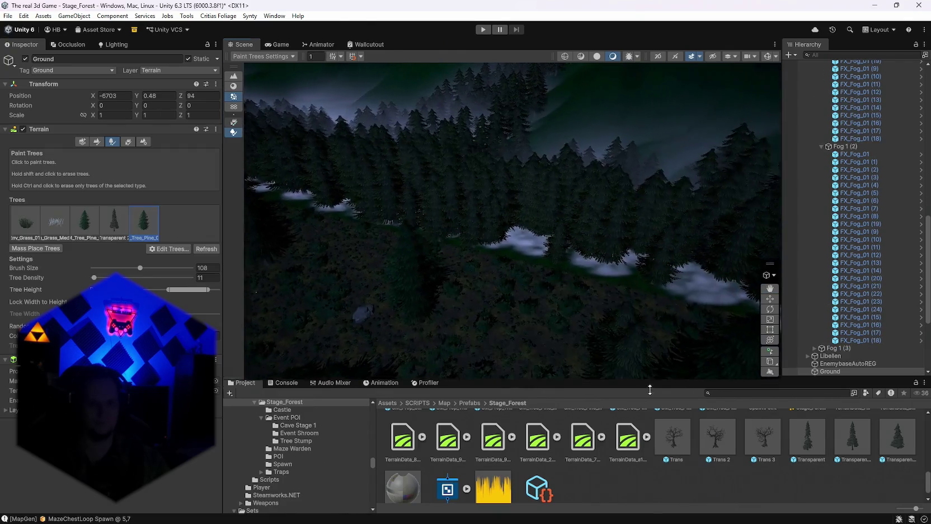
click(564, 131)
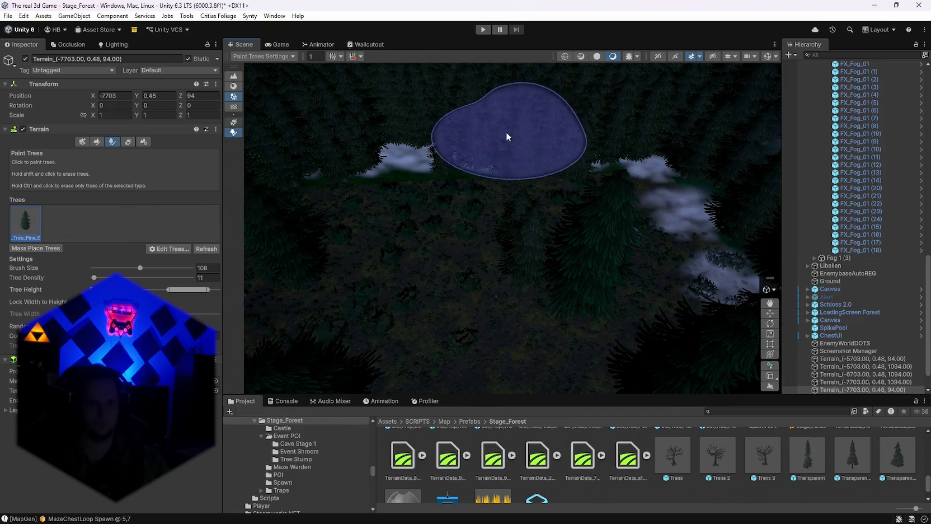
click(649, 186)
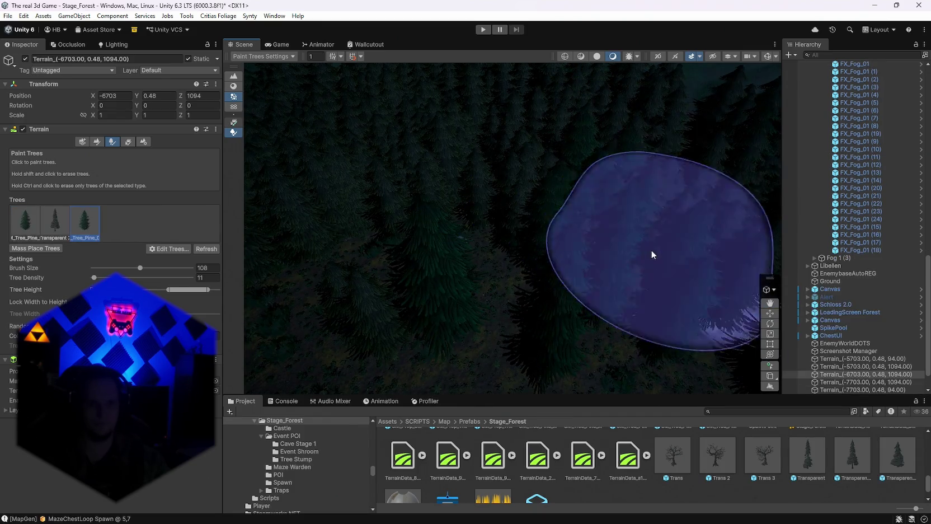
mouse_move(545, 211)
mouse_down()
mouse_move(445, 223)
mouse_move(349, 206)
mouse_move(328, 260)
mouse_up()
scroll(853, 262, up, 15)
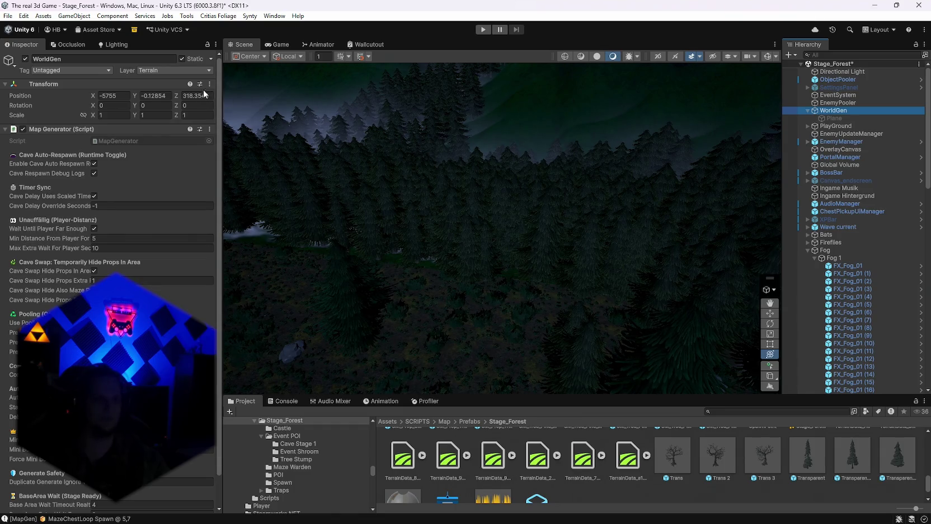
Run Generate World from WorldGen's Map Generator to regenerate the stage layout.
click(204, 85)
click(216, 94)
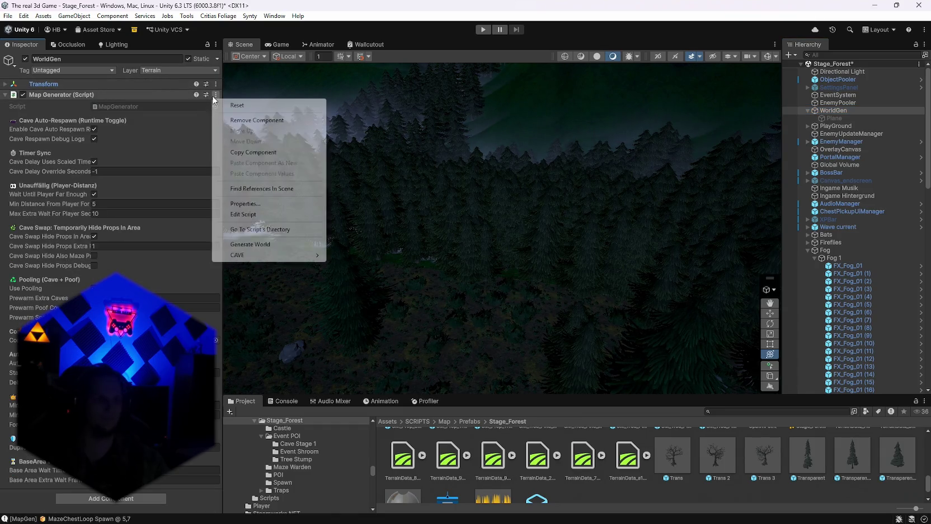
click(260, 245)
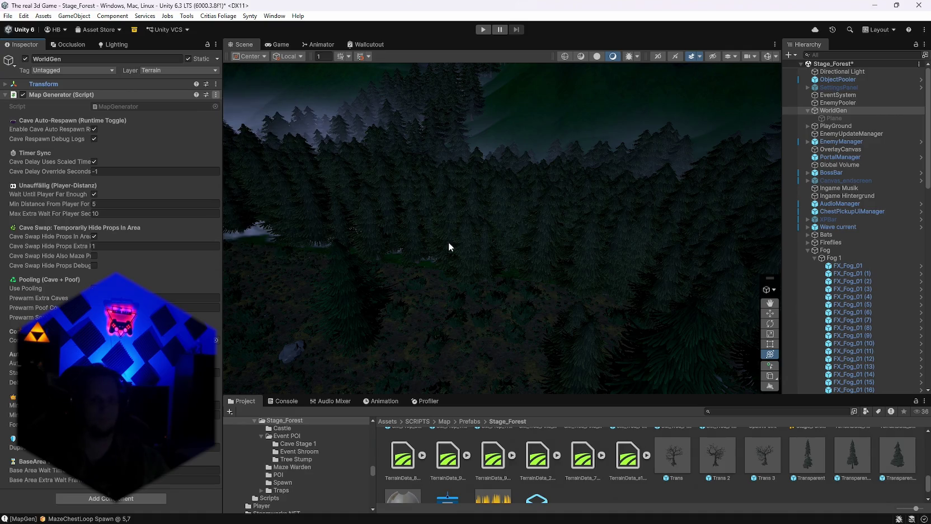
mouse_move(444, 238)
mouse_down()
mouse_move(475, 264)
mouse_move(621, 271)
mouse_up()
click(437, 213)
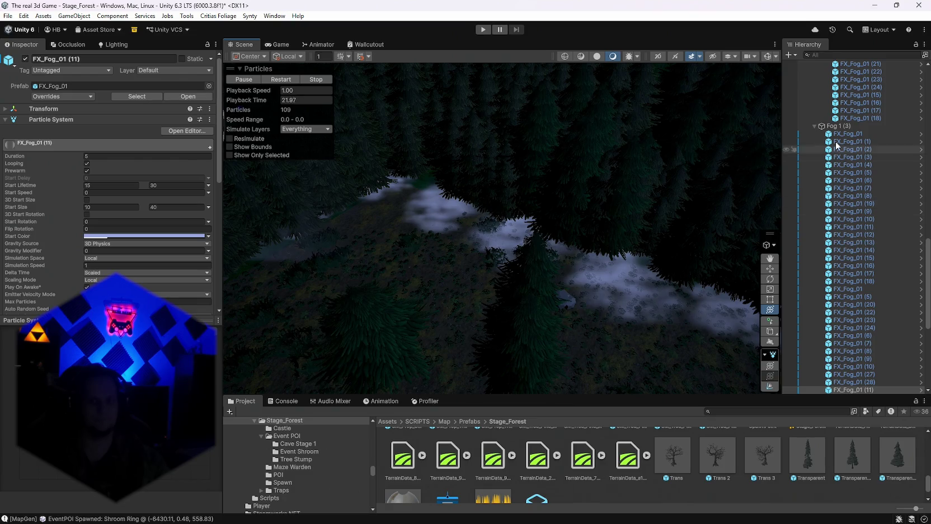
Check the Fog 1 (3) group and the FX_Fog_01 (11) and (14) fog patches.
click(837, 126)
mouse_move(543, 208)
mouse_down()
mouse_move(736, 197)
mouse_move(671, 183)
mouse_move(734, 182)
mouse_move(440, 263)
mouse_up()
click(473, 198)
drag(473, 198, 514, 268)
scroll(513, 268, down, 3)
click(850, 126)
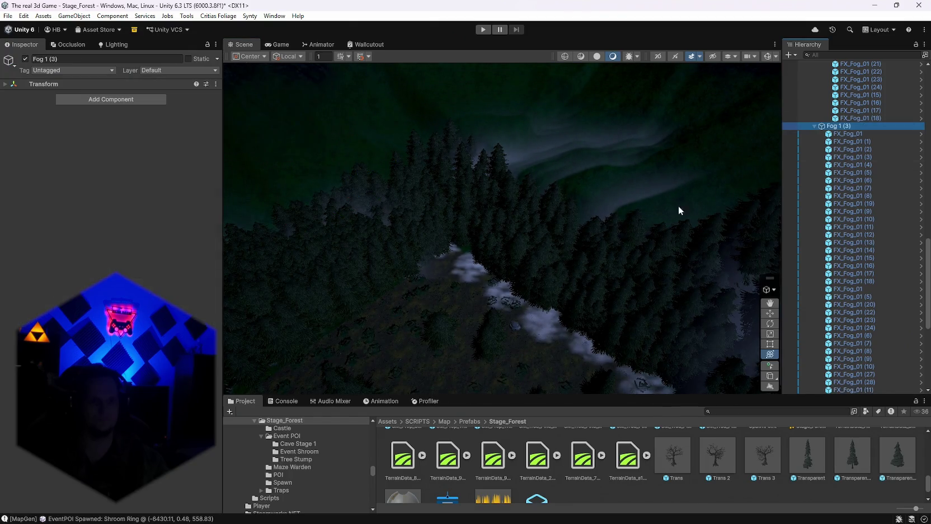
mouse_move(677, 210)
mouse_down()
mouse_move(590, 175)
mouse_move(483, 222)
mouse_move(708, 161)
mouse_move(608, 211)
mouse_move(357, 239)
mouse_move(353, 301)
mouse_move(507, 300)
mouse_up()
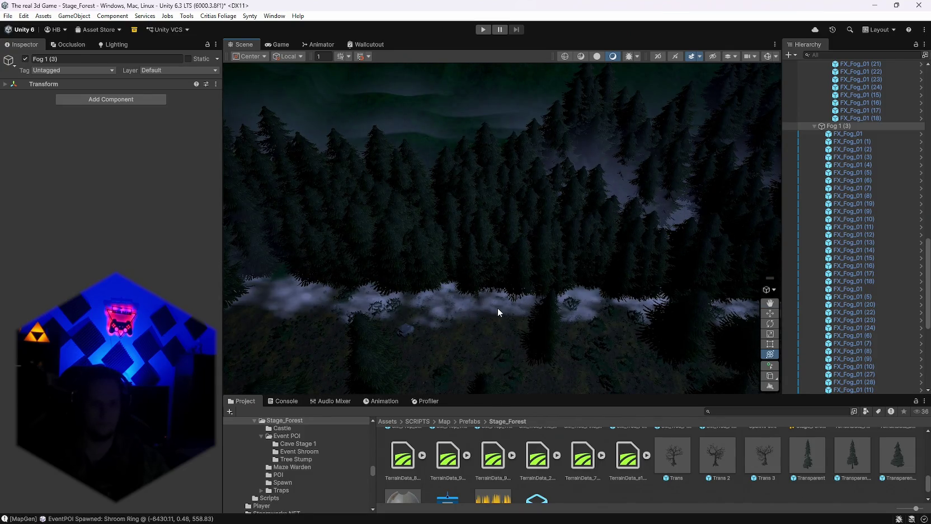
click(497, 308)
click(833, 126)
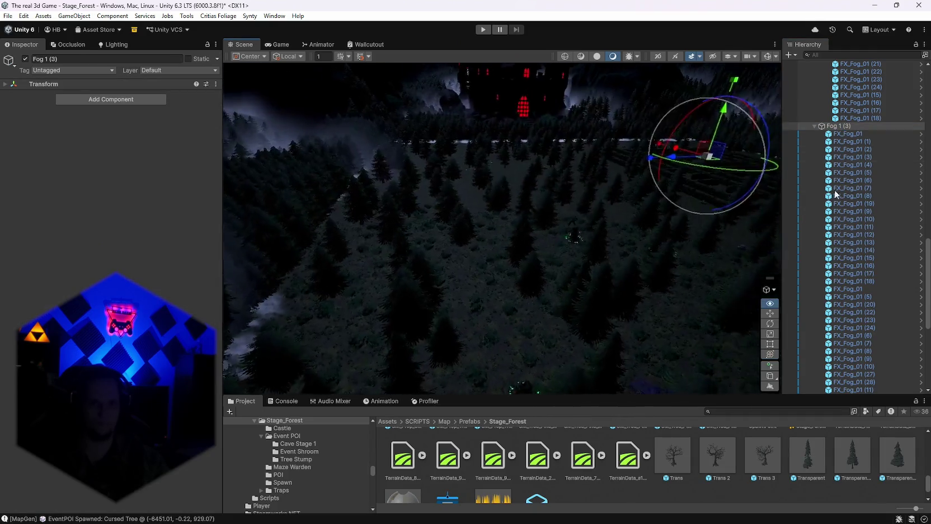
click(433, 319)
mouse_move(498, 292)
mouse_down()
mouse_move(631, 303)
mouse_move(565, 314)
mouse_move(535, 280)
mouse_up()
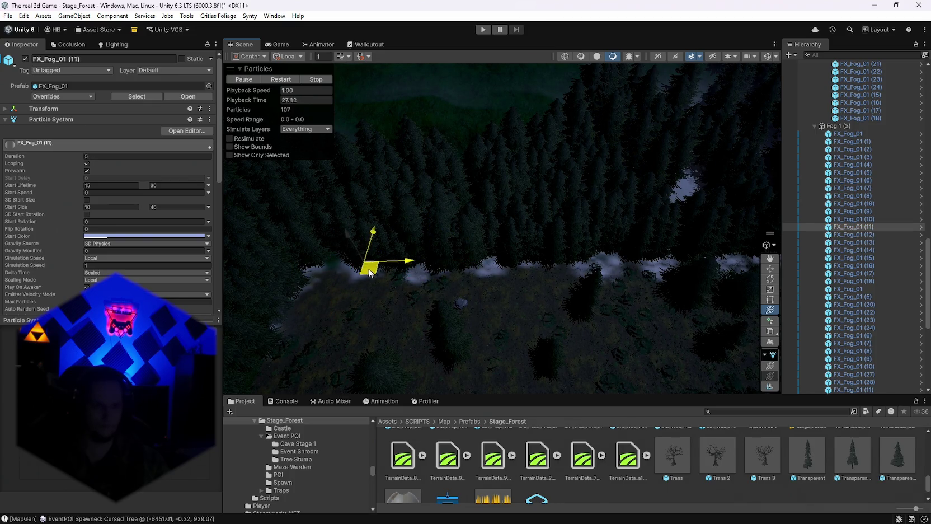
mouse_move(558, 302)
mouse_down()
mouse_move(625, 274)
mouse_move(623, 249)
mouse_move(468, 249)
mouse_move(523, 263)
mouse_up()
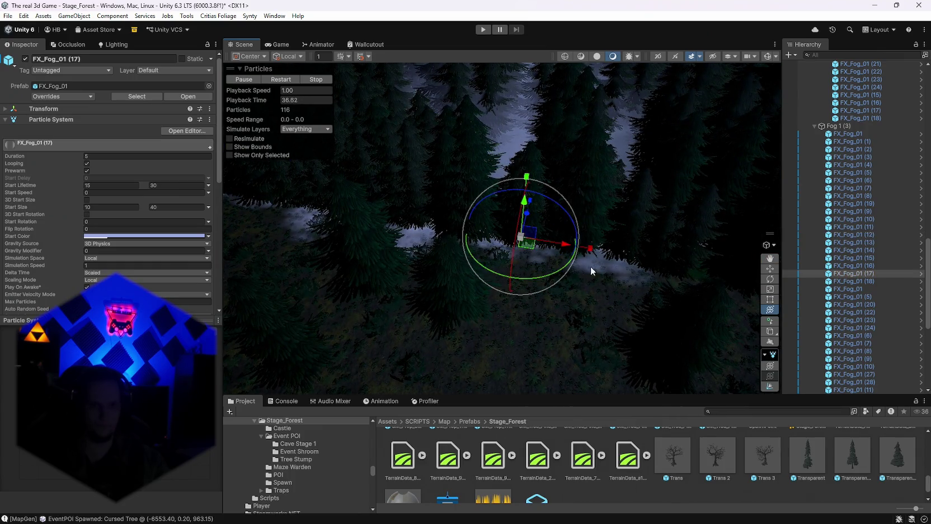
Look over the FX_Fog_01 (18), (11) and (1) fog patches and the Fog 1 (2) group.
click(619, 267)
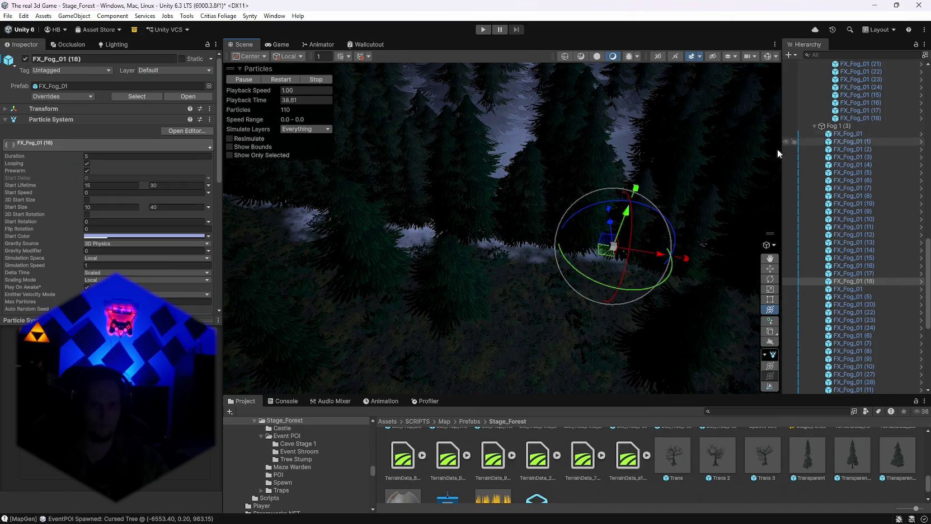
mouse_move(777, 152)
mouse_down()
mouse_move(527, 249)
mouse_move(455, 251)
mouse_move(518, 262)
mouse_up()
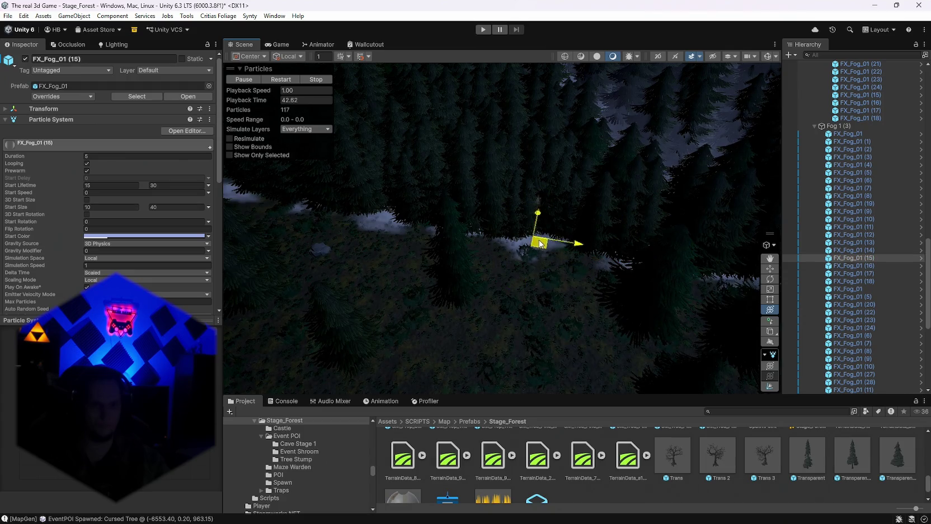
mouse_move(618, 290)
mouse_down()
mouse_move(526, 257)
mouse_move(367, 234)
mouse_move(395, 243)
mouse_move(350, 242)
mouse_up()
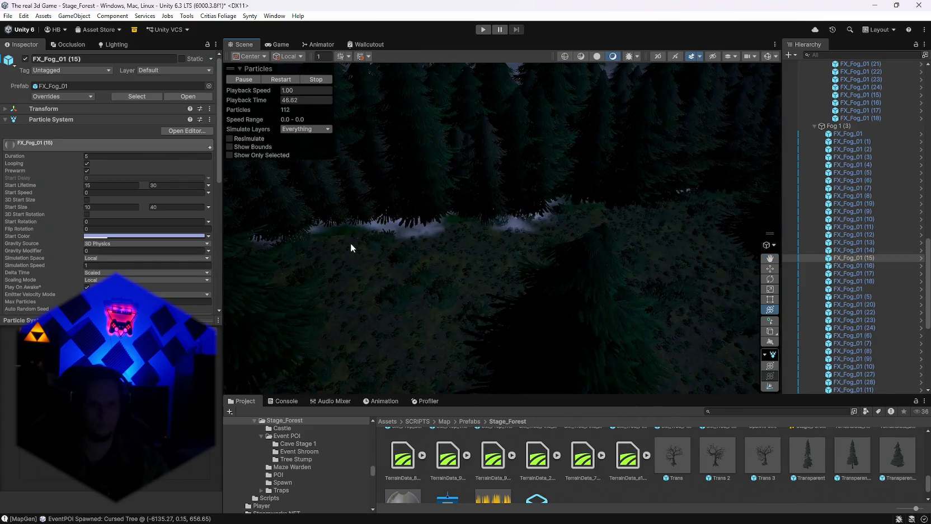
click(420, 222)
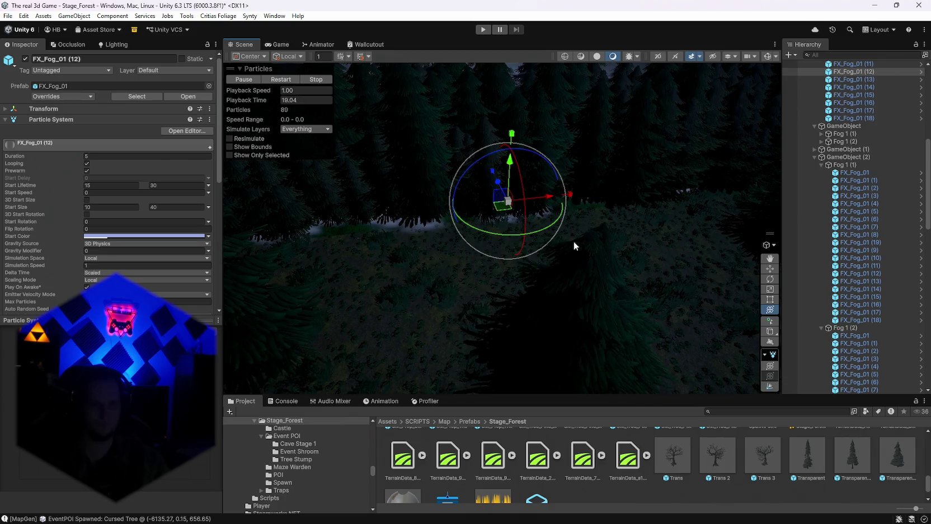
mouse_move(574, 245)
mouse_down()
mouse_move(692, 216)
mouse_move(645, 188)
mouse_move(690, 183)
mouse_move(609, 198)
mouse_move(635, 283)
mouse_move(89, 197)
mouse_move(163, 195)
mouse_move(149, 223)
mouse_move(549, 258)
mouse_up()
click(480, 269)
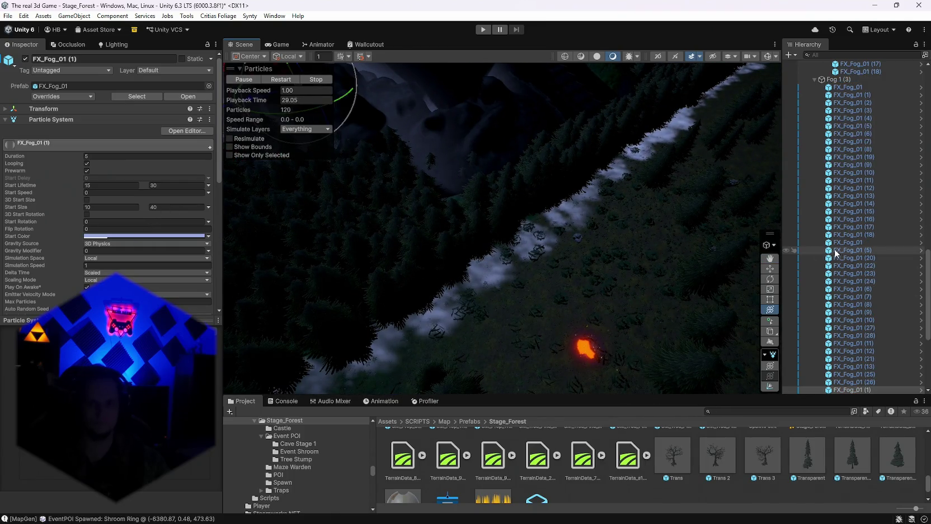
scroll(850, 150, up, 4)
click(838, 138)
click(514, 265)
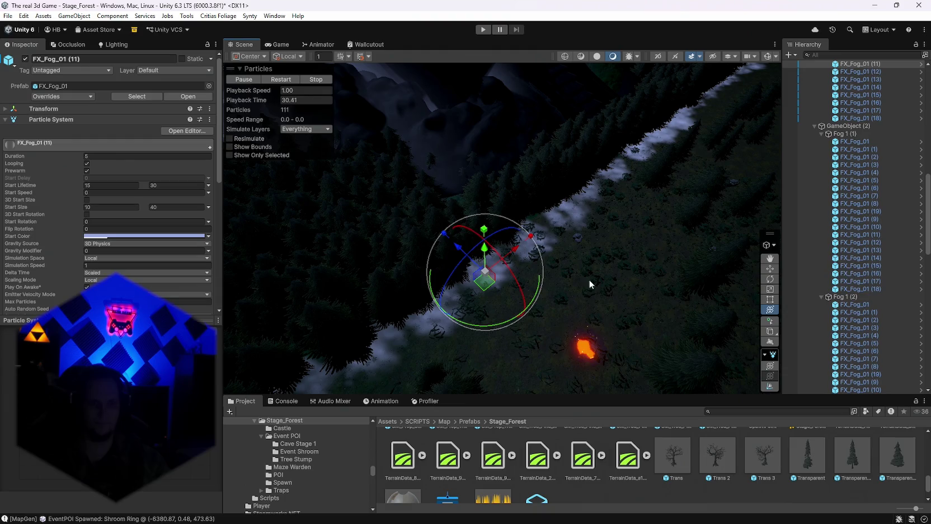
scroll(871, 288, up, 12)
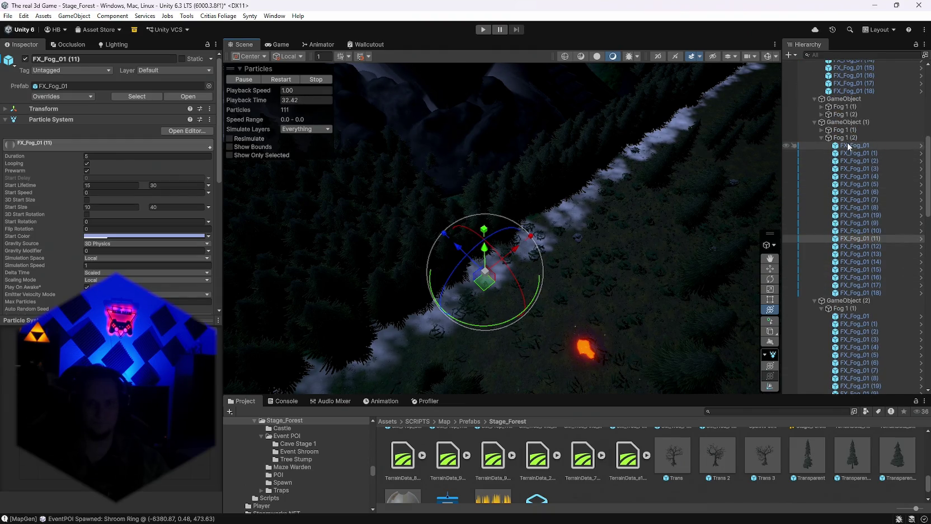
click(846, 137)
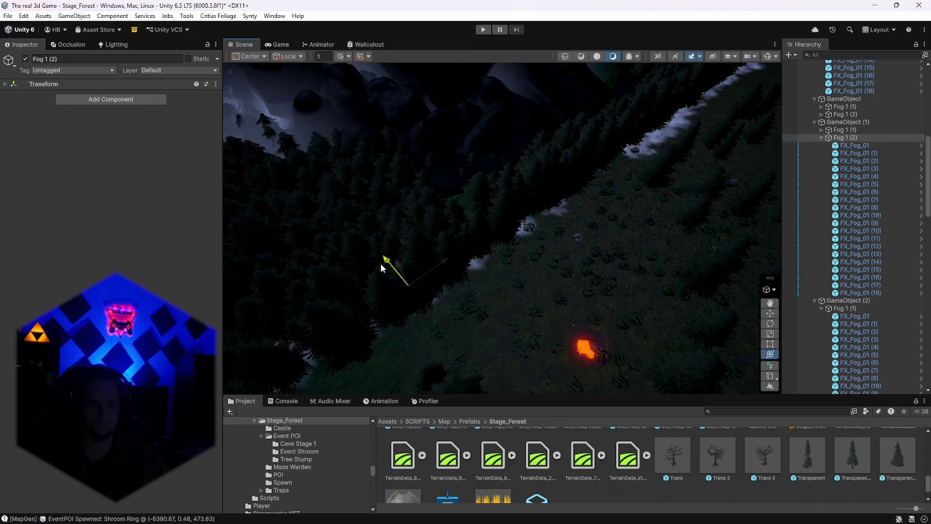
Frame the Fog 1 (1) group and shift it along its depth axis.
click(671, 129)
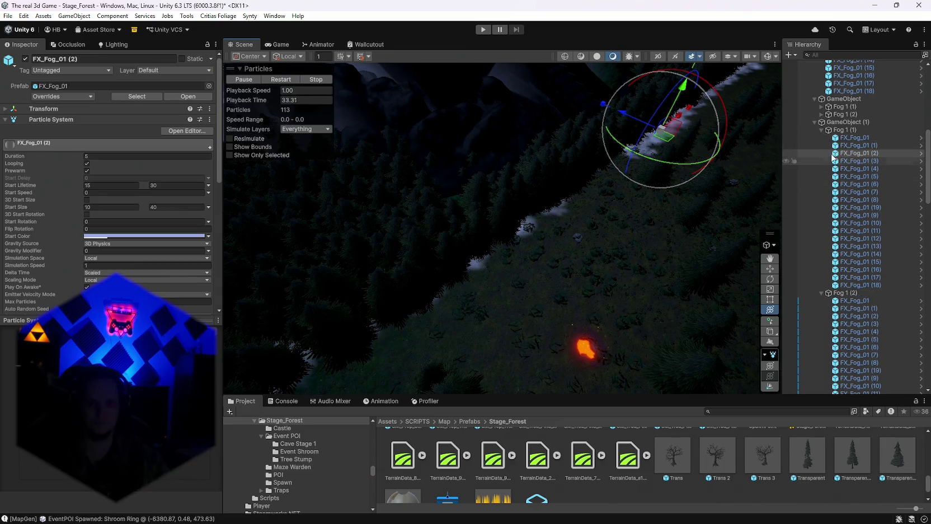
click(693, 136)
key(f)
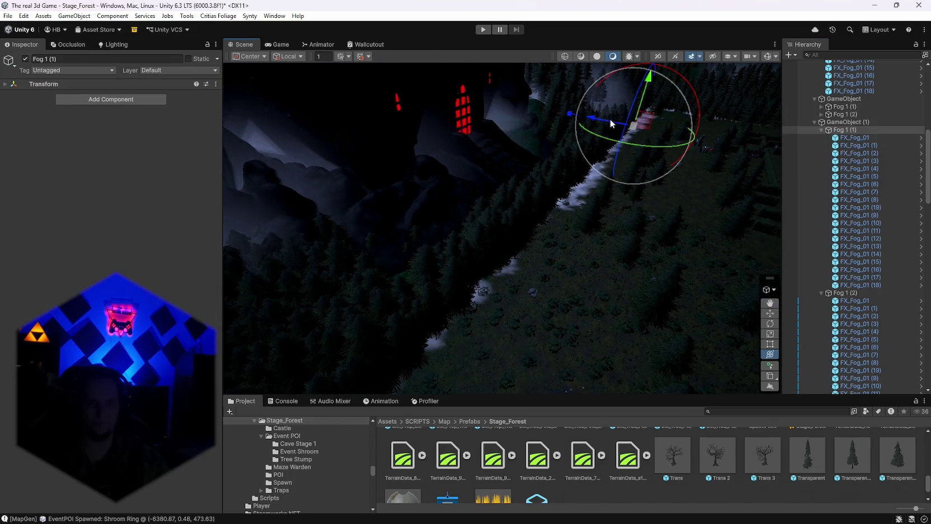
mouse_move(609, 118)
mouse_down()
mouse_move(594, 118)
mouse_move(611, 276)
mouse_move(660, 283)
mouse_move(655, 264)
mouse_move(562, 195)
mouse_move(432, 175)
mouse_move(607, 171)
mouse_move(469, 149)
mouse_move(584, 152)
mouse_move(484, 140)
mouse_move(370, 146)
mouse_move(337, 149)
mouse_move(316, 166)
mouse_move(319, 176)
mouse_move(454, 193)
mouse_up()
Review the FX_Fog_01 (18), (11) and (13) fog instances from a wide forest view.
click(494, 187)
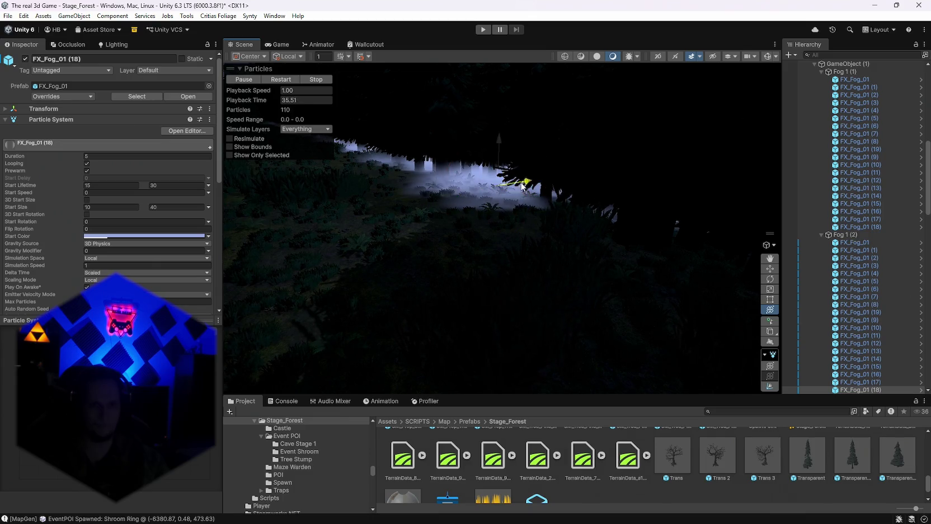
mouse_move(540, 184)
mouse_down()
mouse_move(850, 200)
mouse_move(812, 226)
mouse_move(723, 210)
mouse_move(671, 232)
mouse_move(675, 287)
mouse_move(436, 289)
mouse_move(498, 277)
mouse_move(551, 224)
mouse_up()
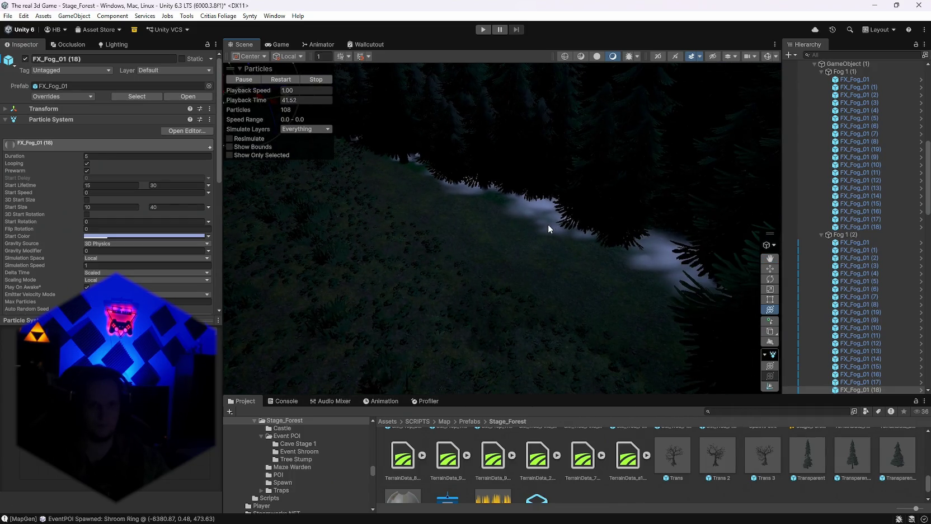
click(549, 221)
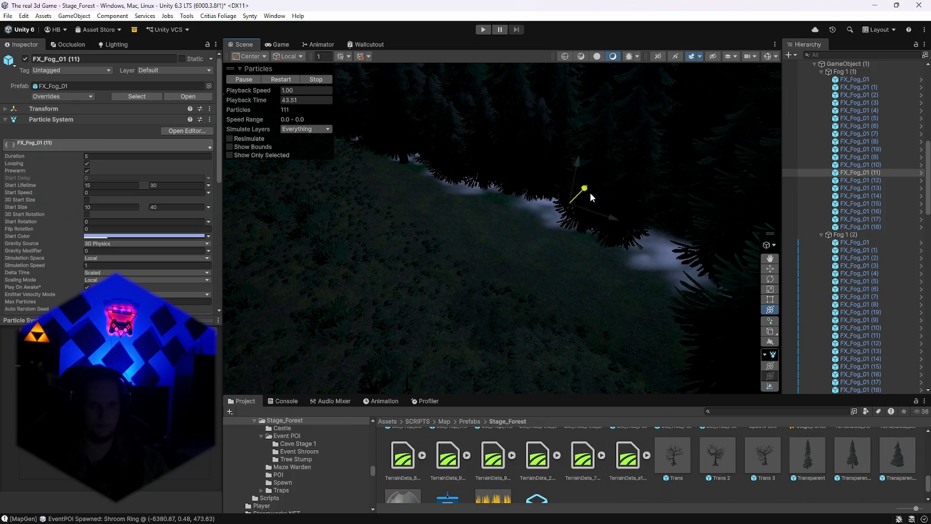
mouse_move(660, 257)
mouse_down()
mouse_move(567, 245)
mouse_move(600, 265)
mouse_move(478, 264)
mouse_move(532, 268)
mouse_move(579, 225)
mouse_move(606, 218)
mouse_move(54, 230)
mouse_move(114, 220)
mouse_move(73, 165)
mouse_move(48, 171)
mouse_move(89, 170)
mouse_move(122, 182)
mouse_move(37, 231)
mouse_move(597, 266)
mouse_up()
click(533, 267)
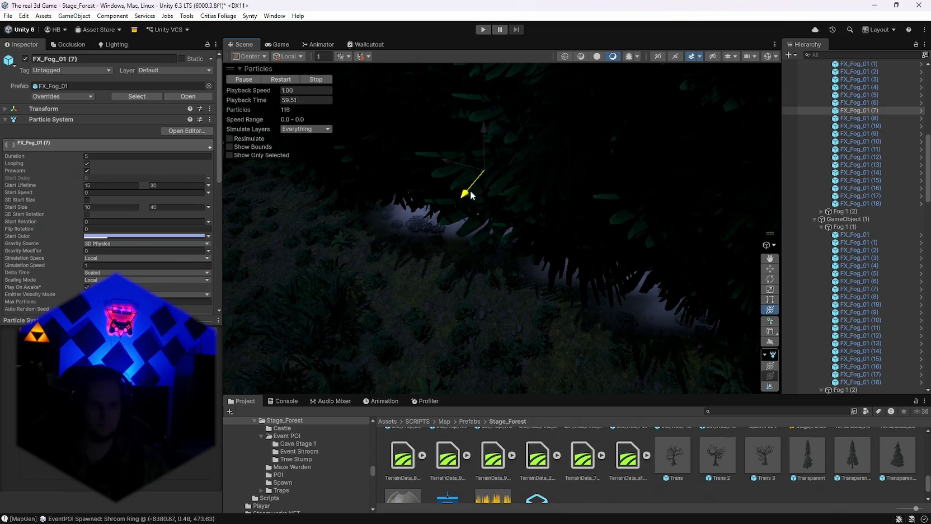
Orbit toward the misty treeline and check the FX_Fog_01 (7) and (13) fog instances.
mouse_move(470, 195)
mouse_down()
mouse_move(696, 253)
mouse_move(555, 216)
mouse_move(526, 218)
mouse_up()
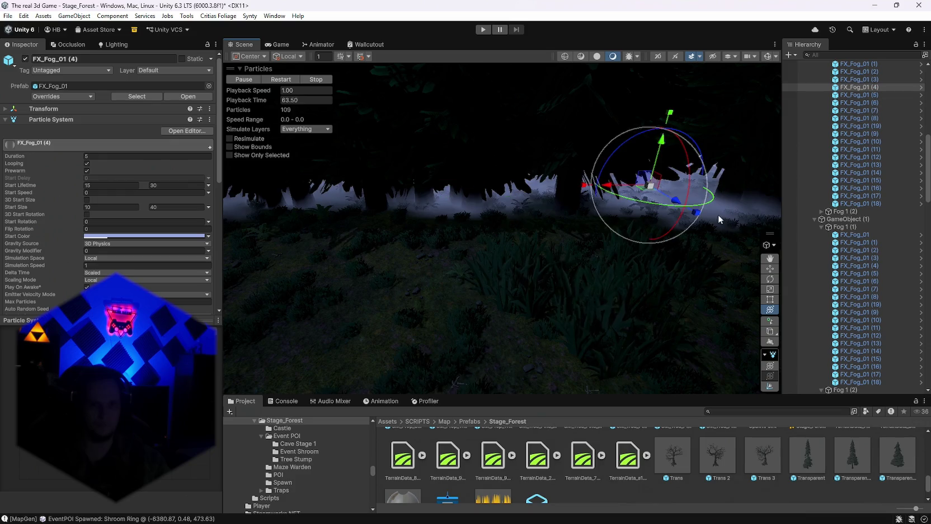
mouse_move(552, 269)
mouse_down()
mouse_move(725, 222)
mouse_move(654, 266)
mouse_move(509, 303)
mouse_move(521, 277)
mouse_move(738, 250)
mouse_move(796, 195)
mouse_move(783, 202)
mouse_move(801, 254)
mouse_move(567, 262)
mouse_up()
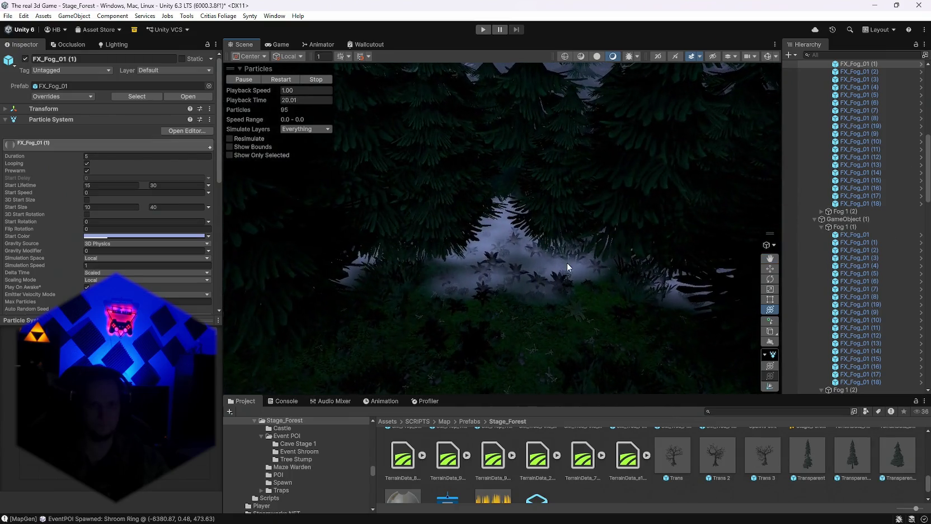
click(524, 264)
click(520, 275)
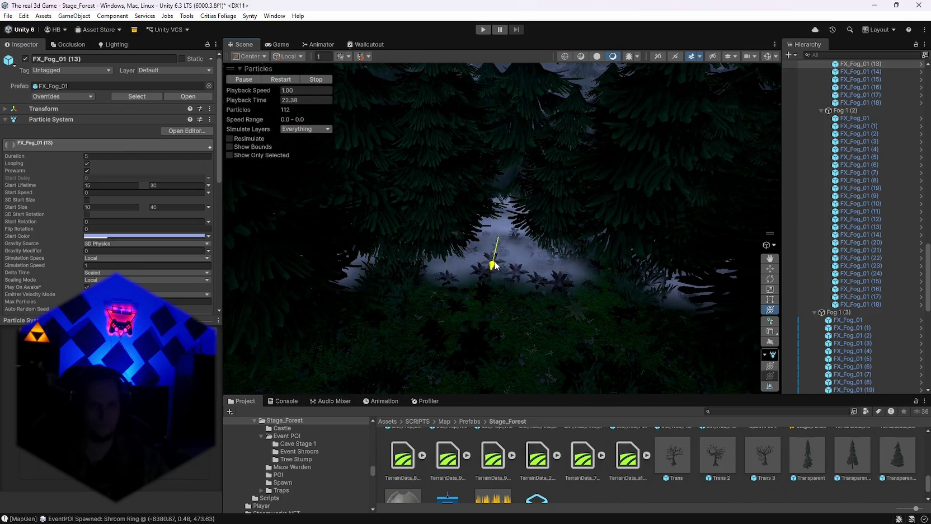
mouse_move(499, 252)
mouse_down()
mouse_move(582, 276)
mouse_move(742, 241)
mouse_move(716, 237)
mouse_move(771, 262)
mouse_move(843, 258)
mouse_move(895, 285)
mouse_move(669, 291)
mouse_move(592, 253)
mouse_up()
Frame FX_Fog_01 (9), then select the Terrain (-7703, 0.48, 94) tile's Paint Trees settings.
click(592, 253)
key(f)
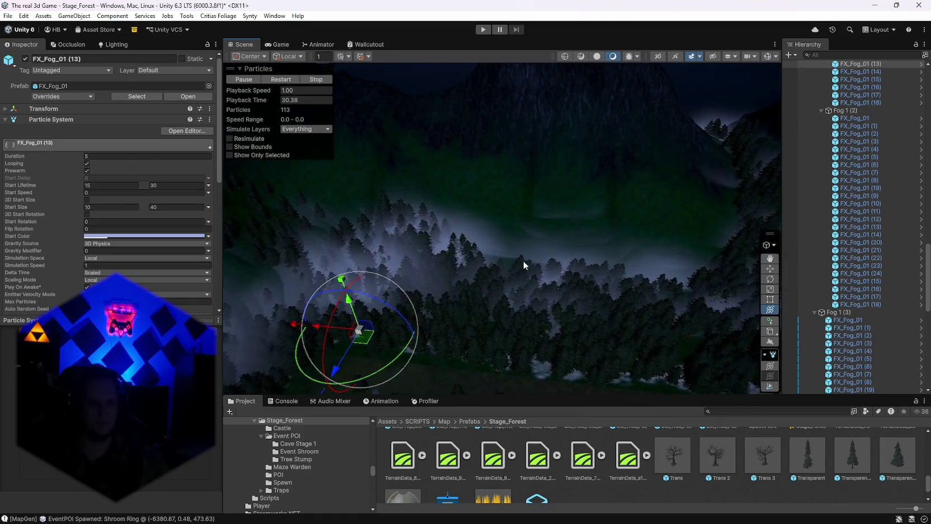
click(454, 176)
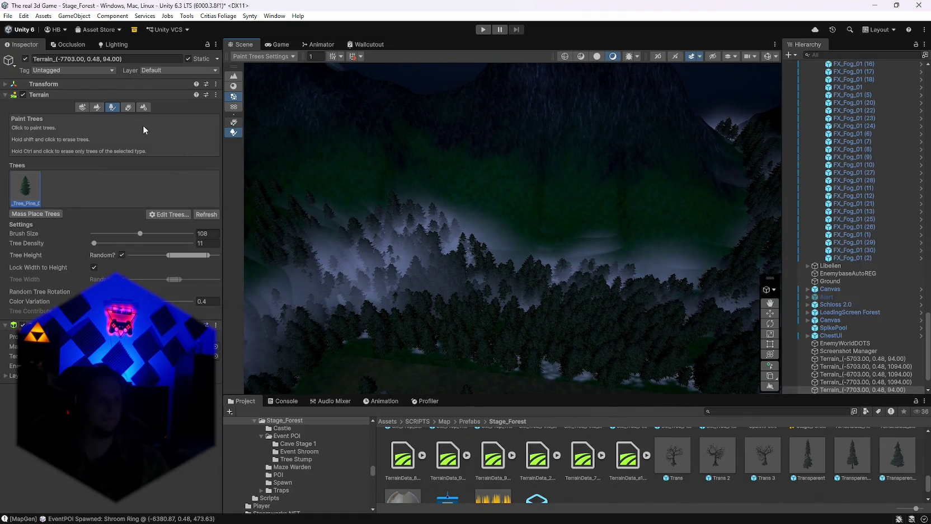
Switch the terrain tool from Paint Holes to Paint Texture mode.
click(96, 110)
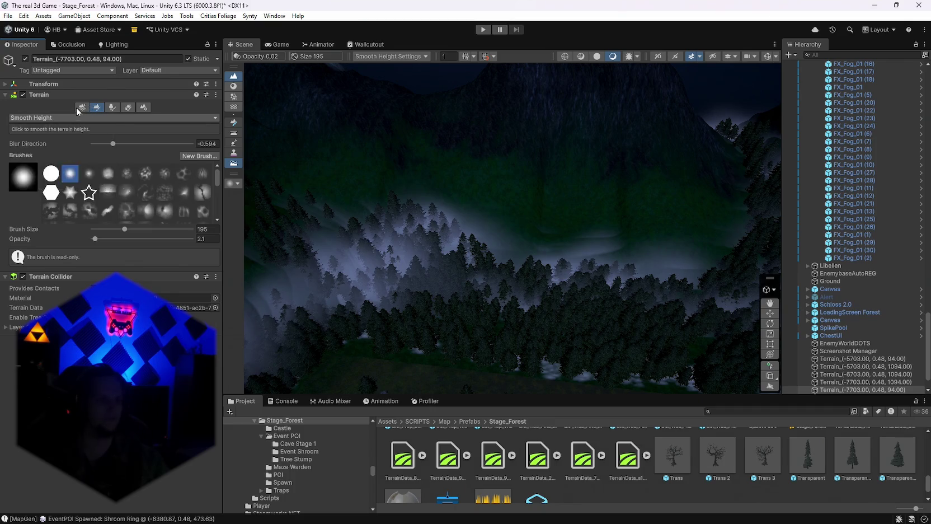
click(65, 119)
click(59, 133)
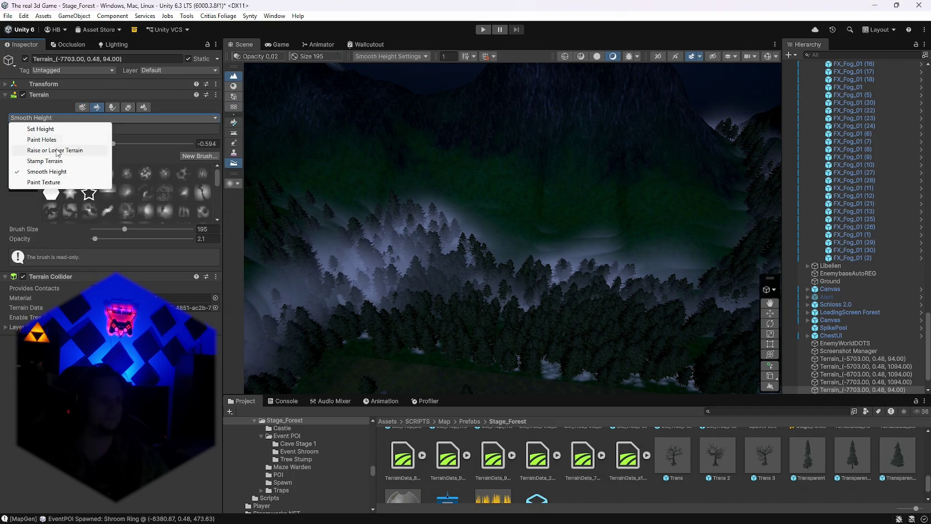
click(44, 139)
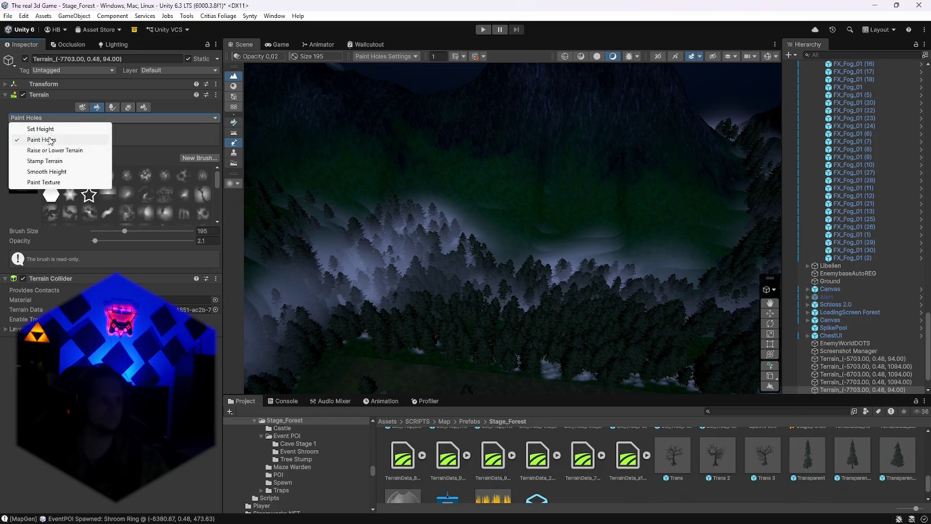
click(45, 182)
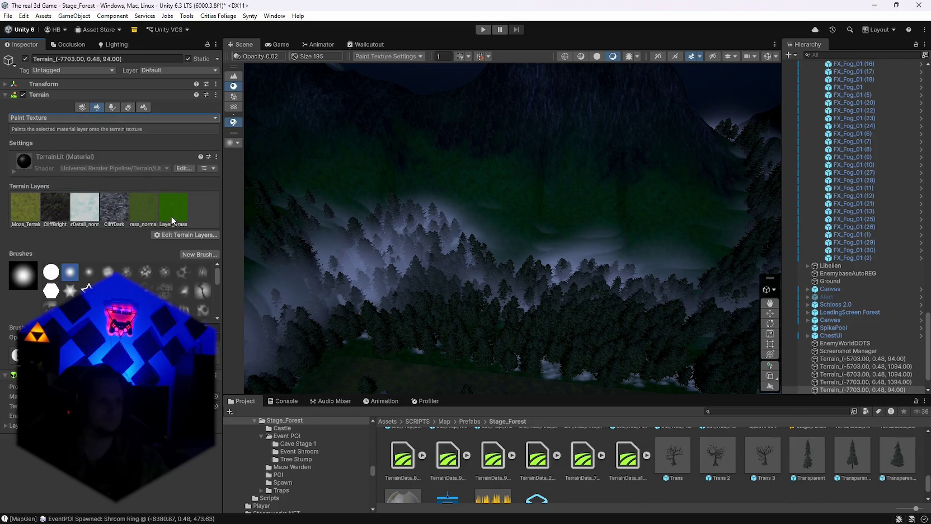
mouse_move(476, 305)
mouse_down()
mouse_move(420, 365)
mouse_move(372, 364)
mouse_move(340, 323)
mouse_move(332, 347)
mouse_move(300, 360)
mouse_up()
Choose the grass terrain layer and select the neighbouring terrain tile.
click(131, 212)
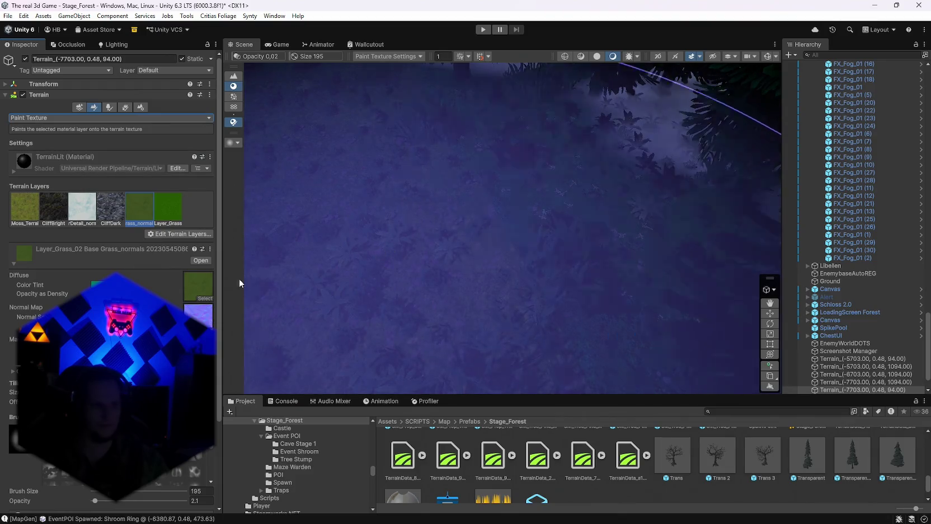
scroll(112, 279, down, 2)
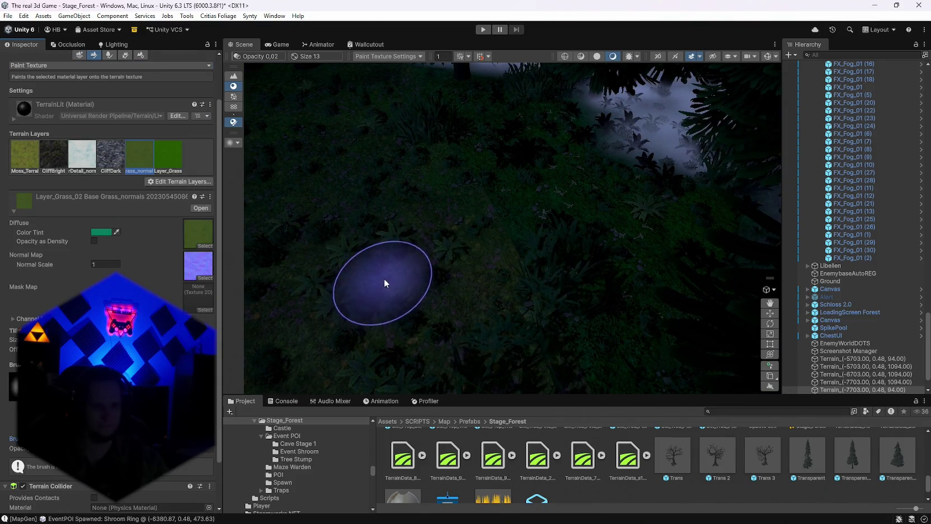
click(435, 338)
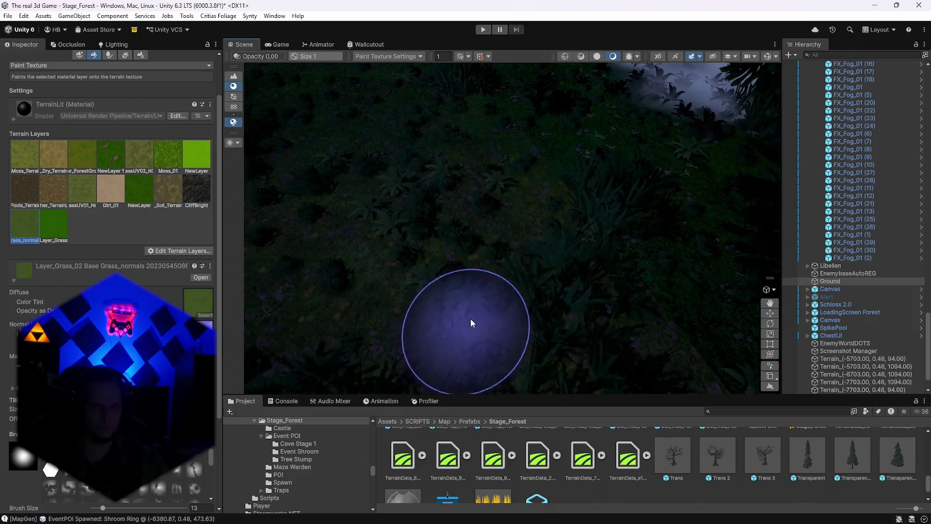
drag(511, 295, 488, 256)
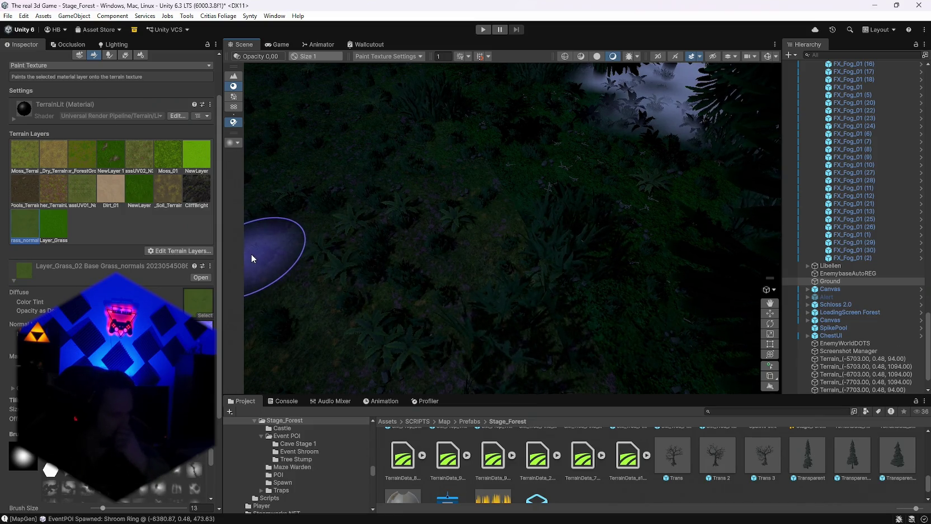
scroll(112, 224, down, 3)
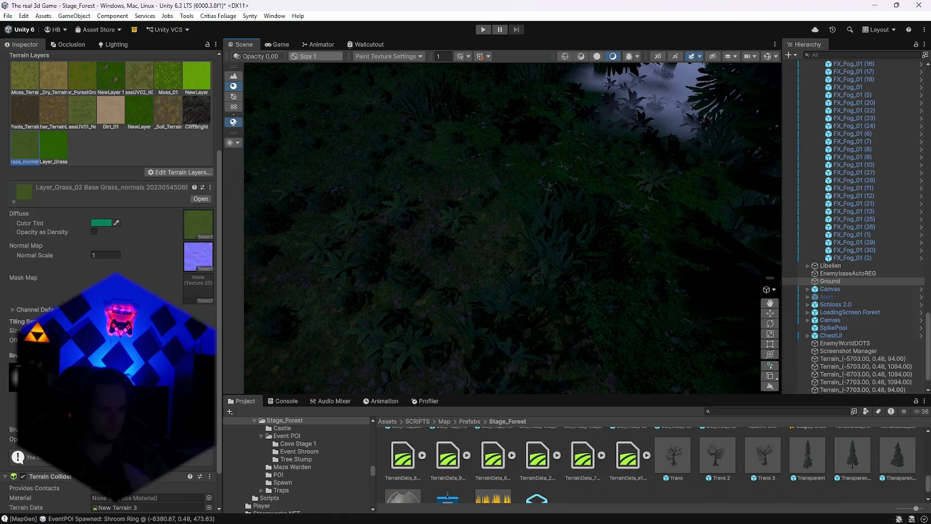
scroll(144, 254, up, 1)
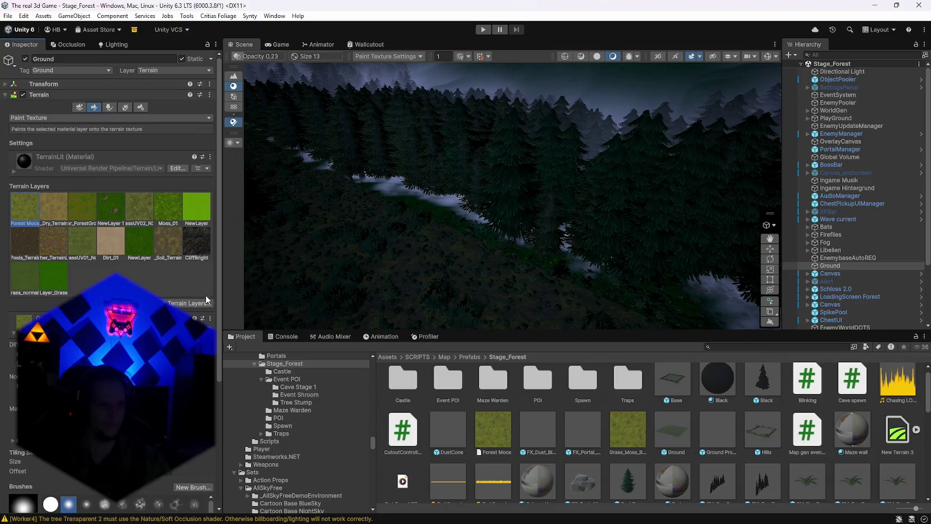
Tint the Forest Moos terrain layer red.
click(168, 420)
click(178, 306)
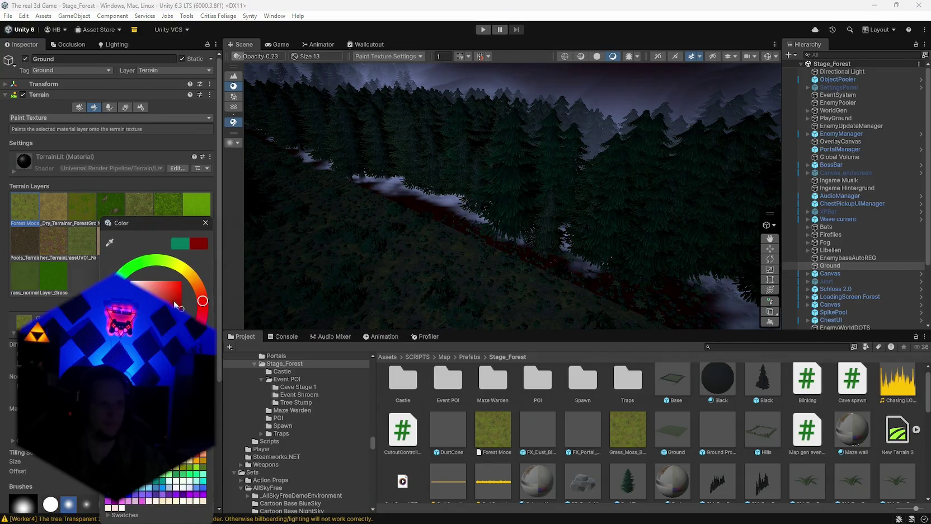
click(8, 16)
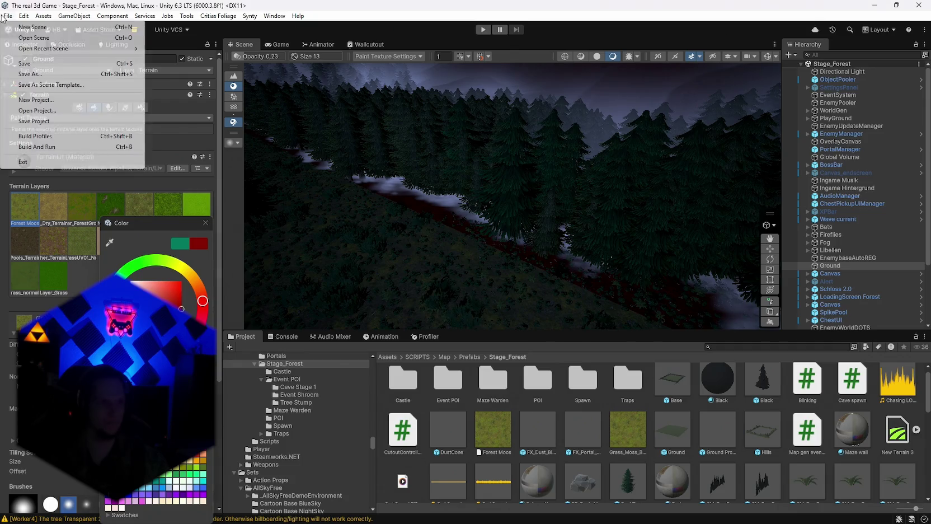
Load the Stage_Hub recent scene, frame SpawnPoint 2, and select the hub terrain for texture painting.
mouse_move(50, 48)
click(346, 127)
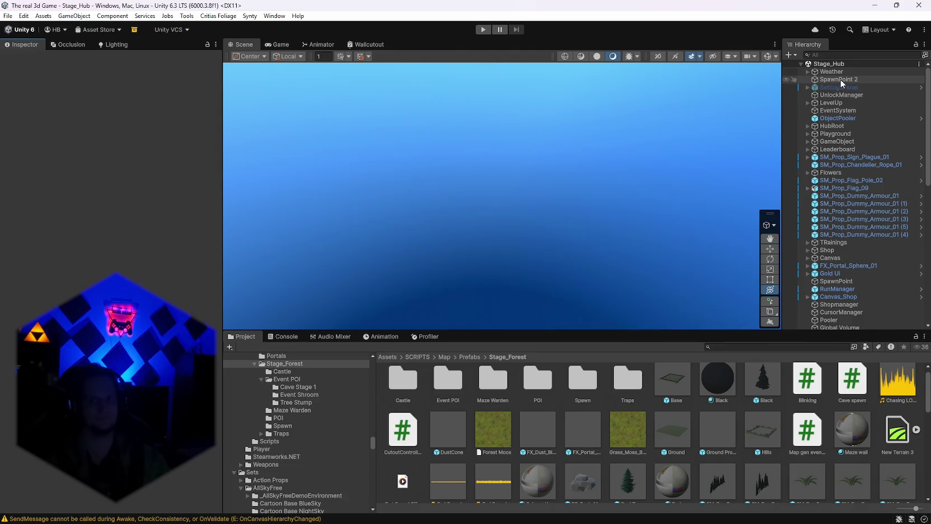
double_click(841, 79)
mouse_move(571, 188)
mouse_down()
mouse_move(418, 91)
mouse_move(367, 97)
mouse_move(492, 185)
mouse_move(522, 219)
mouse_up()
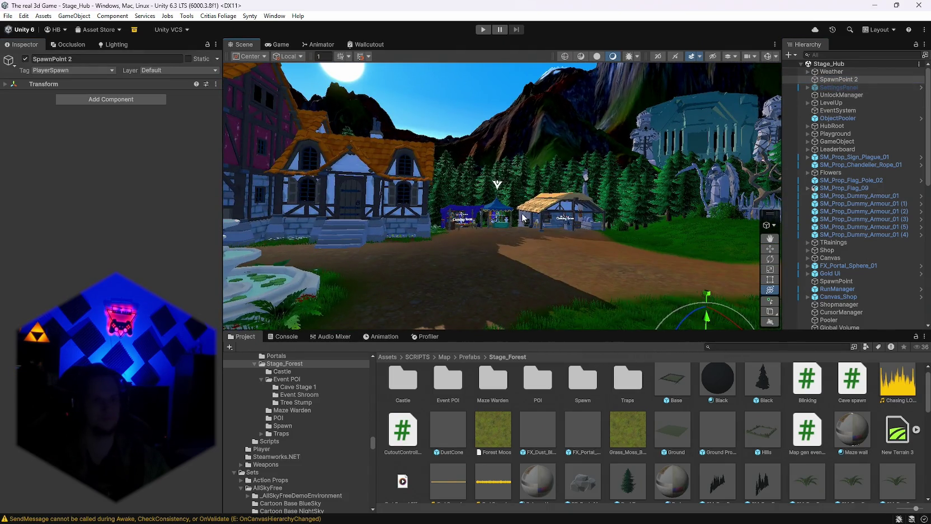
click(527, 253)
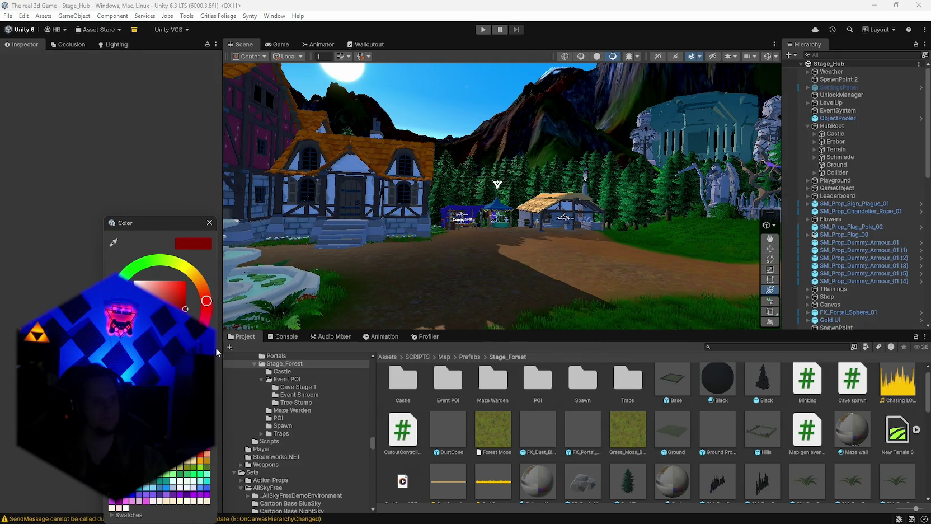
drag(228, 266, 298, 309)
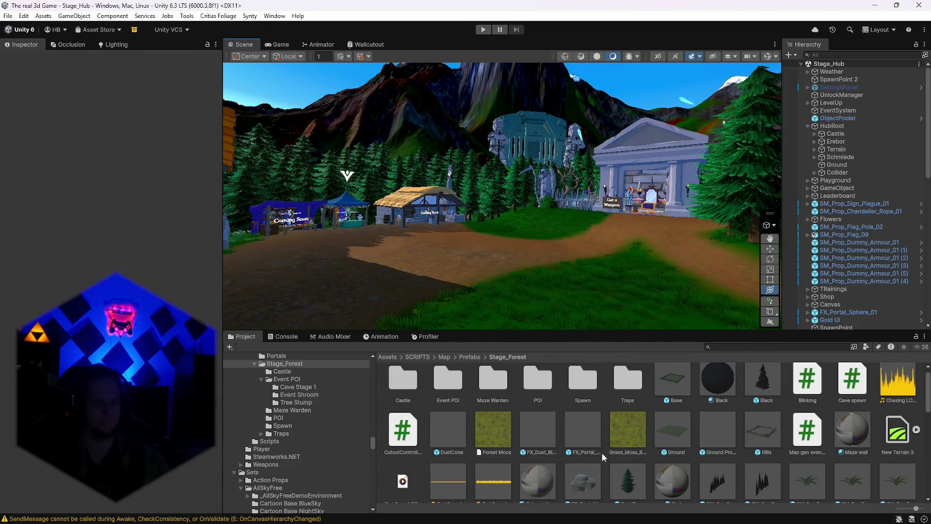
click(399, 160)
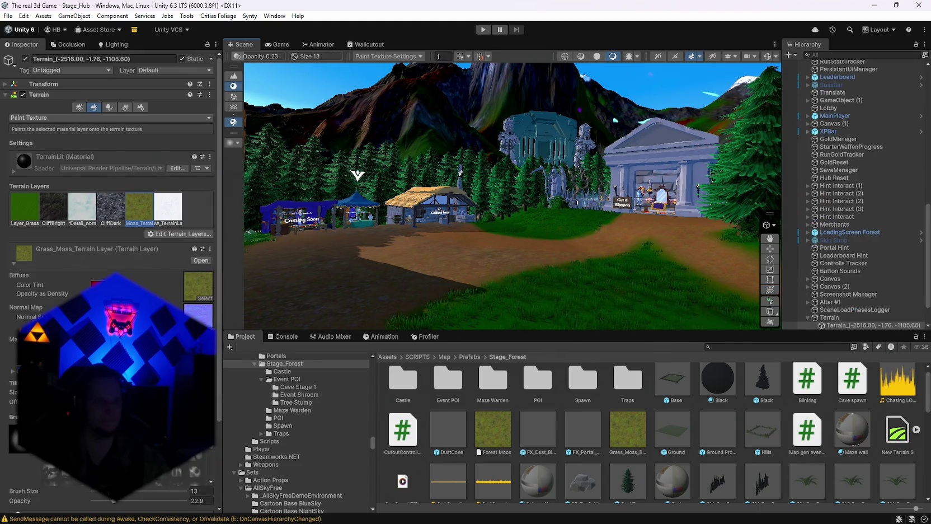
Give the Grass_Moss_Terrain layer a green tint.
click(95, 284)
click(141, 264)
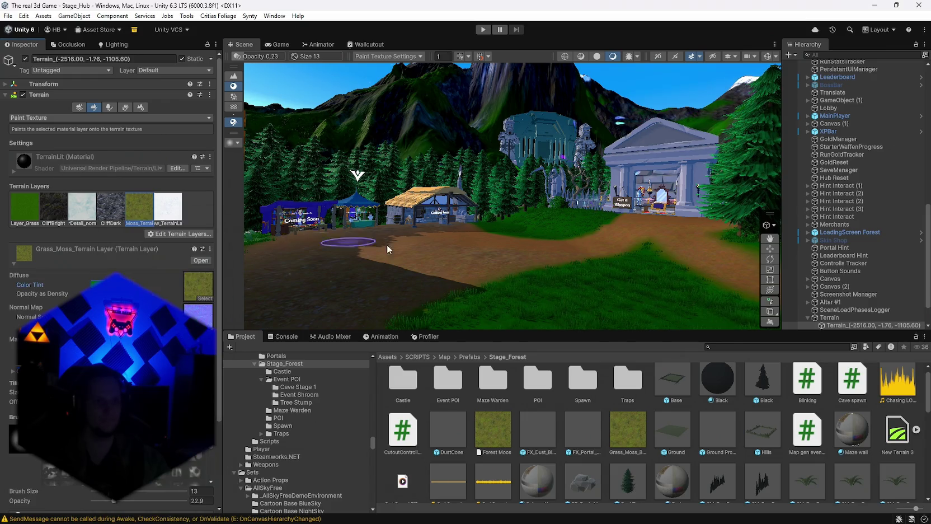
mouse_move(387, 244)
mouse_down()
mouse_move(509, 262)
mouse_move(799, 255)
mouse_move(834, 295)
mouse_up()
key(w)
click(135, 285)
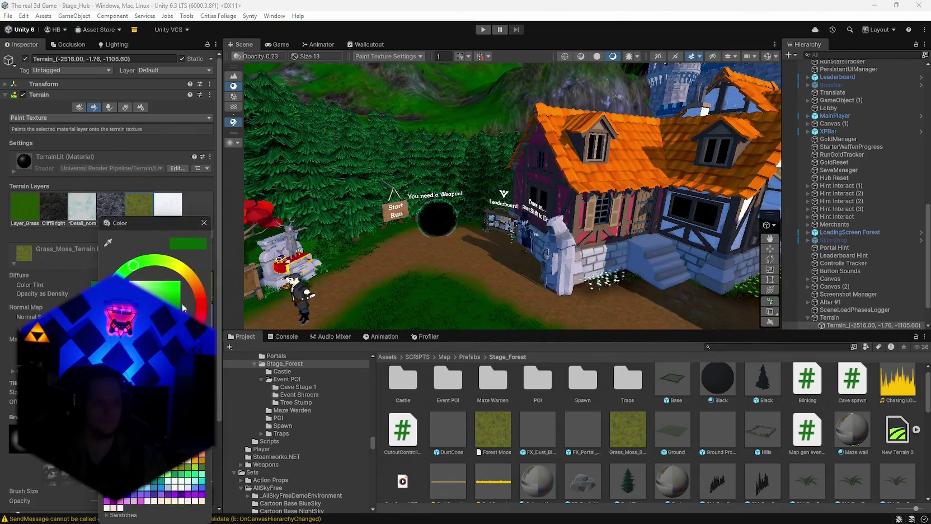
mouse_move(504, 240)
mouse_down()
mouse_move(242, 266)
mouse_move(171, 286)
mouse_move(181, 259)
mouse_move(44, 221)
mouse_up()
Tint Layer_Grass and shift Grass_Moss_Terrain to teal-green, then select the neighbouring tile.
click(24, 217)
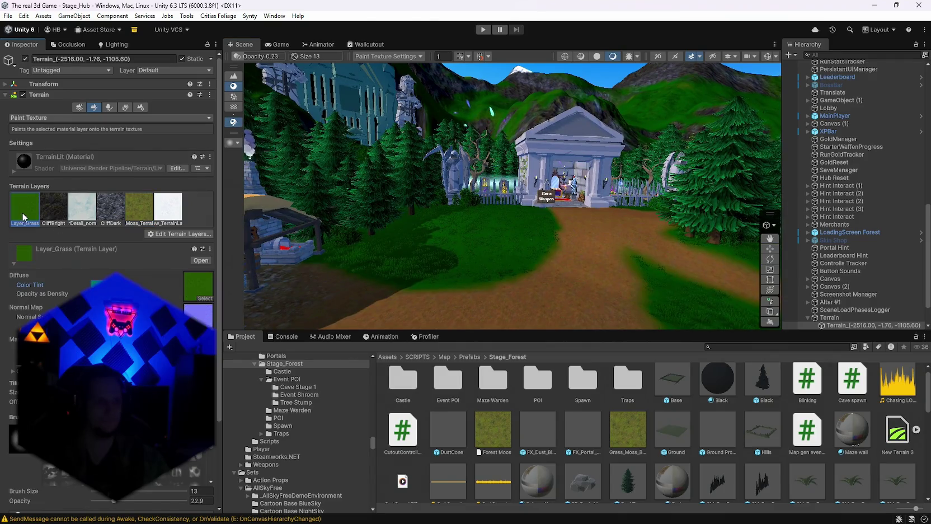
click(112, 285)
click(139, 208)
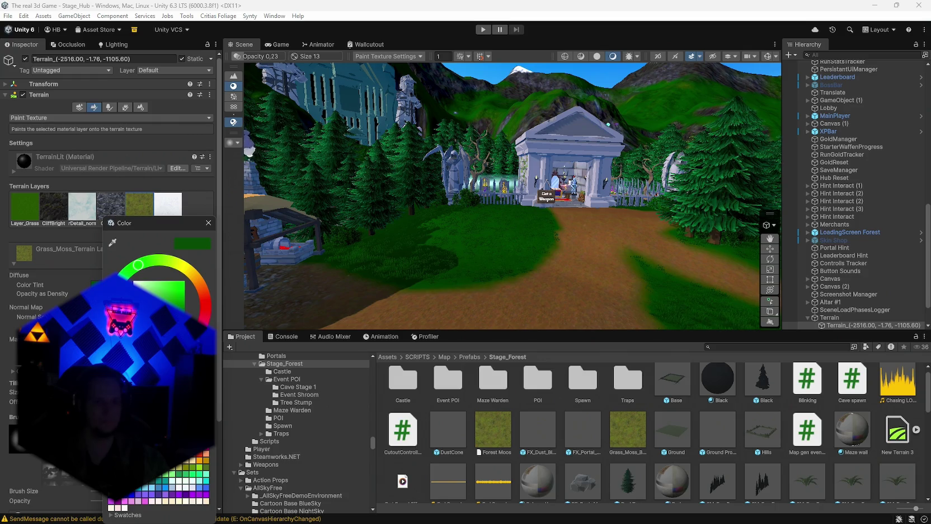
click(206, 267)
drag(206, 272, 558, 261)
click(547, 274)
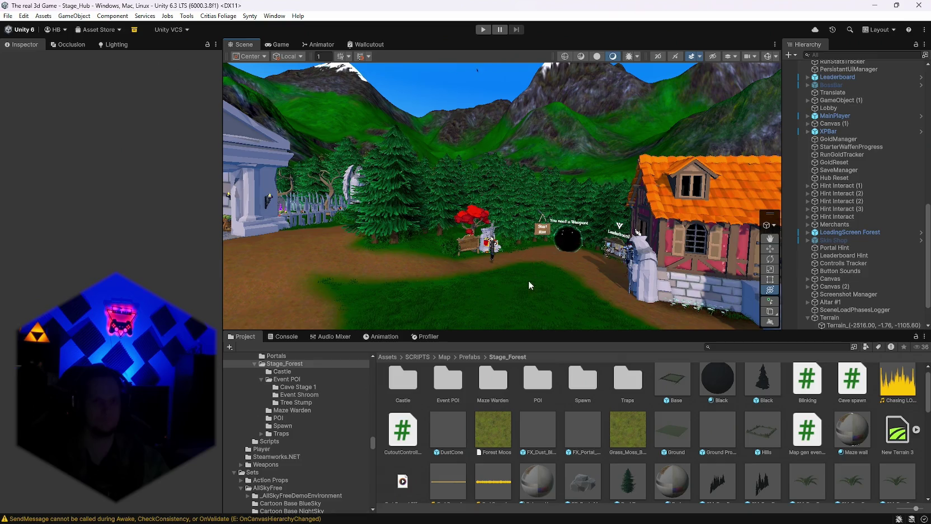
click(462, 158)
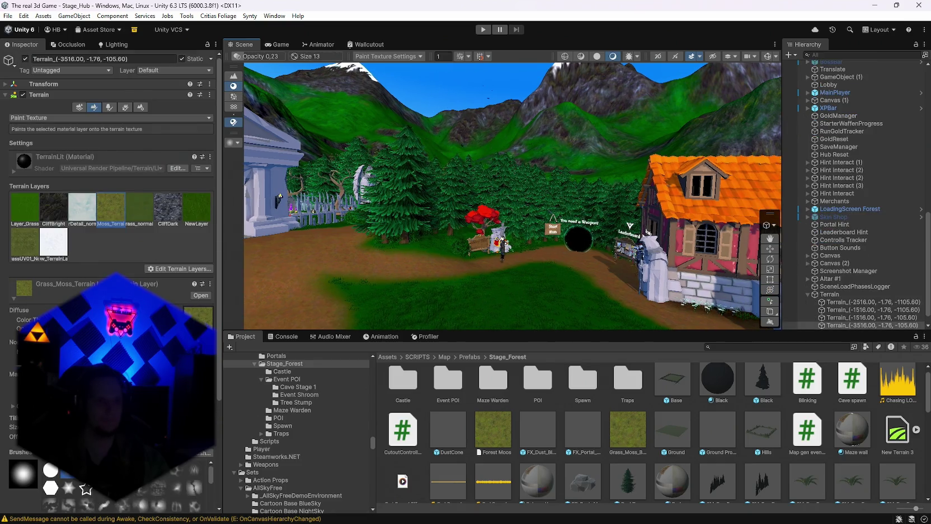
Retint this hub tile's terrain layer a new green.
click(151, 319)
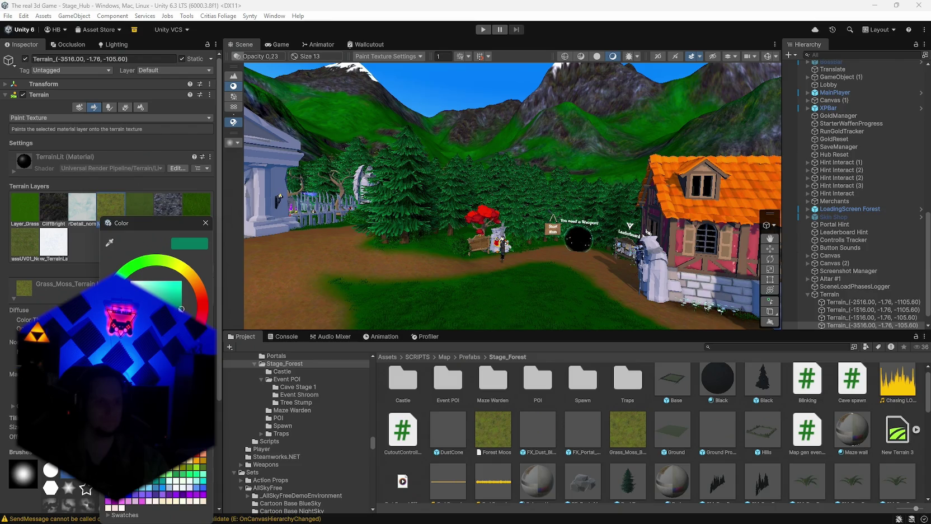
click(179, 305)
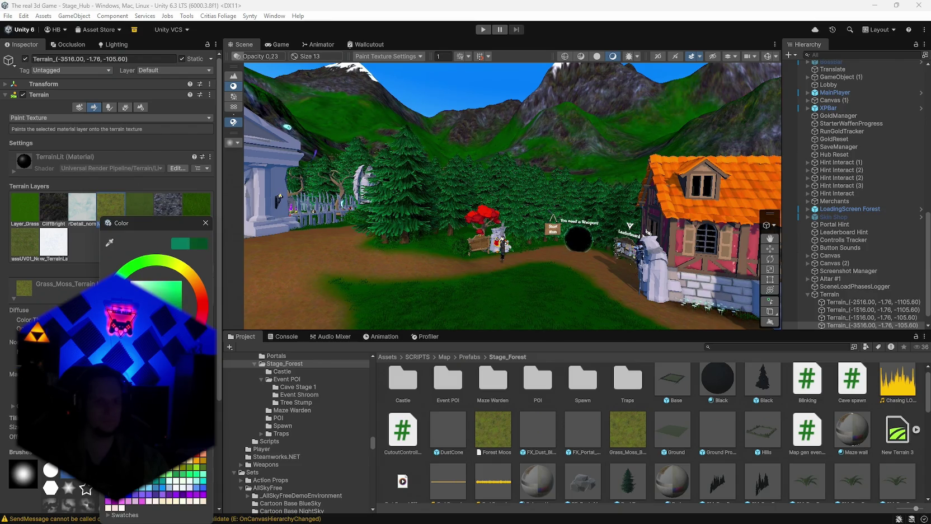
mouse_move(246, 271)
mouse_down()
mouse_move(917, 280)
mouse_move(529, 271)
mouse_move(535, 292)
mouse_up()
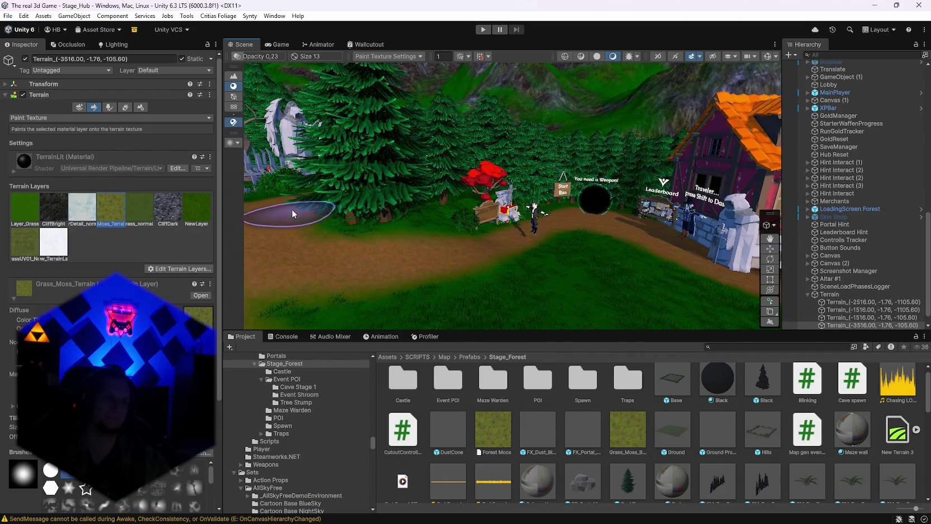
Add the Forest Moos layer via Add Layer search 'fore' and tint it red.
click(185, 268)
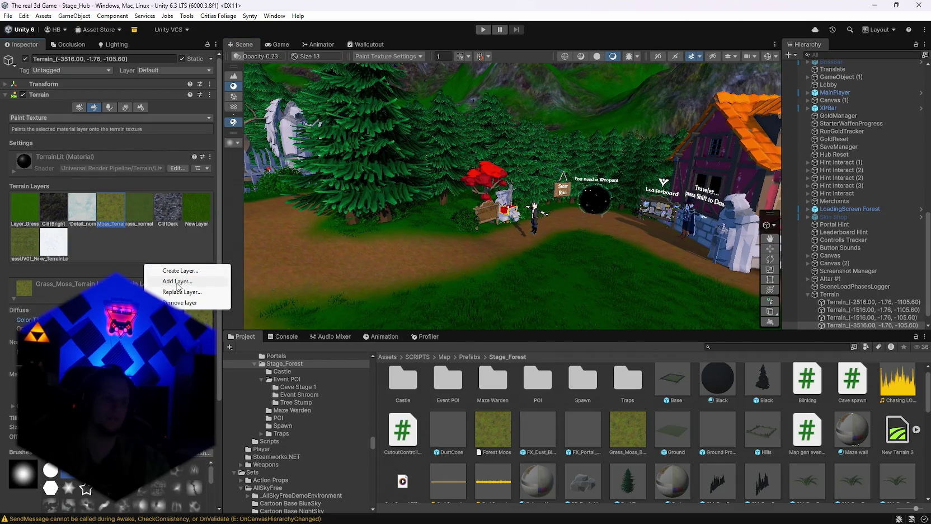
click(178, 281)
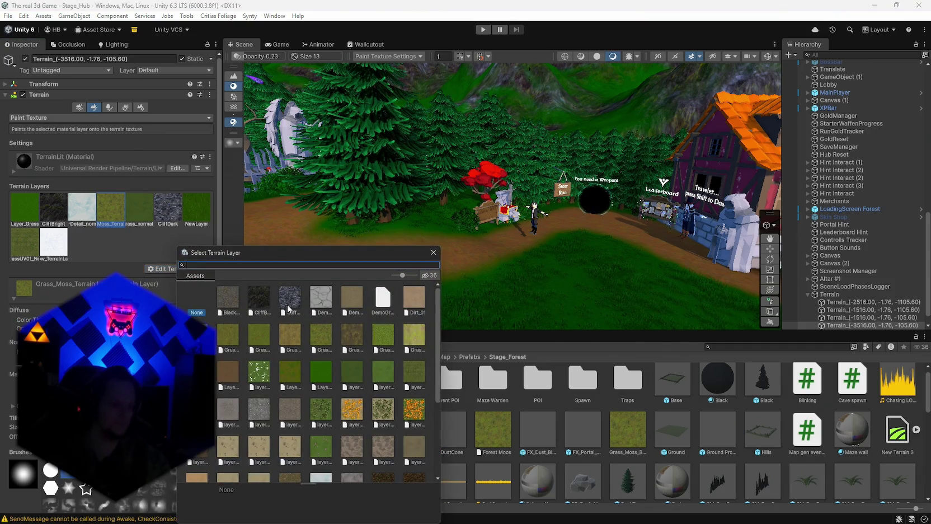
text(fore)
double_click(226, 298)
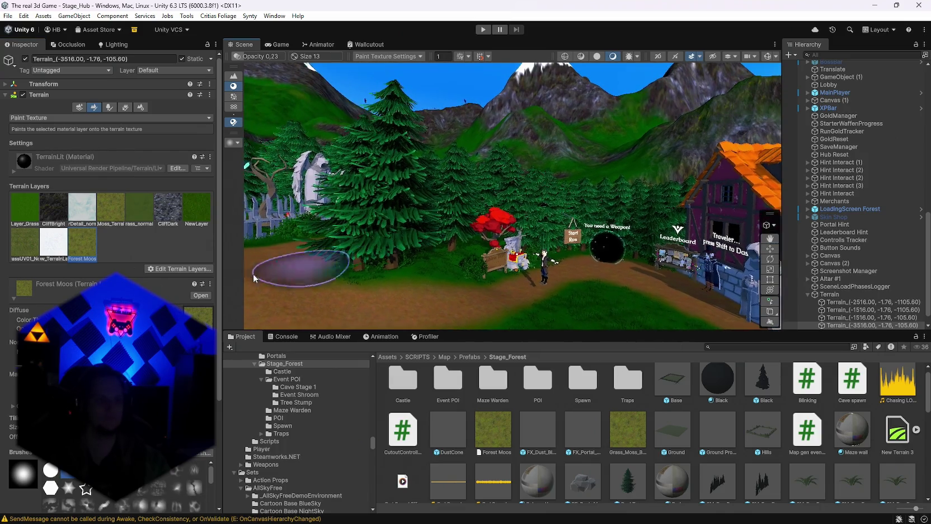
click(128, 320)
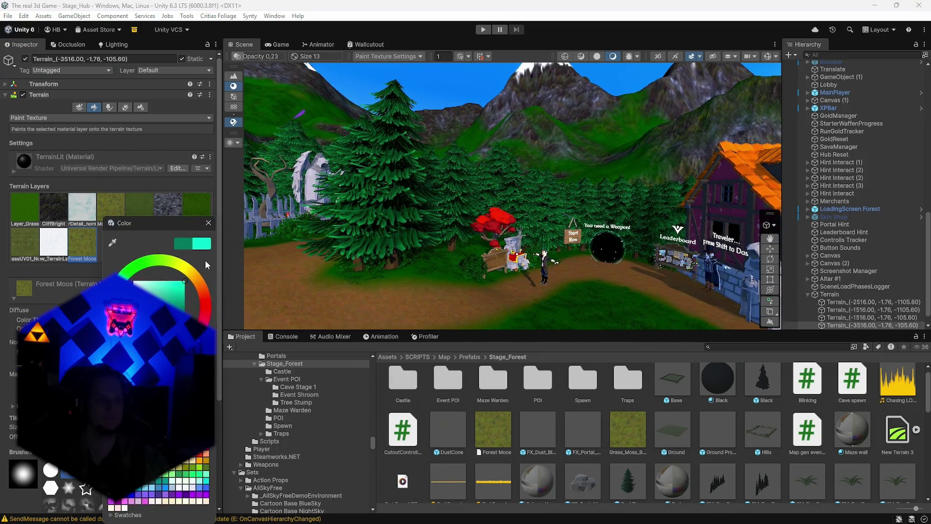
drag(207, 265, 205, 300)
click(207, 223)
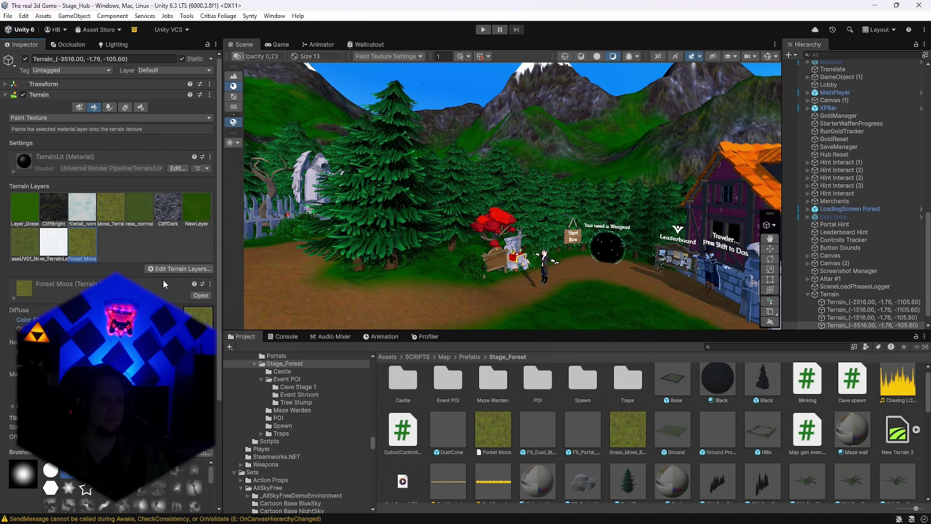
click(7, 15)
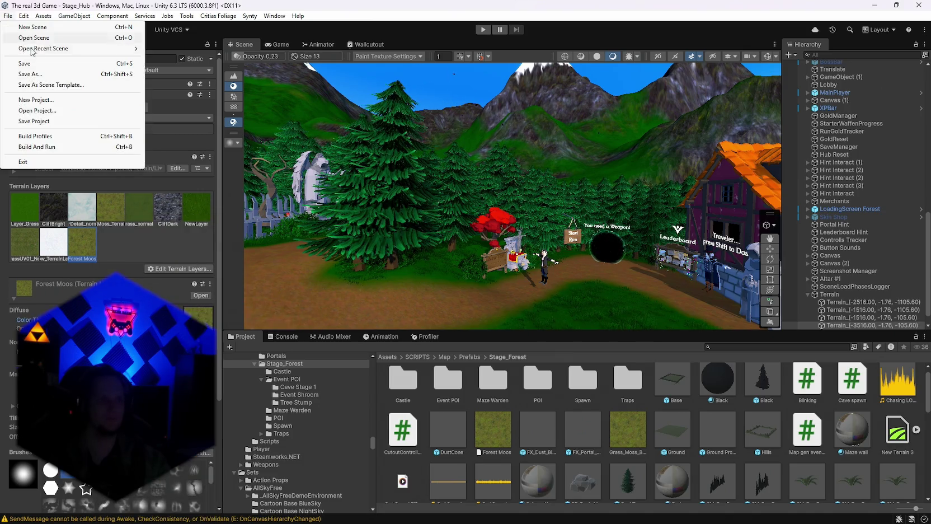
Close the Forest Moos colour picker and reopen the Stage_Forest scene from recent scenes.
click(101, 197)
click(168, 319)
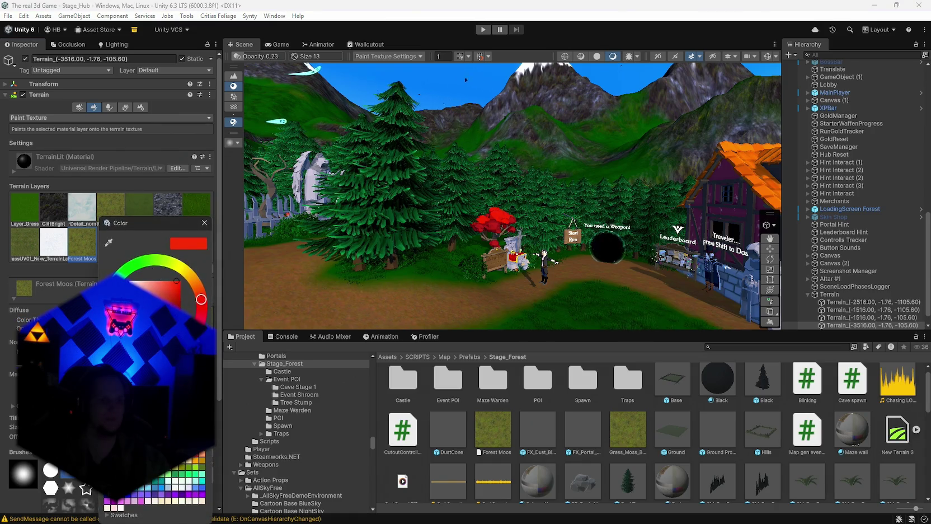
key(Escape)
click(8, 17)
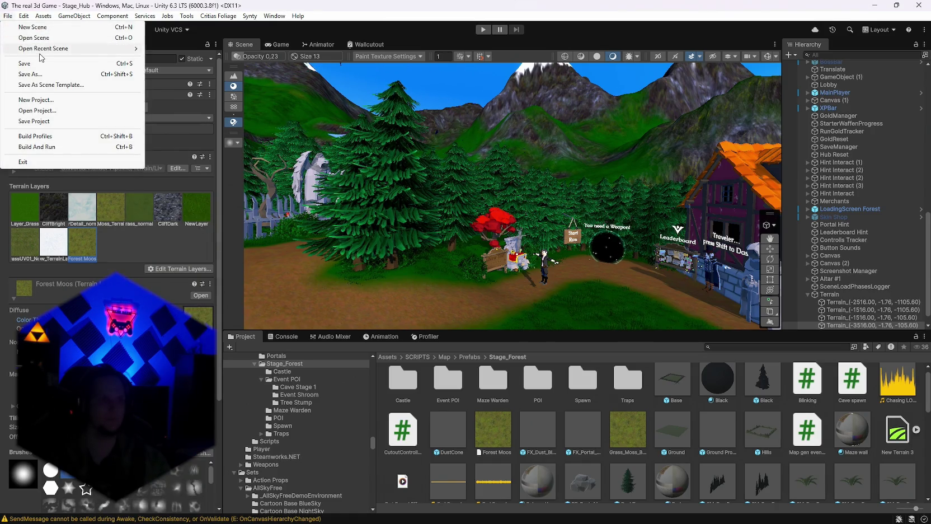
mouse_move(119, 51)
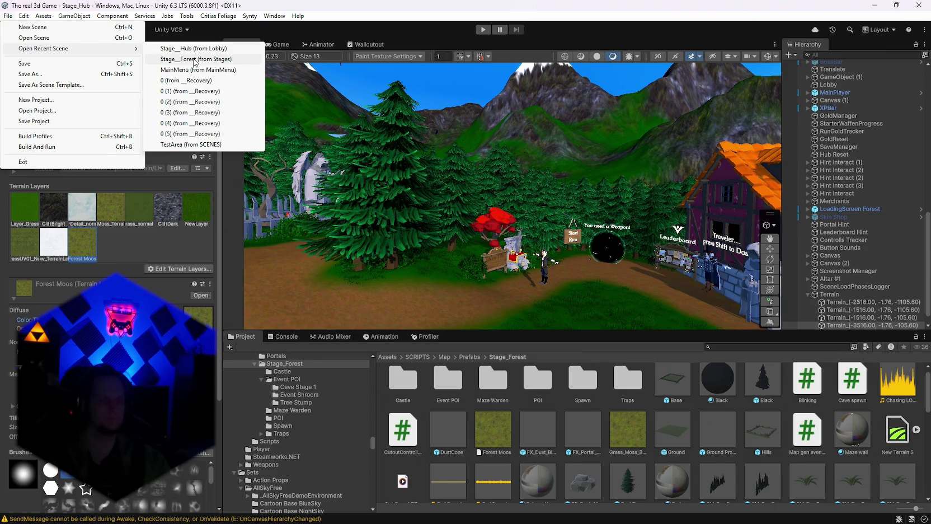
click(195, 59)
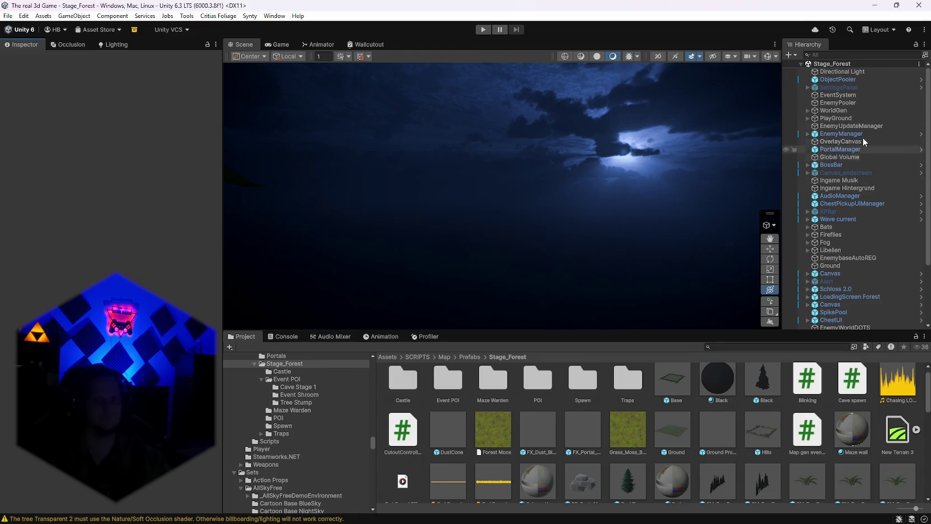
Focus on the Directional Light, then select both fog effects and the Ground terrain.
double_click(842, 71)
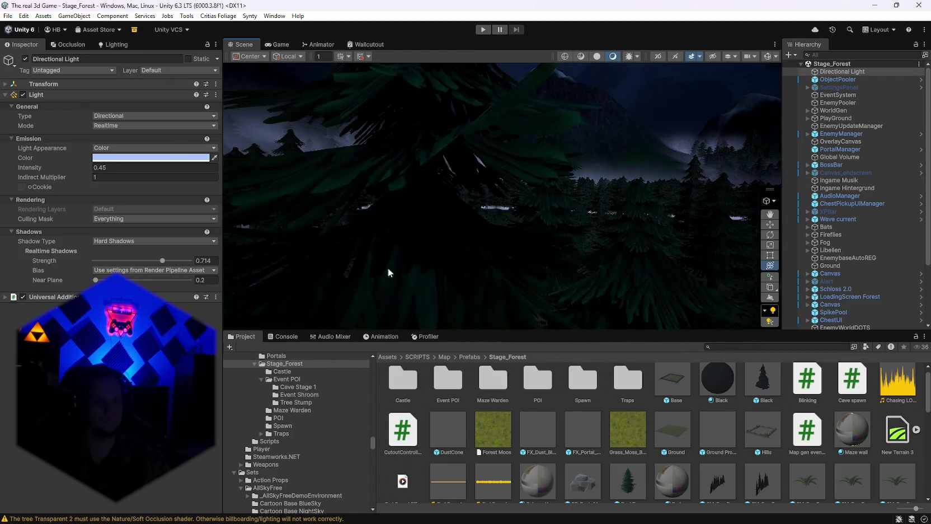
click(503, 144)
click(490, 133)
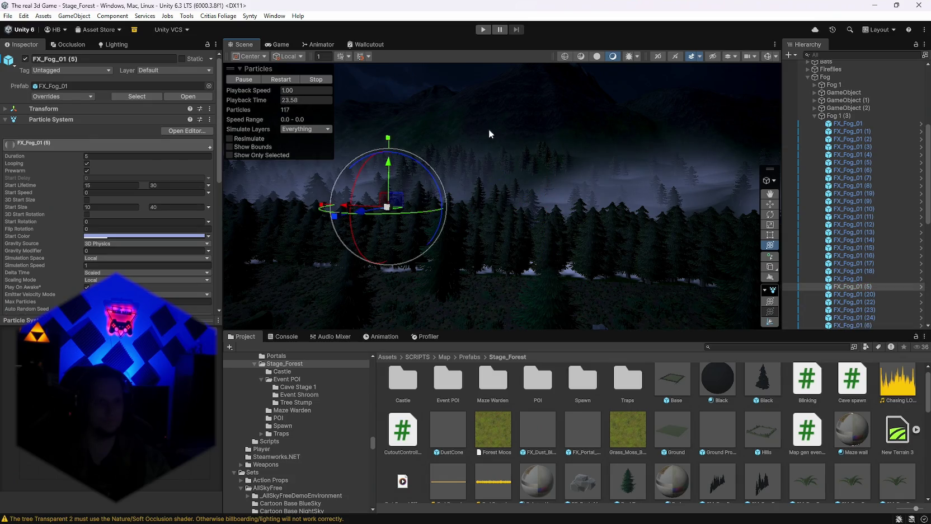
click(532, 295)
scroll(471, 205, down, 5)
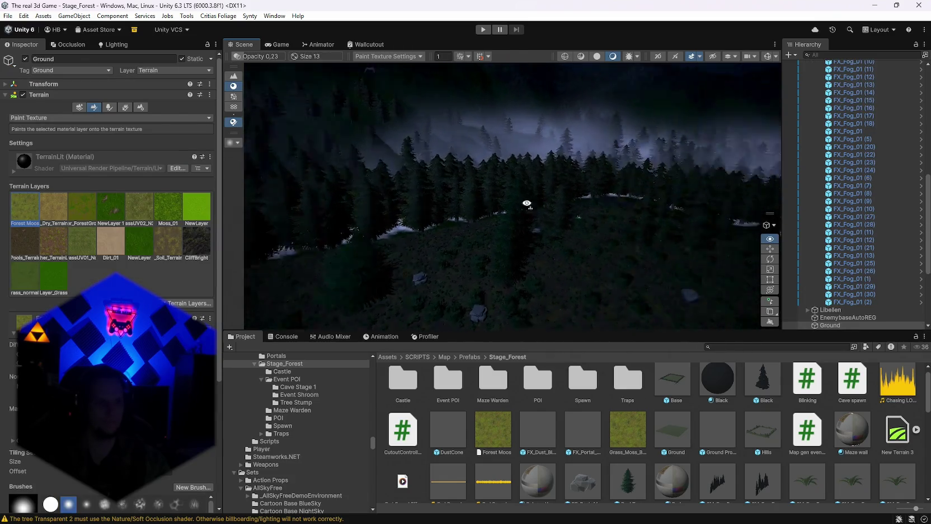
Pull back to a wide forest view and try a full blue Forest Moos tint.
mouse_move(471, 206)
mouse_down()
mouse_move(551, 182)
mouse_move(519, 197)
mouse_move(519, 245)
mouse_move(475, 244)
mouse_move(494, 187)
mouse_move(511, 216)
mouse_up()
scroll(543, 266, up, 5)
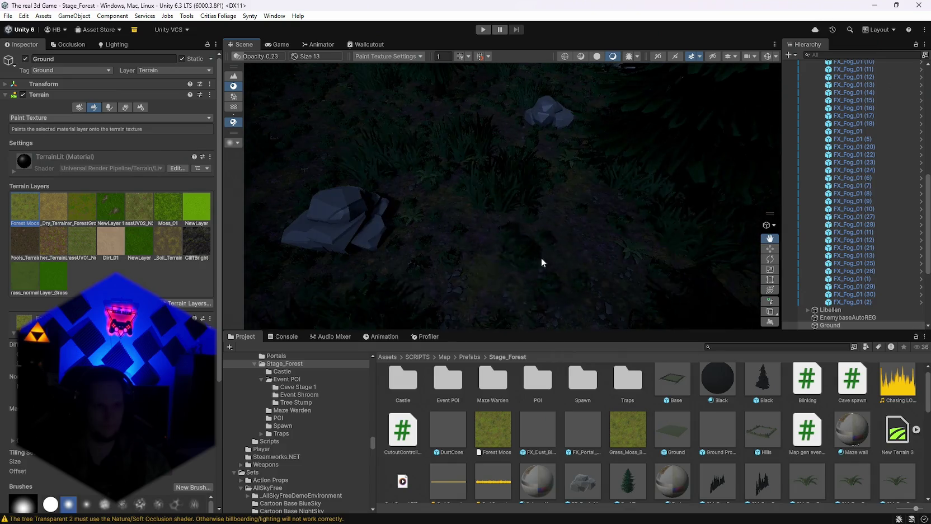
drag(526, 276, 592, 218)
scroll(610, 250, down, 6)
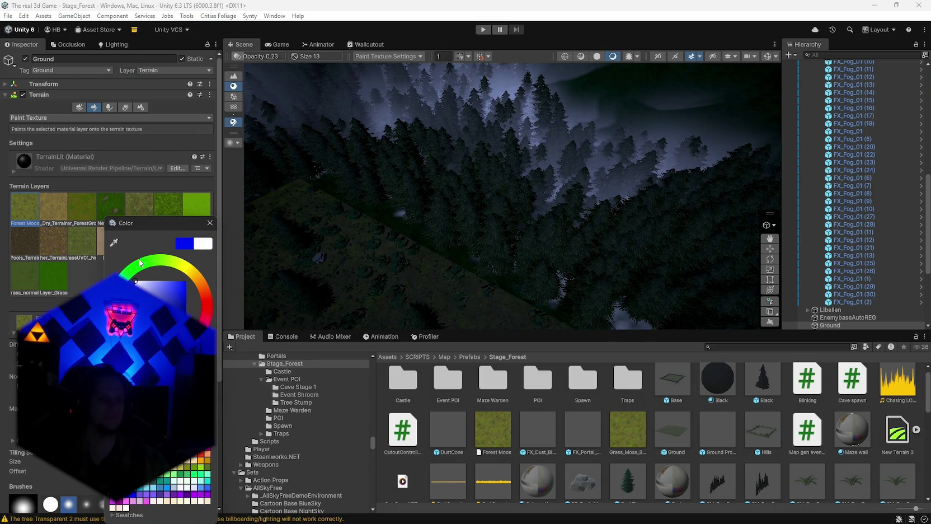
drag(136, 281, 231, 277)
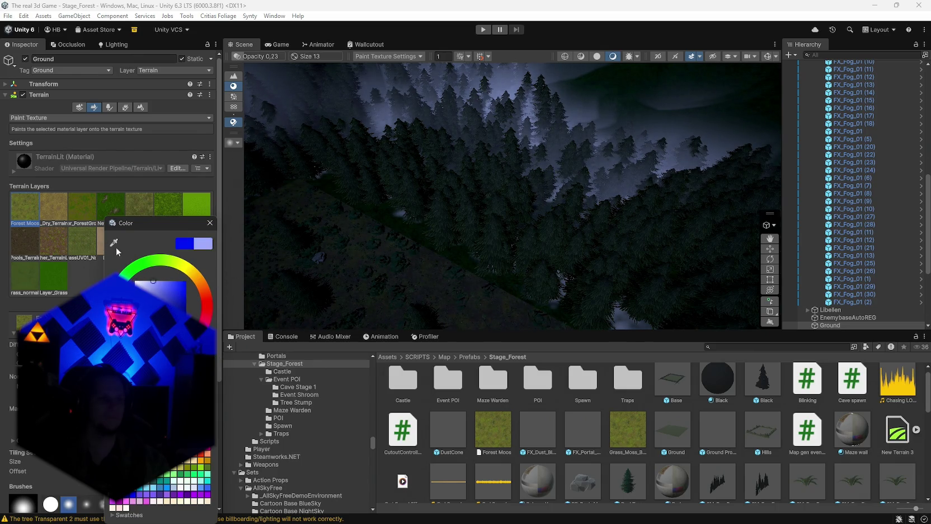
click(210, 223)
Pan and scroll around the forest terrain to inspect the tinted ground.
scroll(450, 193, up, 5)
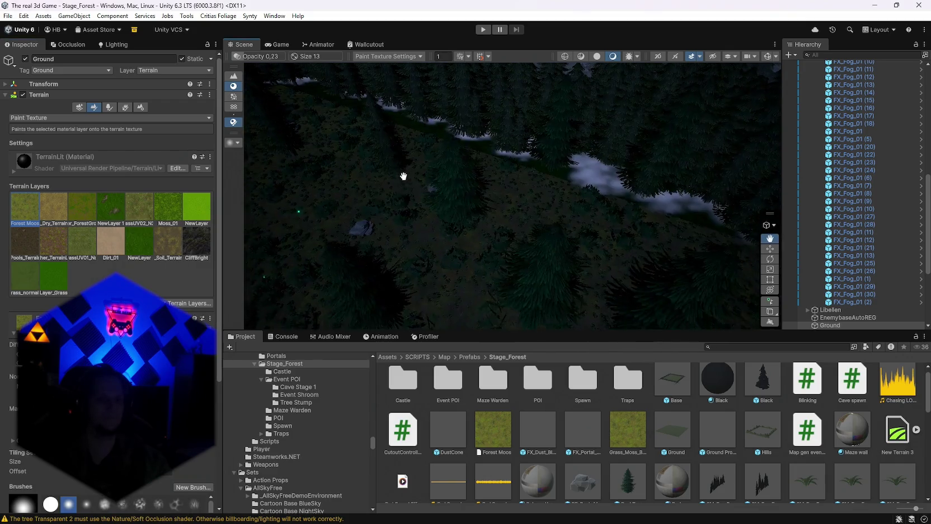
mouse_move(491, 208)
mouse_down()
mouse_move(457, 218)
mouse_move(441, 265)
mouse_move(483, 219)
mouse_up()
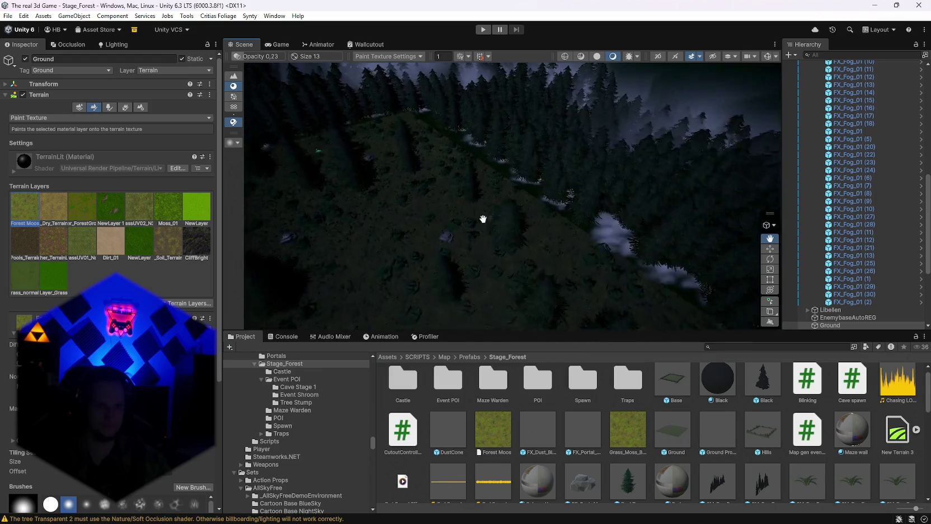
scroll(483, 221, up, 3)
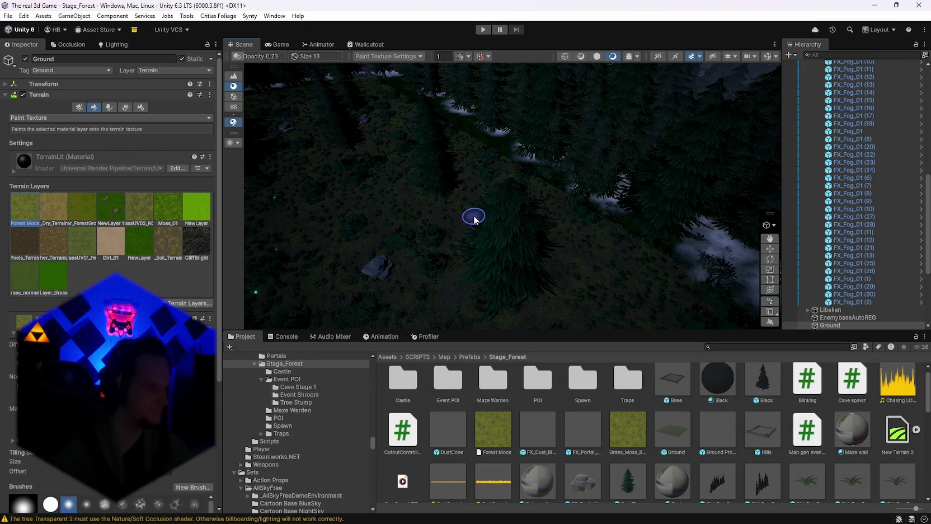
scroll(474, 218, down, 10)
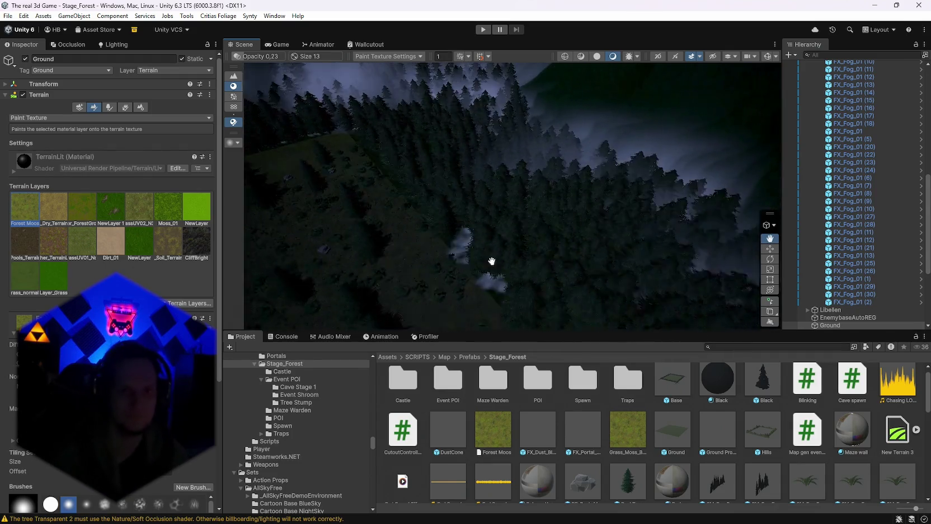
scroll(379, 253, up, 3)
scroll(330, 305, up, 3)
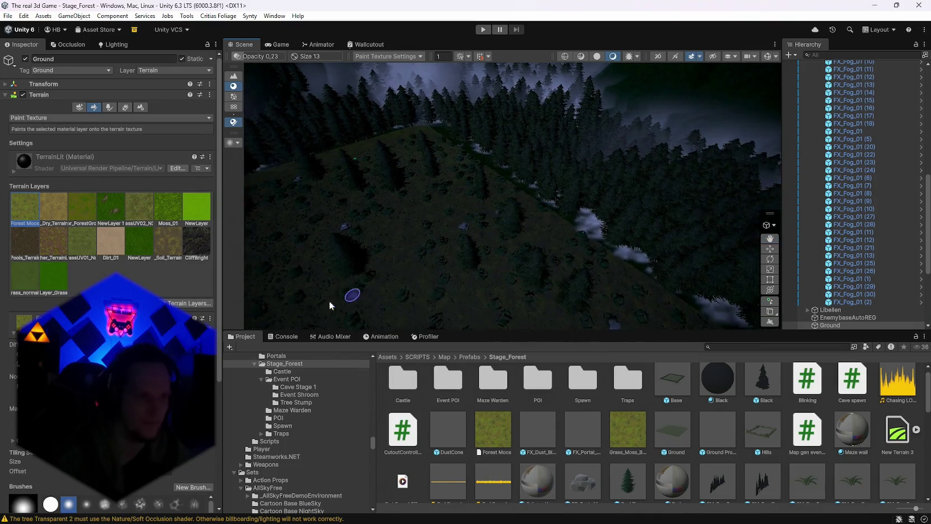
scroll(492, 288, up, 3)
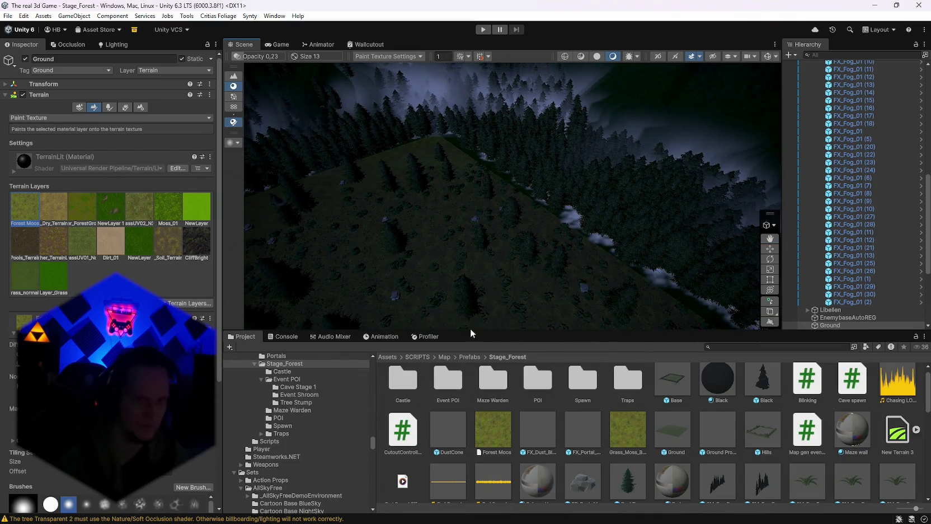
scroll(484, 233, up, 3)
scroll(426, 270, up, 2)
scroll(481, 218, up, 2)
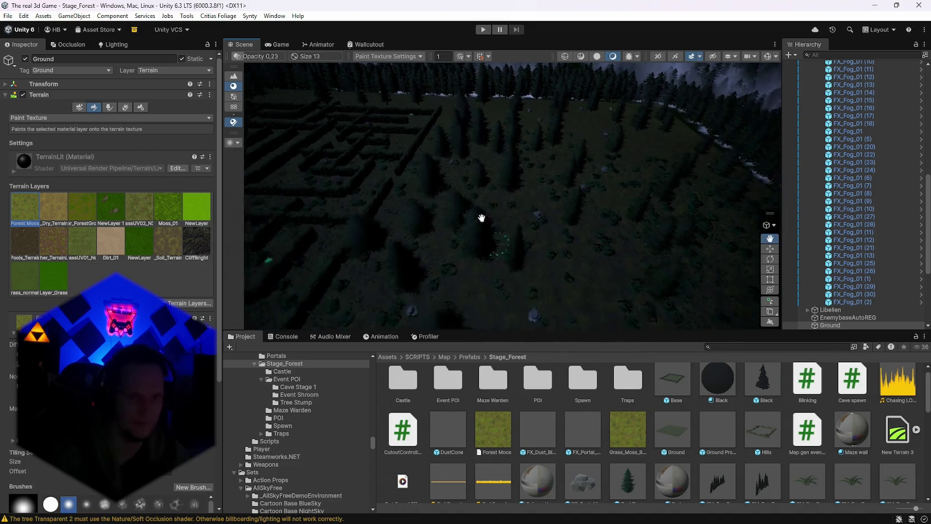
scroll(481, 218, up, 5)
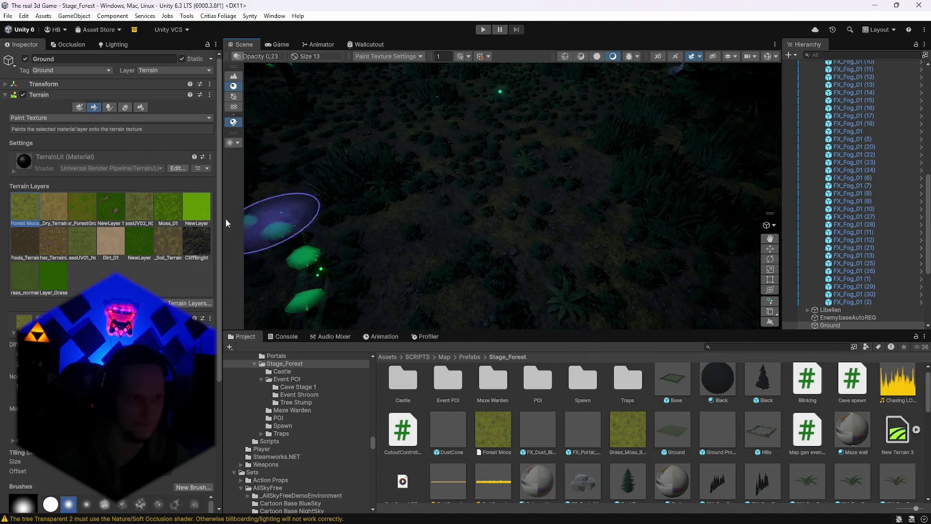
Retint the Forest Moos layer to a bright green shade.
click(163, 431)
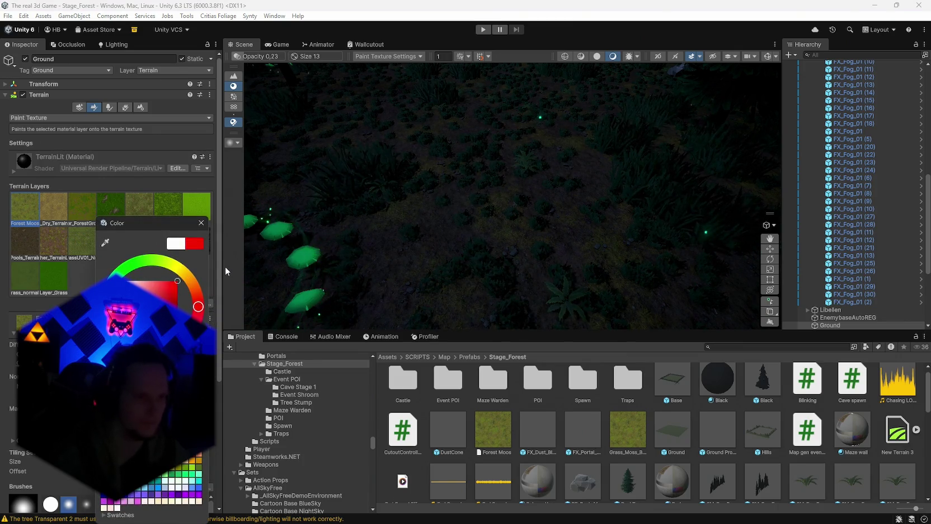
click(122, 270)
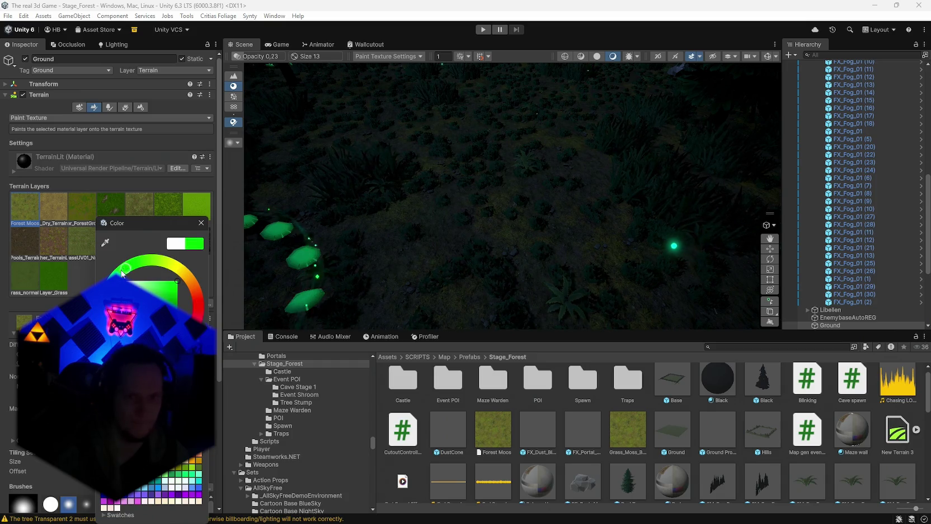
drag(148, 266, 121, 273)
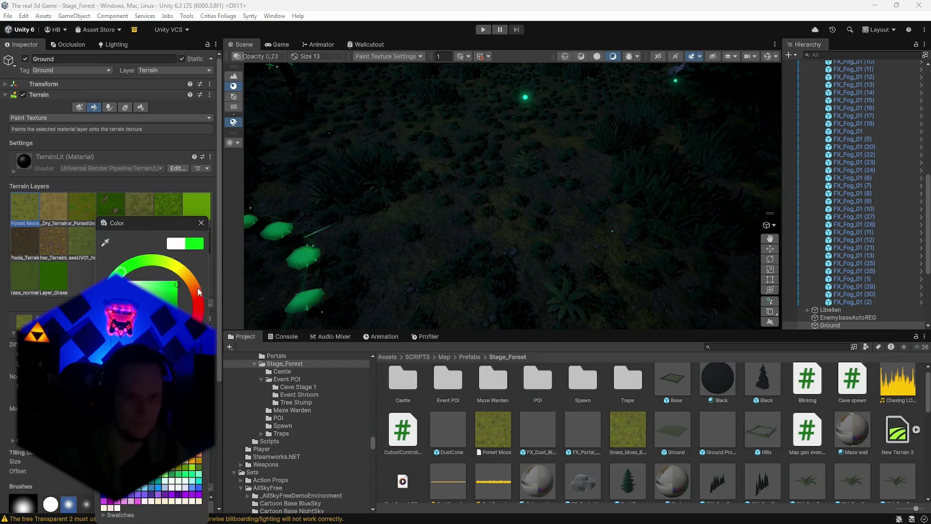
click(201, 222)
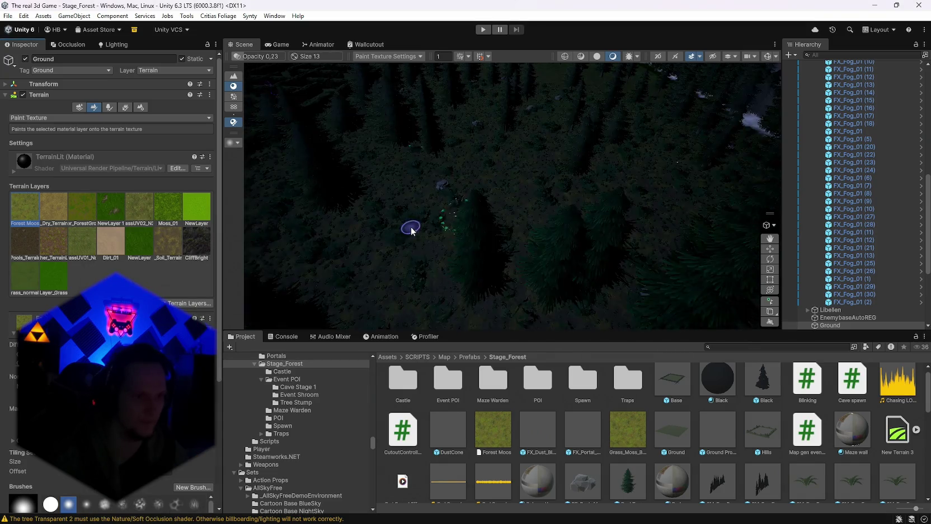
scroll(411, 230, down, 5)
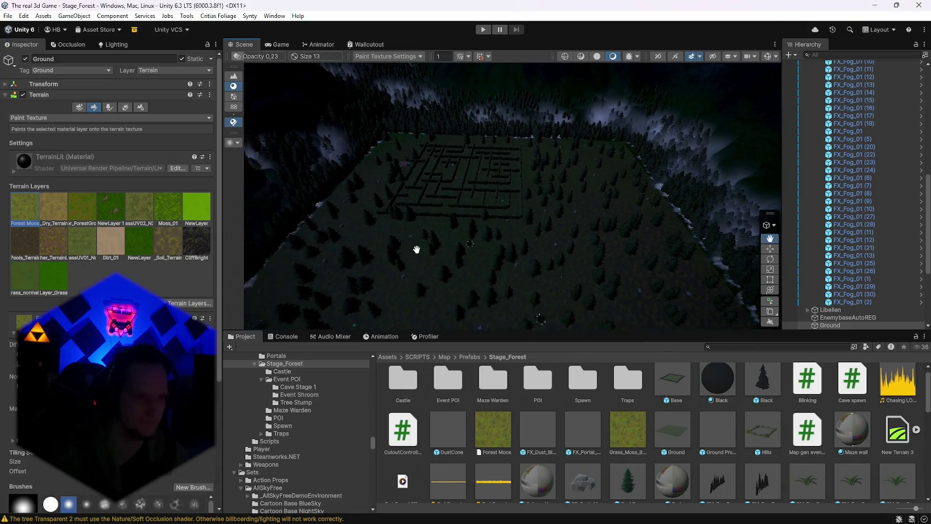
scroll(112, 168, down, 4)
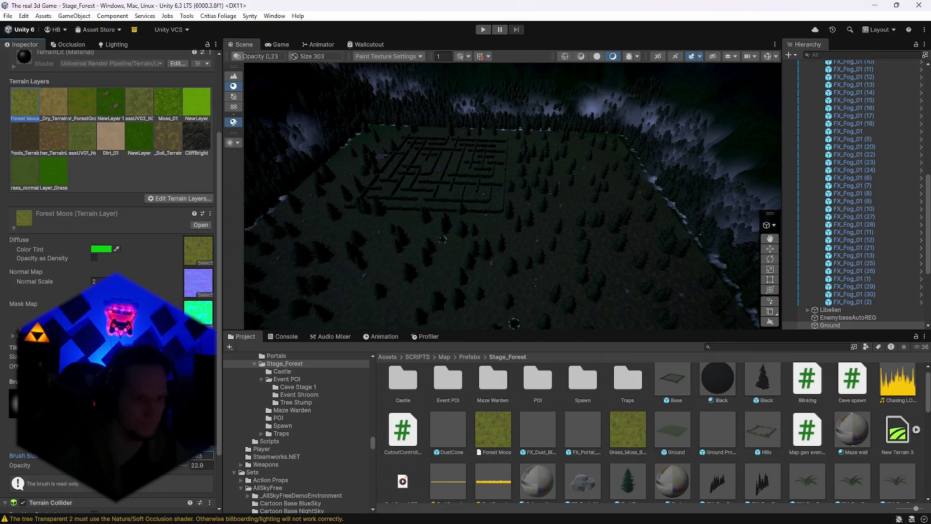
Set brush size to about 421 and opacity to about 0.01, angled toward the treeline.
scroll(448, 287, down, 3)
scroll(396, 172, up, 5)
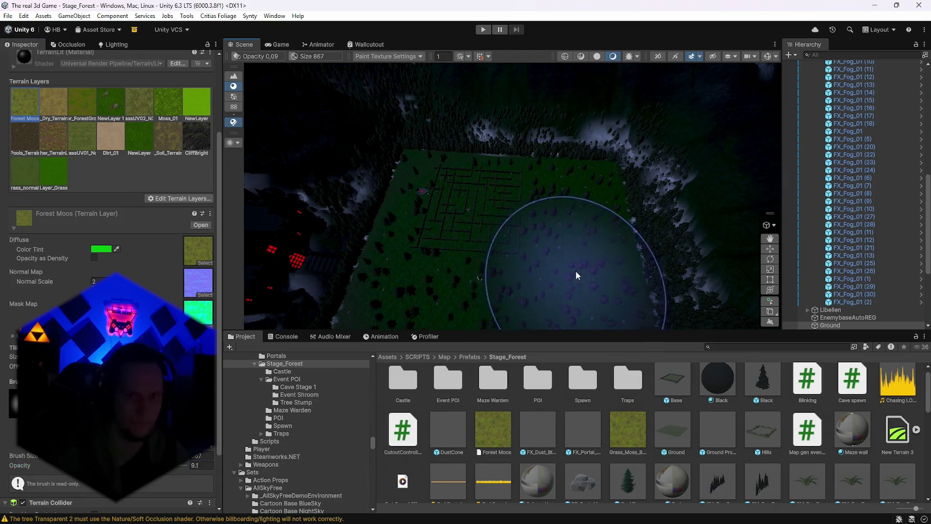
scroll(570, 226, up, 5)
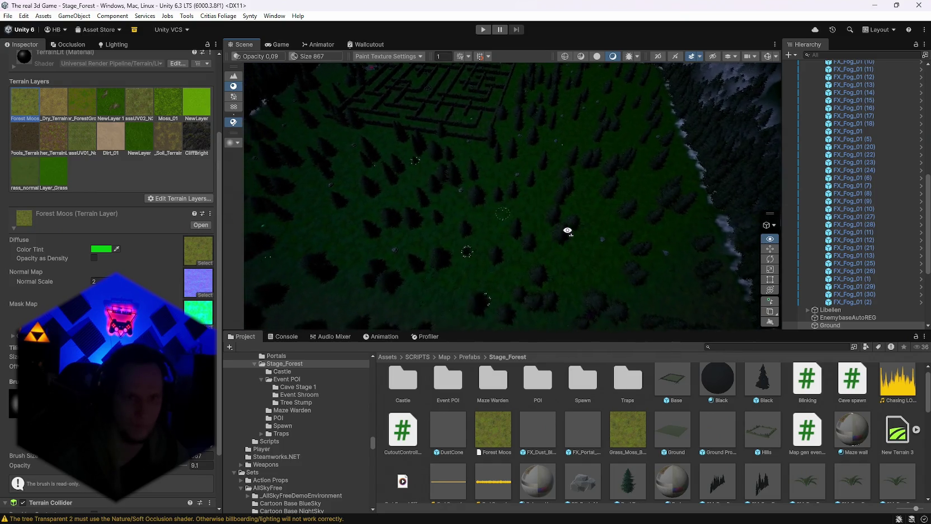
scroll(570, 230, up, 5)
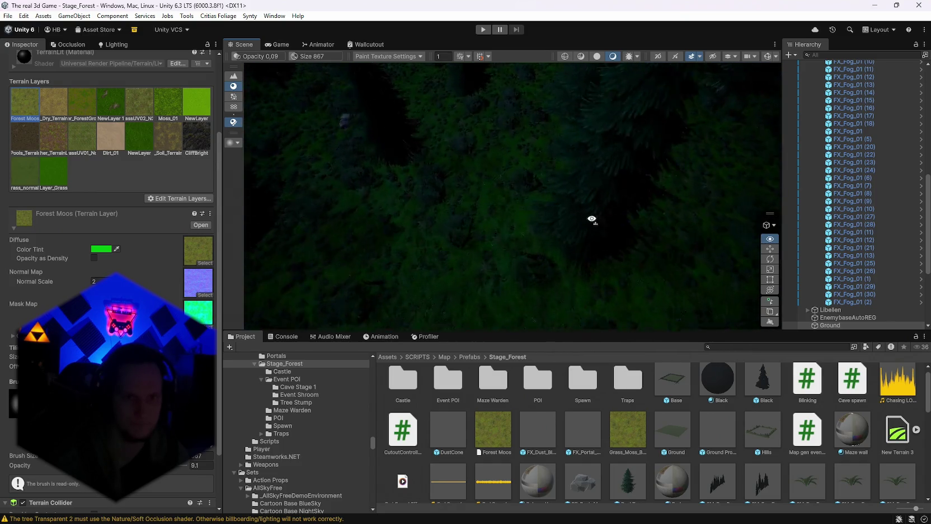
mouse_move(585, 194)
mouse_down()
mouse_move(517, 154)
mouse_move(561, 125)
mouse_move(472, 110)
mouse_move(569, 175)
mouse_move(578, 252)
mouse_move(569, 200)
mouse_move(551, 253)
mouse_move(376, 226)
mouse_move(447, 289)
mouse_up()
scroll(569, 171, down, 5)
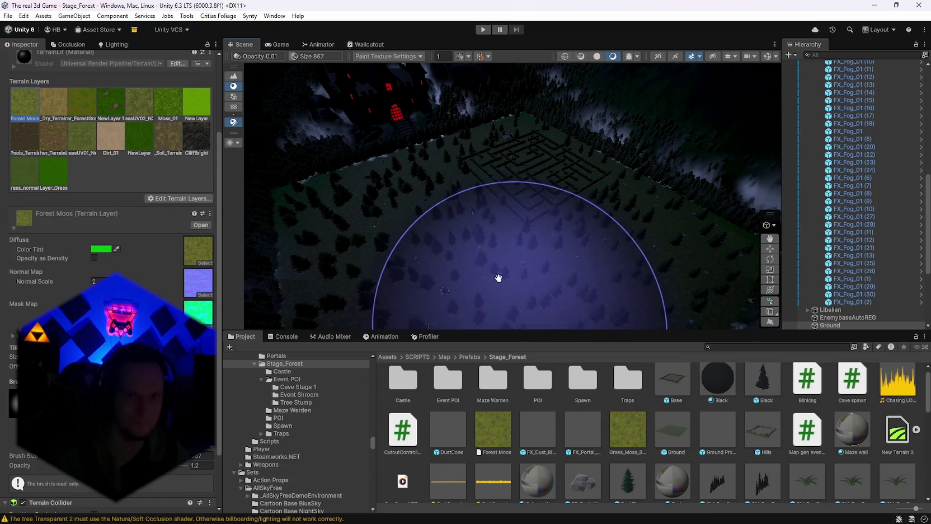
Brush faint Forest Moos over the clearing and terrain, orbiting around the maze.
mouse_move(499, 277)
mouse_down()
mouse_move(483, 262)
mouse_move(564, 192)
mouse_up()
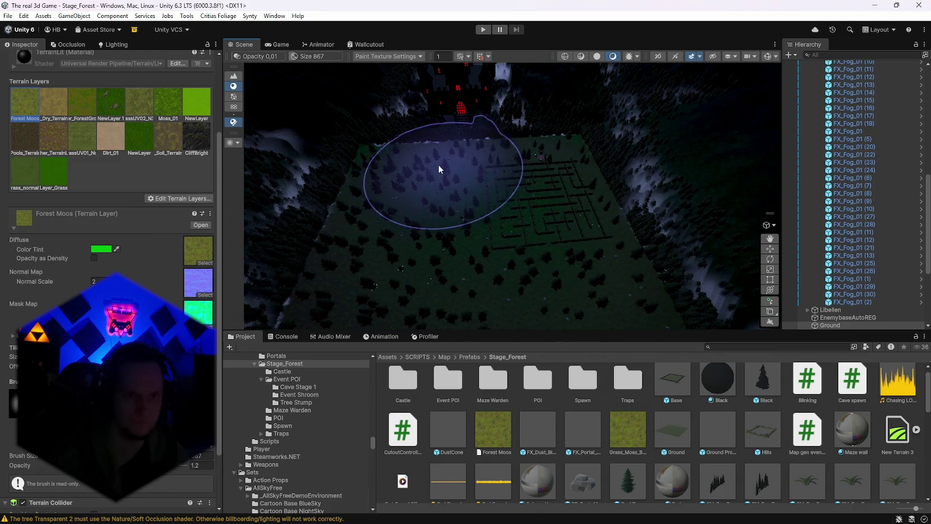
drag(486, 246, 543, 270)
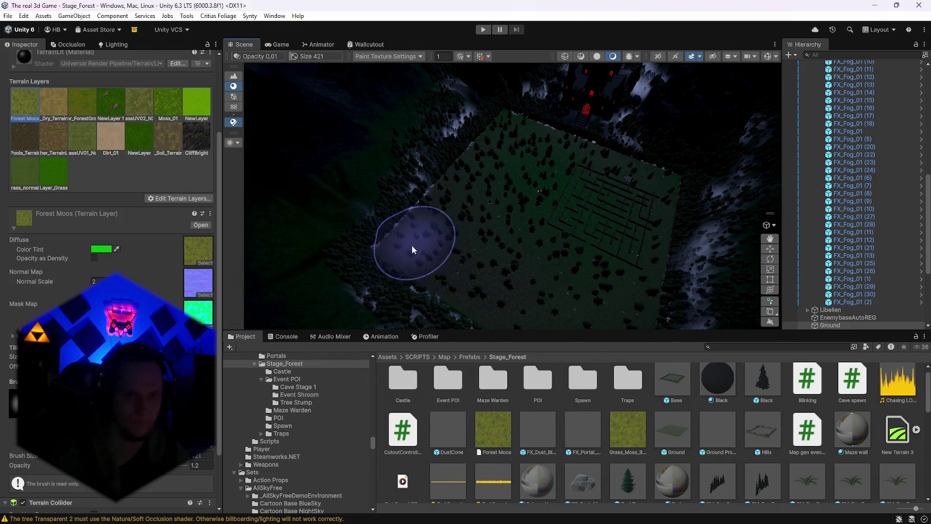
drag(536, 311, 561, 263)
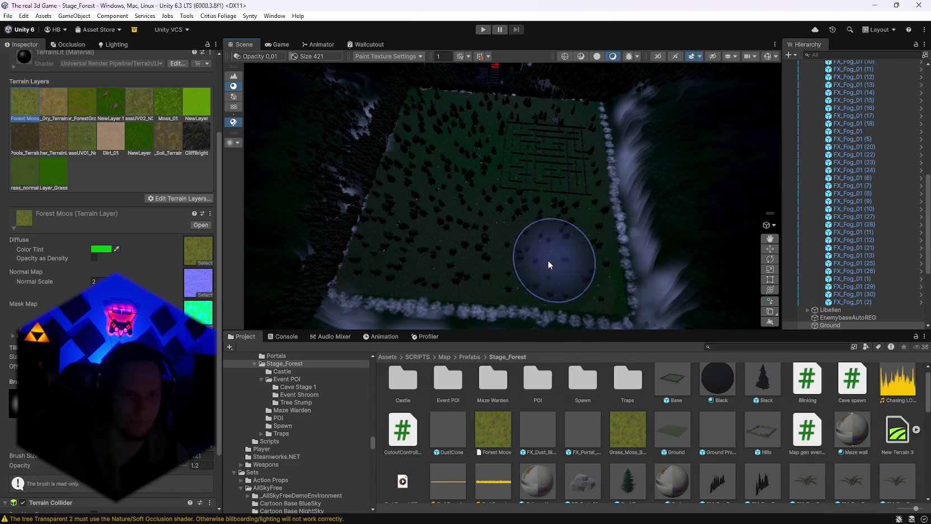
drag(548, 259, 602, 257)
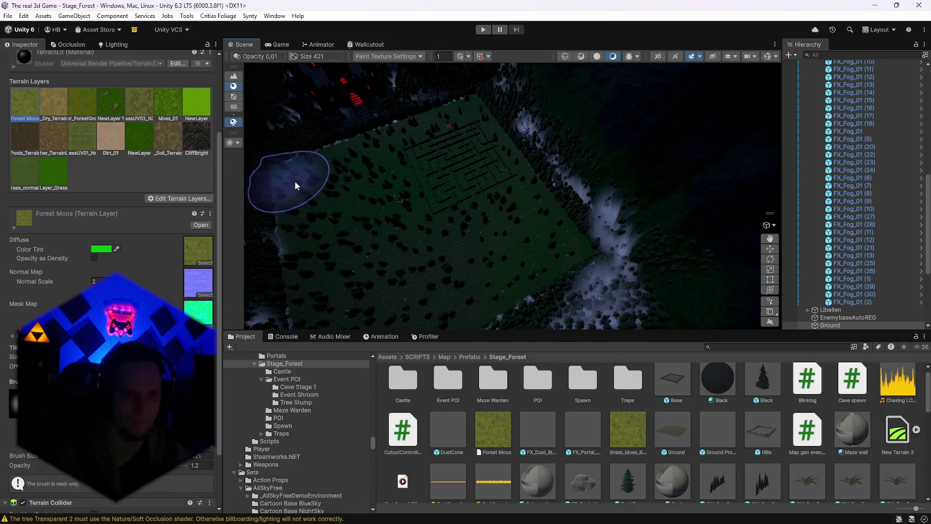
mouse_move(467, 264)
mouse_down()
mouse_move(447, 285)
mouse_move(397, 211)
mouse_up()
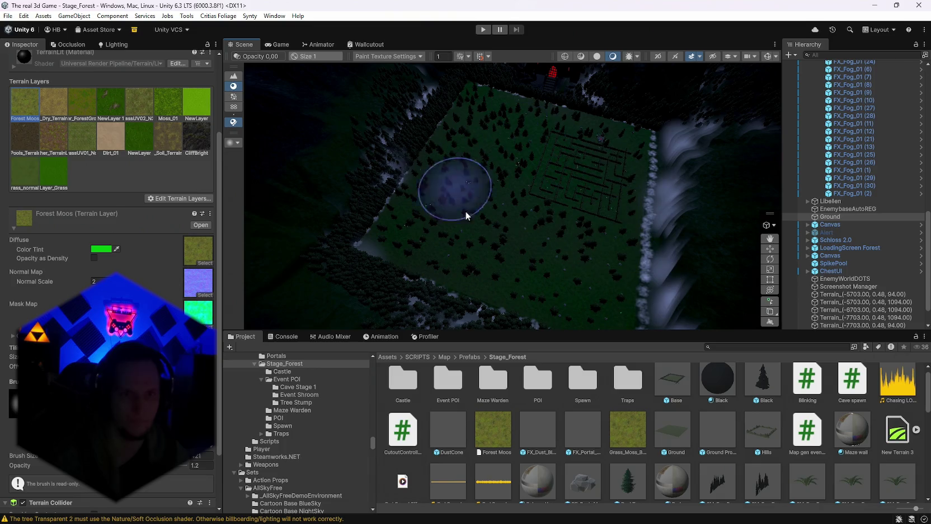
Darken the Forest Moos tint colour in the colour picker.
mouse_move(465, 211)
mouse_down()
mouse_move(623, 276)
mouse_move(563, 297)
mouse_move(430, 239)
mouse_move(253, 193)
mouse_move(122, 173)
mouse_move(101, 252)
mouse_up()
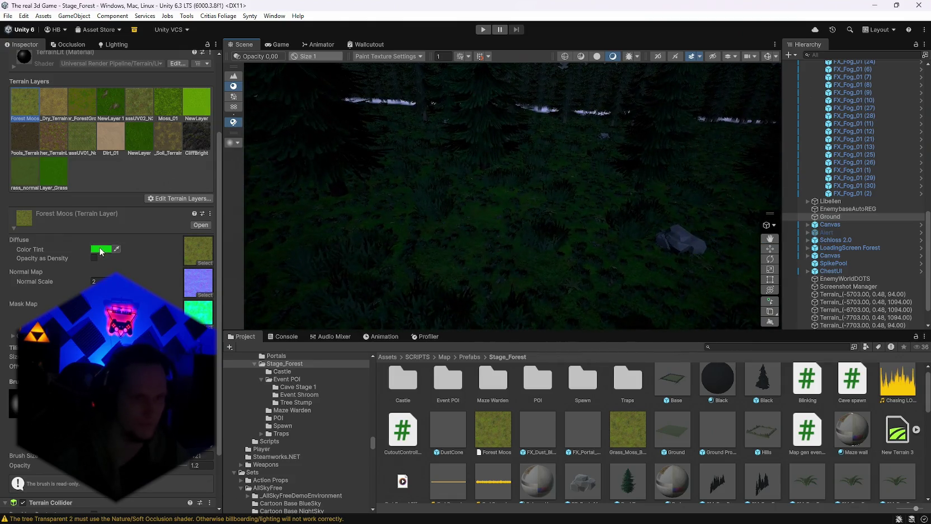
click(101, 250)
drag(178, 301, 180, 320)
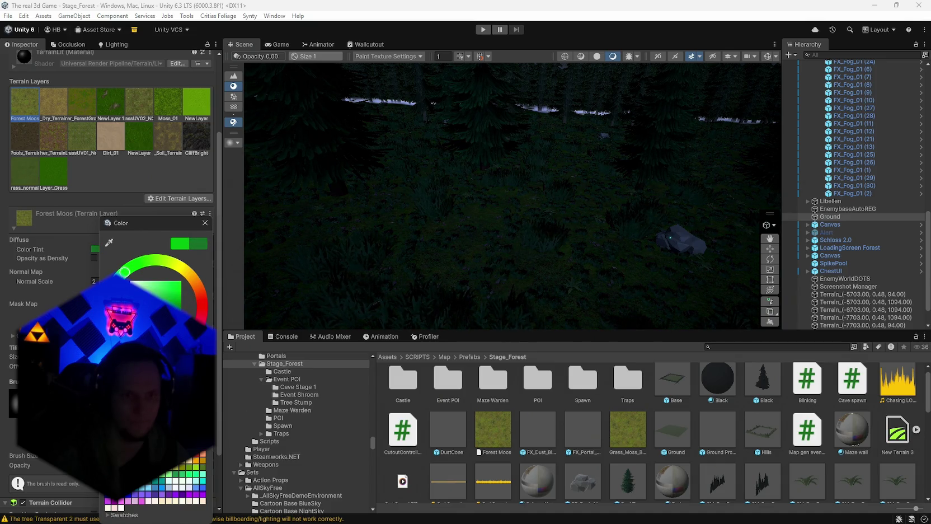
click(205, 224)
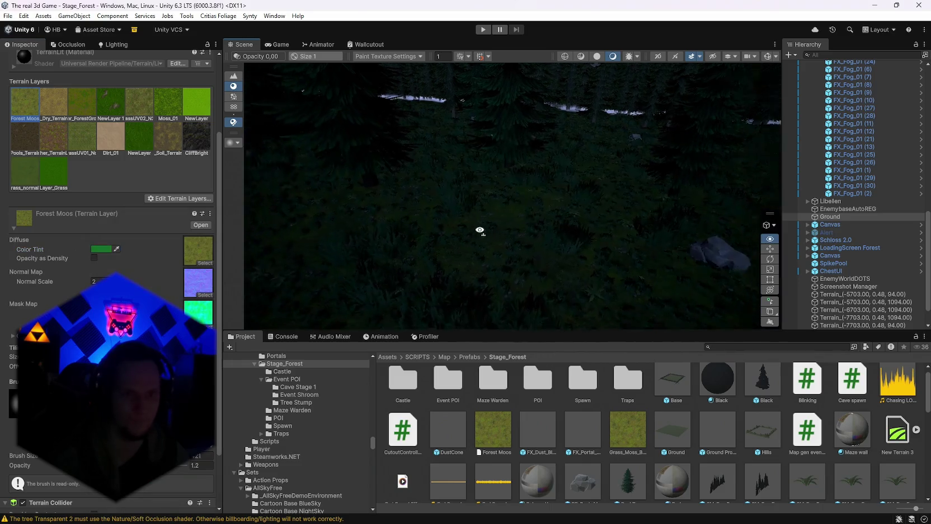
mouse_move(478, 230)
mouse_down()
mouse_move(358, 199)
mouse_move(609, 251)
mouse_move(561, 249)
mouse_move(535, 224)
mouse_move(495, 212)
mouse_up()
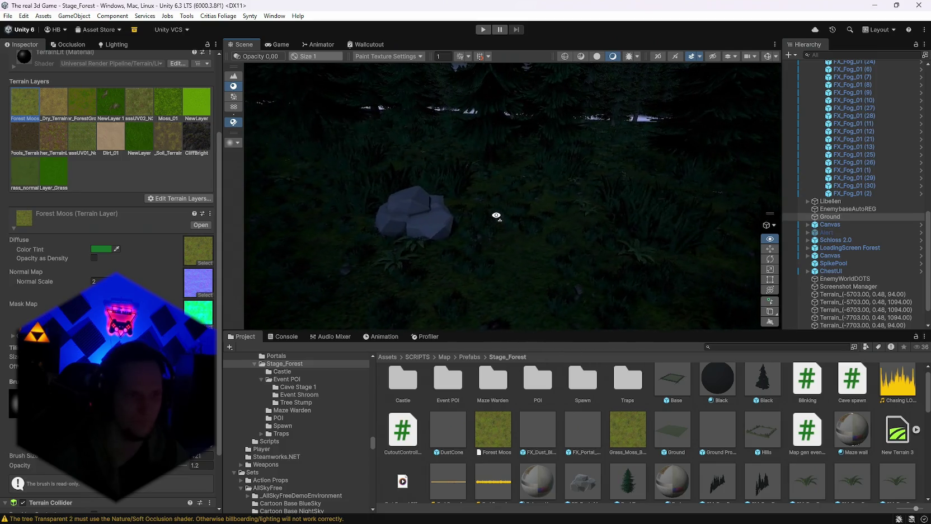
Deepen the moss tint further to a dark teal-green and view the forest floor.
click(100, 248)
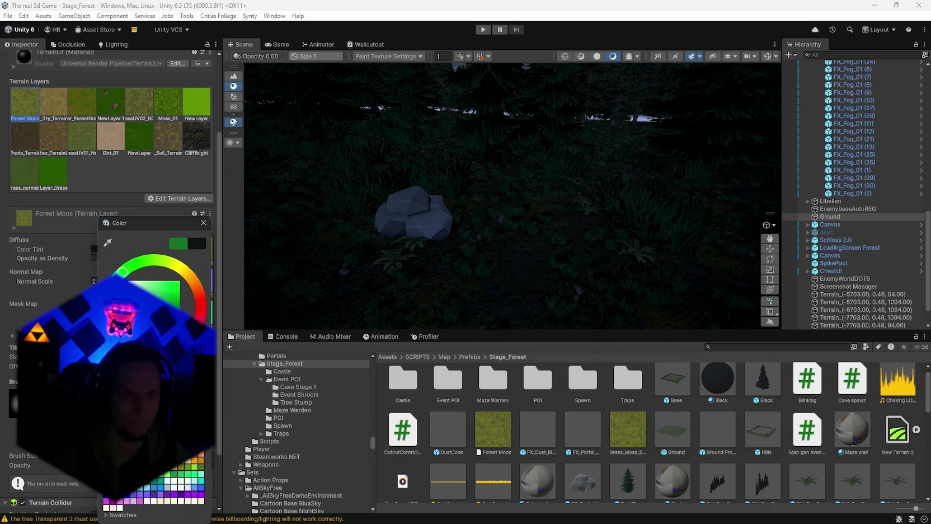
mouse_move(425, 318)
mouse_down()
mouse_move(326, 305)
mouse_move(771, 281)
mouse_up()
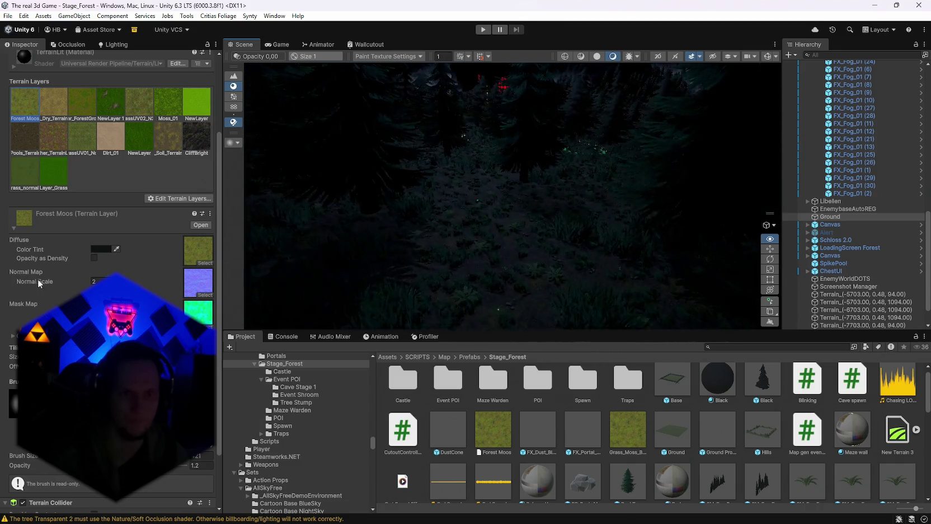
click(99, 249)
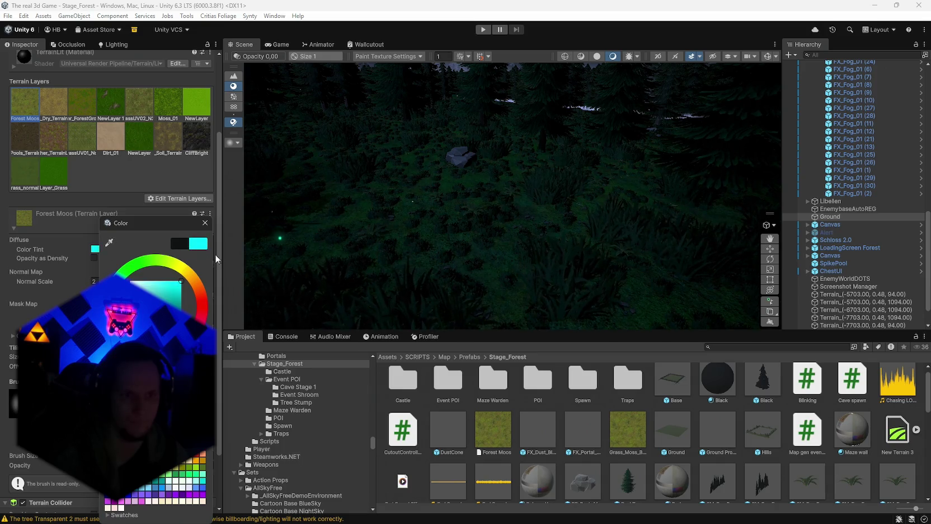
mouse_move(180, 281)
mouse_down()
mouse_move(213, 290)
mouse_move(194, 308)
mouse_up()
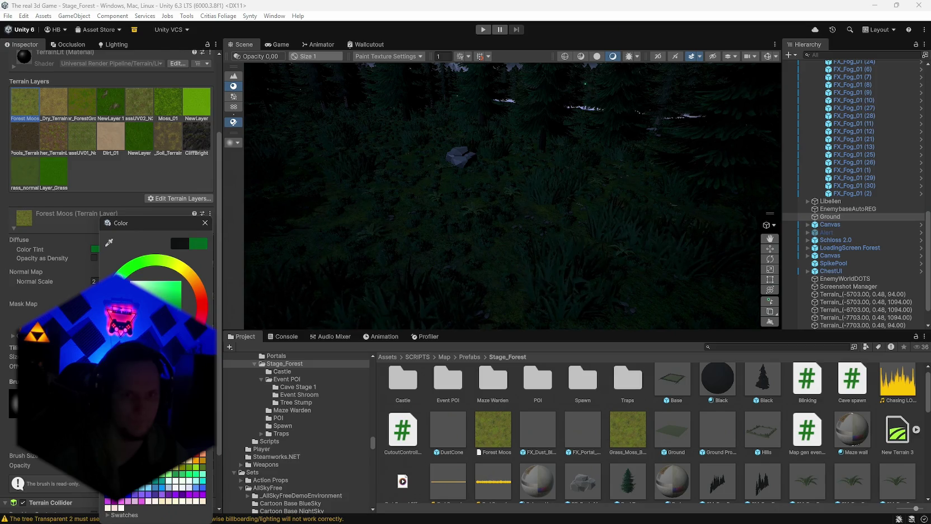
click(507, 262)
mouse_move(507, 262)
mouse_down()
mouse_move(442, 272)
mouse_move(390, 266)
mouse_move(363, 288)
mouse_move(487, 293)
mouse_up()
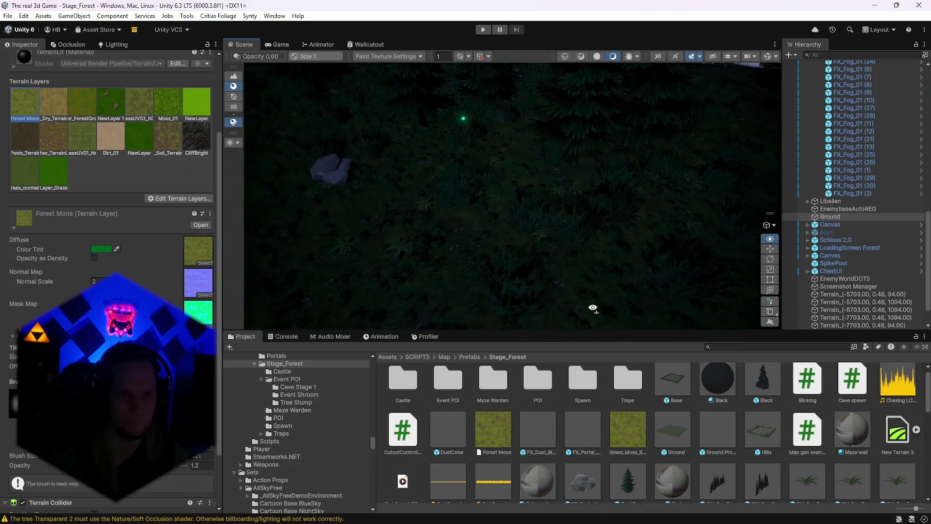
mouse_move(520, 305)
mouse_down()
mouse_move(353, 272)
mouse_move(430, 267)
mouse_up()
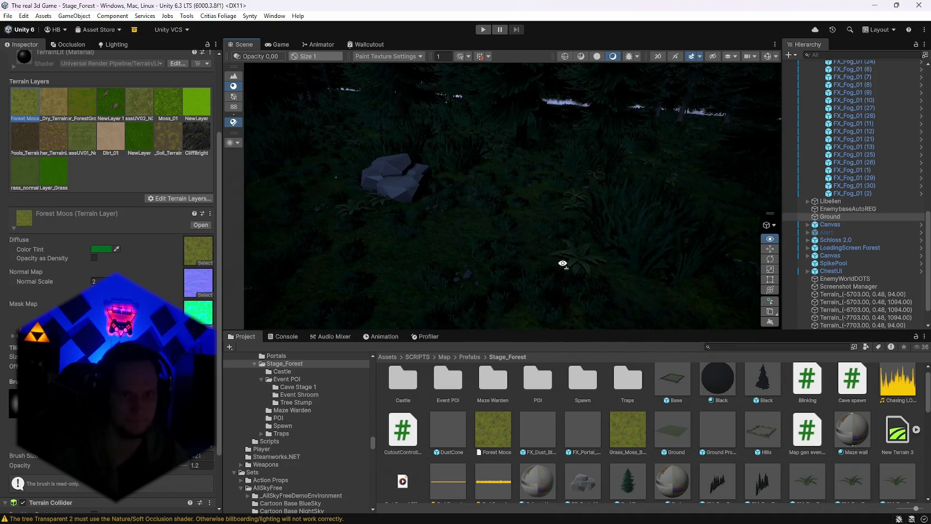
drag(536, 263, 512, 272)
mouse_move(701, 260)
mouse_down()
mouse_move(706, 251)
mouse_move(651, 262)
mouse_up()
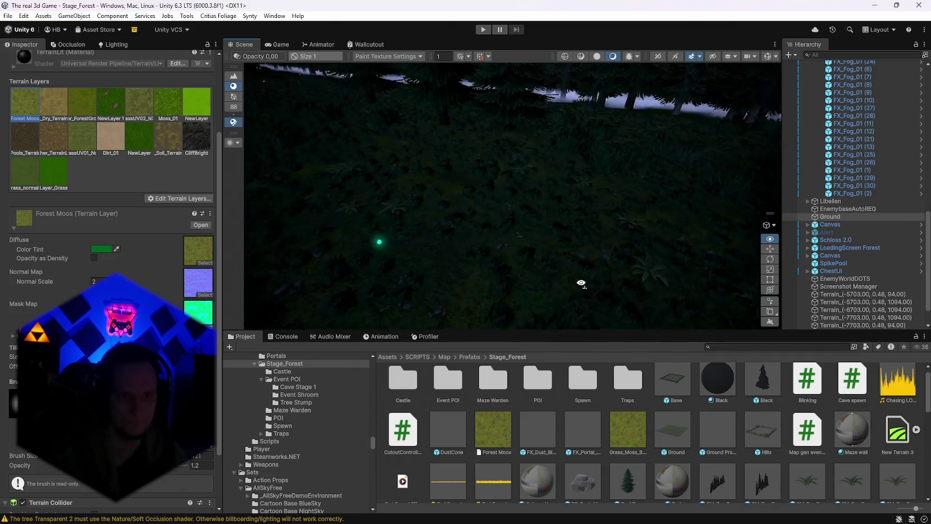
mouse_move(581, 283)
mouse_down()
mouse_move(451, 297)
mouse_move(299, 293)
mouse_move(314, 268)
mouse_move(325, 272)
mouse_up()
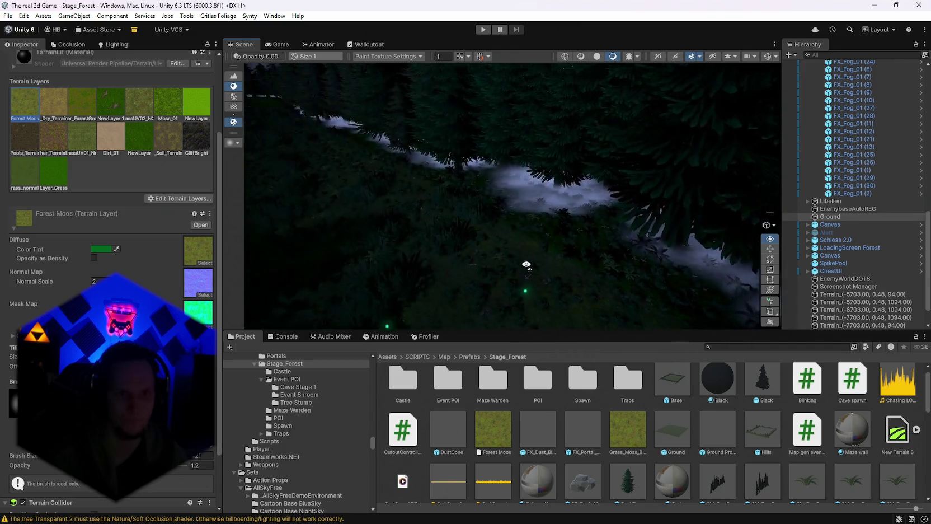
mouse_move(471, 274)
mouse_down()
mouse_move(469, 233)
mouse_move(449, 237)
mouse_move(544, 277)
mouse_move(724, 297)
mouse_move(519, 347)
mouse_up()
key(Up)
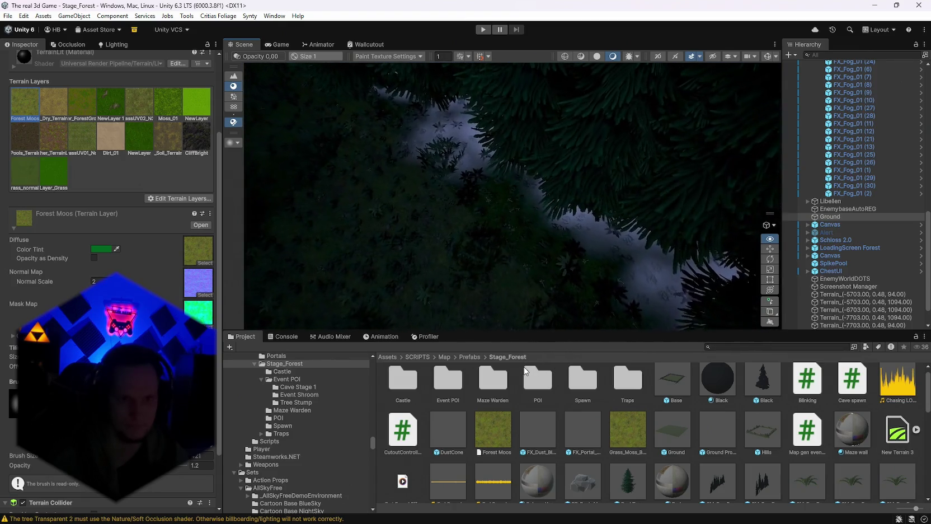
mouse_move(468, 324)
mouse_down()
mouse_move(447, 279)
mouse_move(420, 253)
mouse_move(541, 266)
mouse_move(474, 259)
mouse_move(530, 283)
mouse_move(646, 297)
mouse_move(696, 293)
mouse_up()
scroll(31, 146, down, 2)
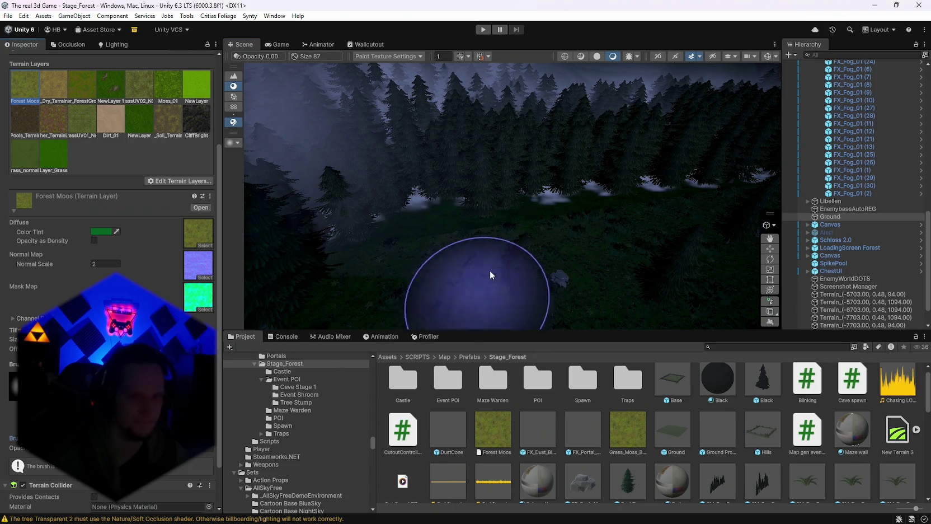
Enlarge the terrain brush to size 87 and select the neighbouring forest-floor tile.
mouse_move(490, 271)
mouse_down()
mouse_move(491, 286)
mouse_move(469, 112)
mouse_move(496, 222)
mouse_move(461, 104)
mouse_move(478, 146)
mouse_move(468, 118)
mouse_move(458, 244)
mouse_up()
click(312, 176)
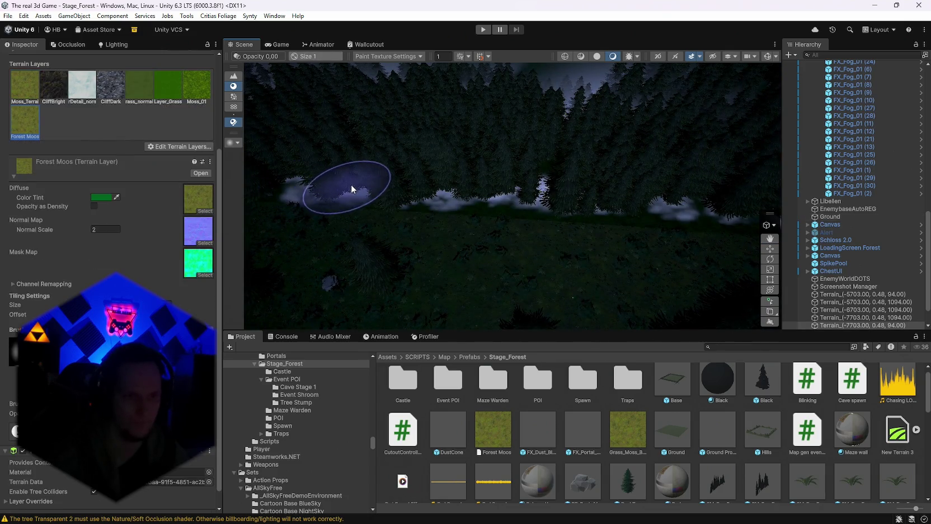
drag(480, 194, 498, 193)
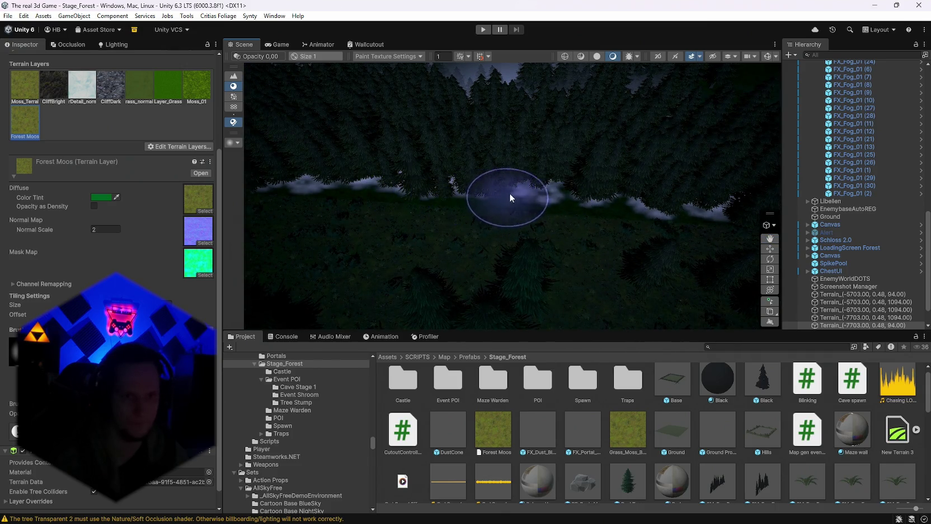
scroll(550, 200, up, 3)
scroll(543, 204, down, 4)
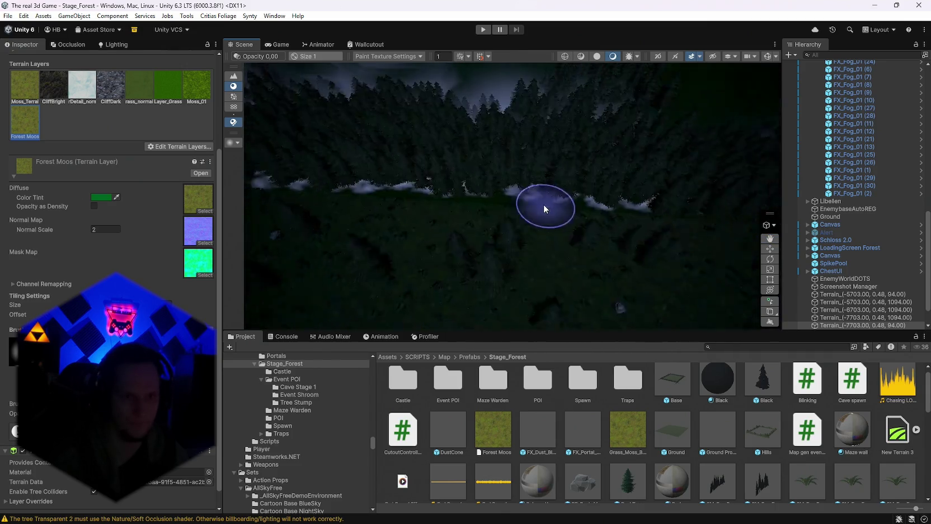
scroll(543, 205, up, 3)
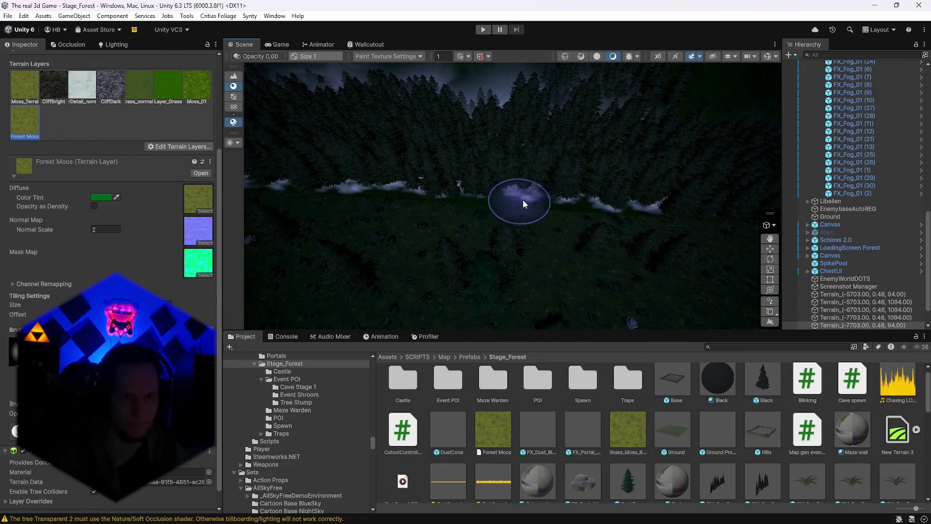
mouse_move(521, 206)
mouse_down()
mouse_move(395, 194)
mouse_move(444, 196)
mouse_up()
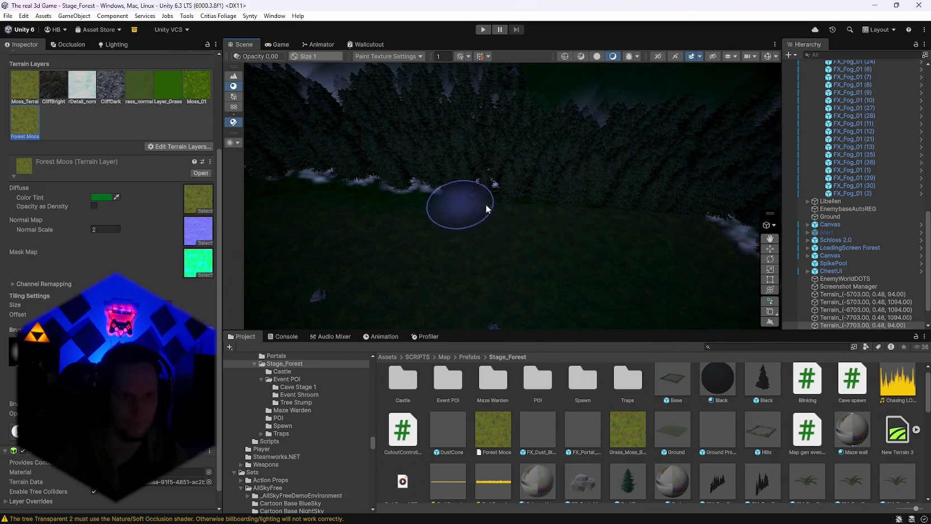
Select the tiles at (-7703, 0.48, 94) and (-6703, 0.48, 1094) near the river.
click(582, 209)
drag(582, 209, 511, 212)
click(443, 218)
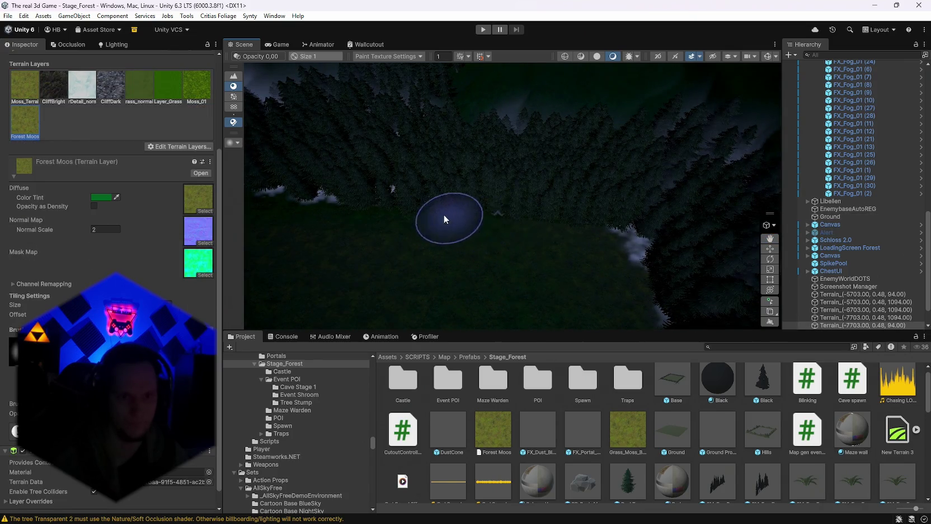
click(607, 245)
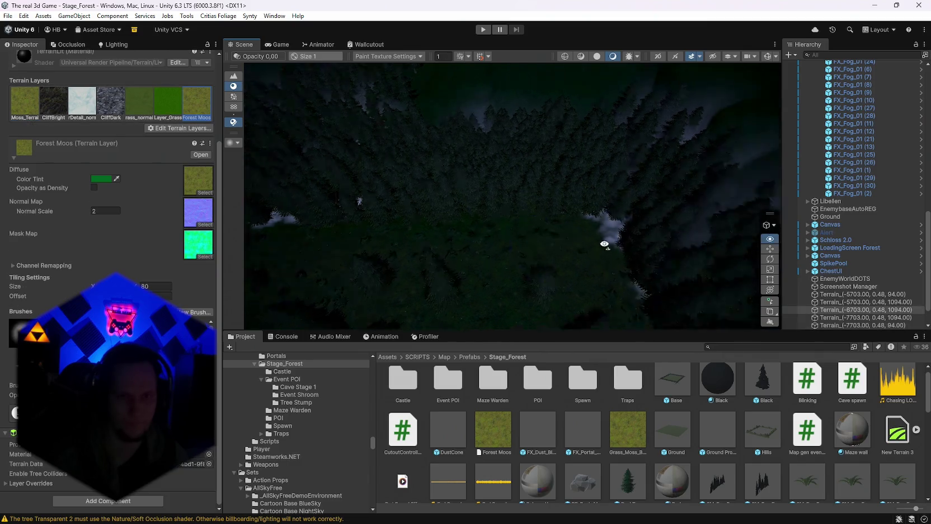
click(614, 258)
click(614, 259)
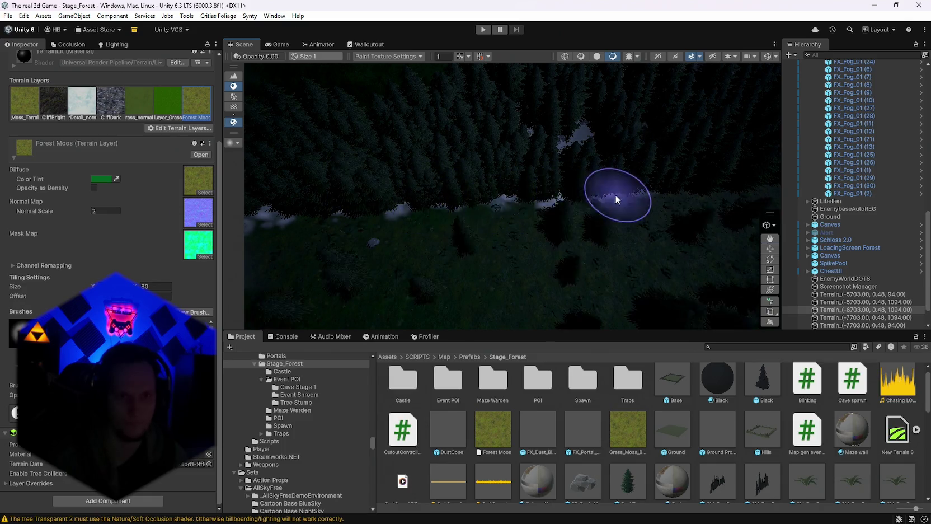
scroll(365, 196, up, 3)
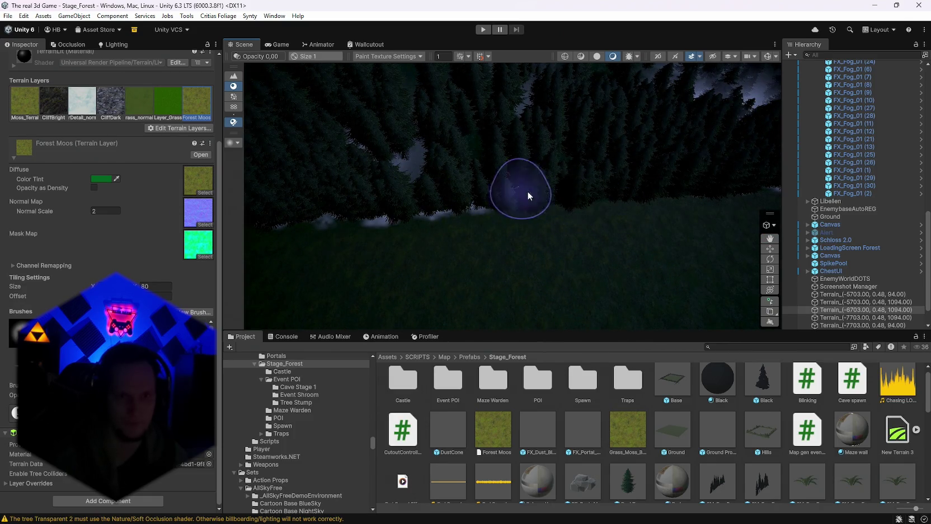
Orbit over the fog and past the red-lit stairs onto the Ground terrain's slope.
drag(527, 191, 461, 222)
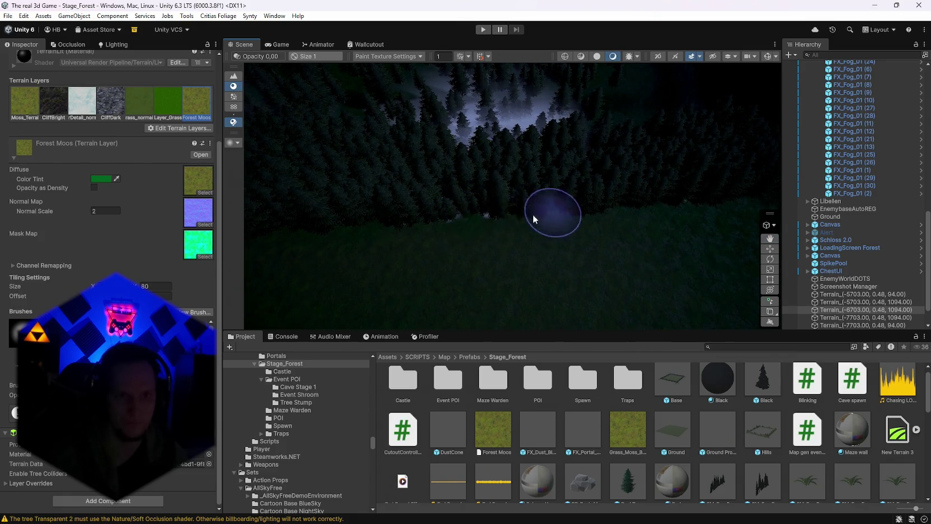
mouse_move(533, 218)
mouse_down()
mouse_move(498, 219)
mouse_move(556, 204)
mouse_move(436, 156)
mouse_move(564, 189)
mouse_move(450, 189)
mouse_up()
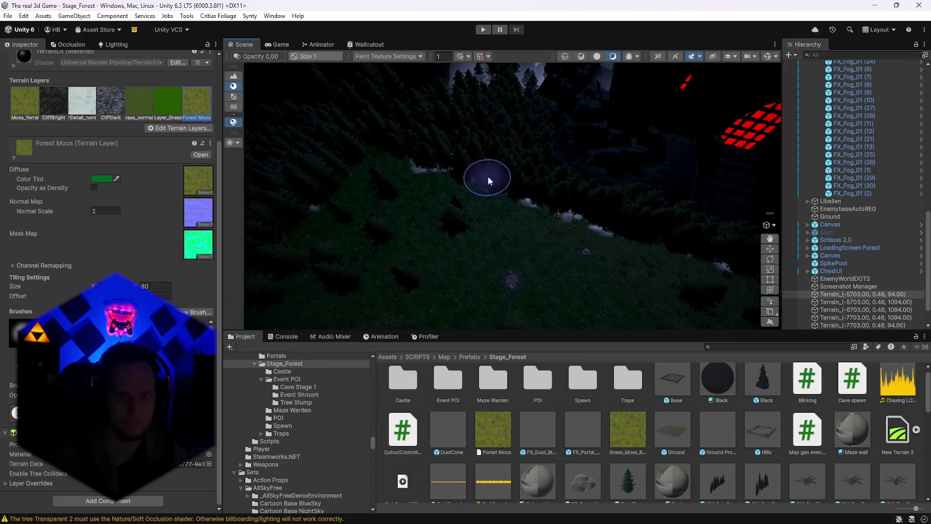
mouse_move(646, 246)
mouse_down()
mouse_move(422, 178)
mouse_move(462, 193)
mouse_move(459, 205)
mouse_up()
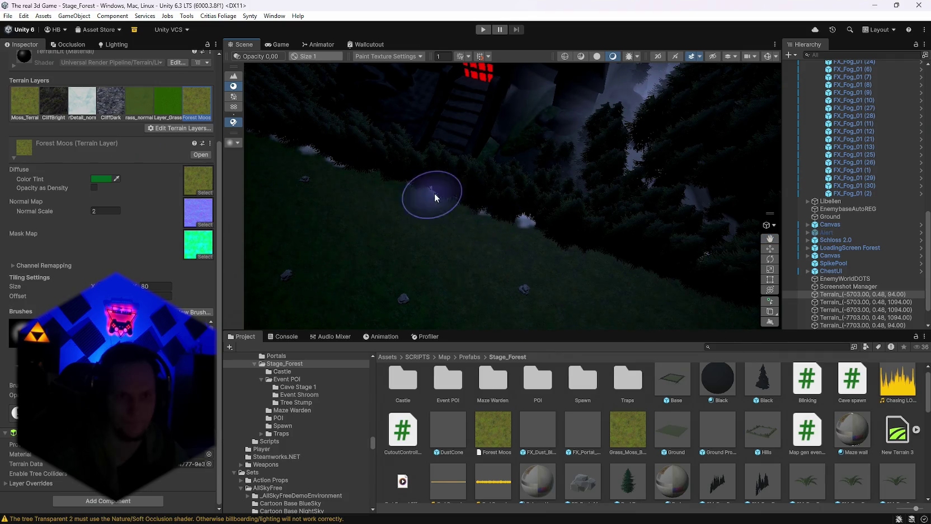
drag(572, 238, 509, 213)
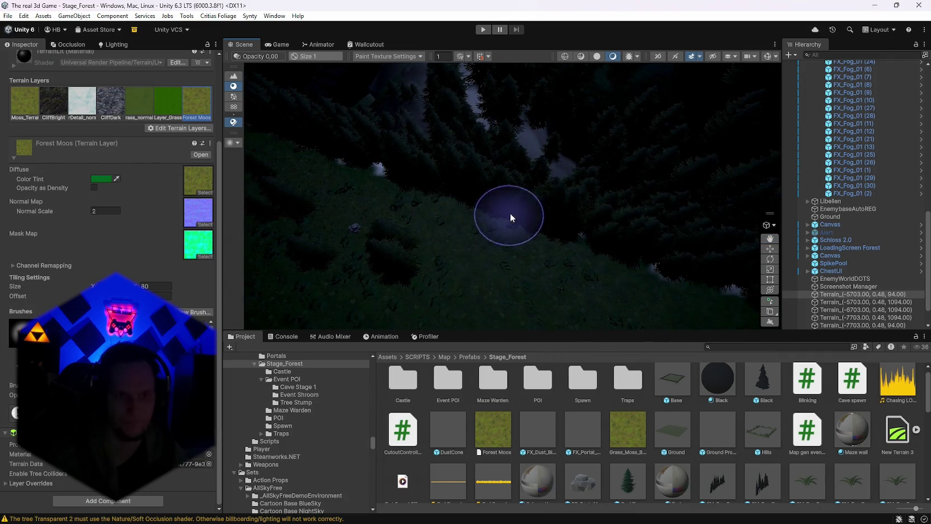
mouse_move(449, 207)
mouse_down()
mouse_move(509, 218)
mouse_move(457, 185)
mouse_move(518, 211)
mouse_move(505, 212)
mouse_move(648, 214)
mouse_move(608, 185)
mouse_move(422, 137)
mouse_move(555, 186)
mouse_up()
Select neighbouring terrain tiles near the rock and forest edge, ending on Ground.
click(515, 196)
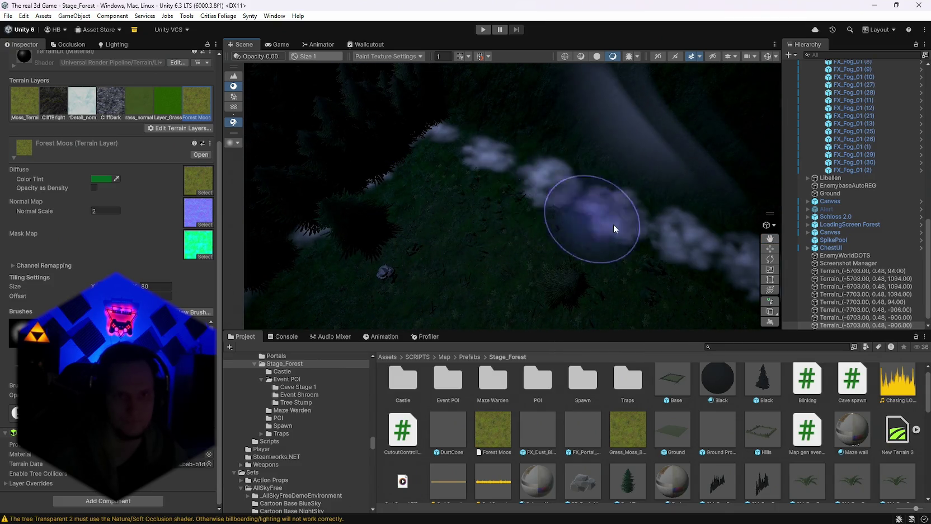
click(541, 196)
mouse_move(620, 232)
mouse_down()
mouse_move(449, 145)
mouse_move(572, 214)
mouse_up()
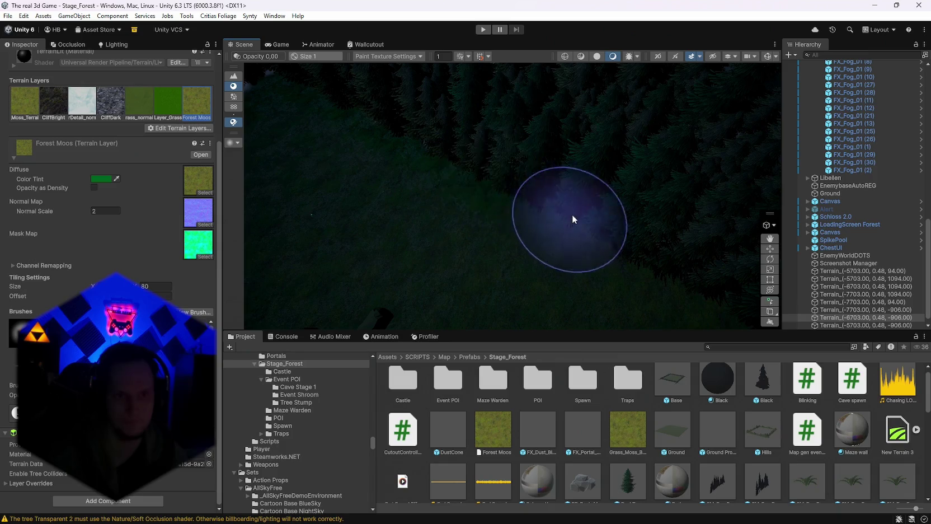
click(671, 264)
click(469, 162)
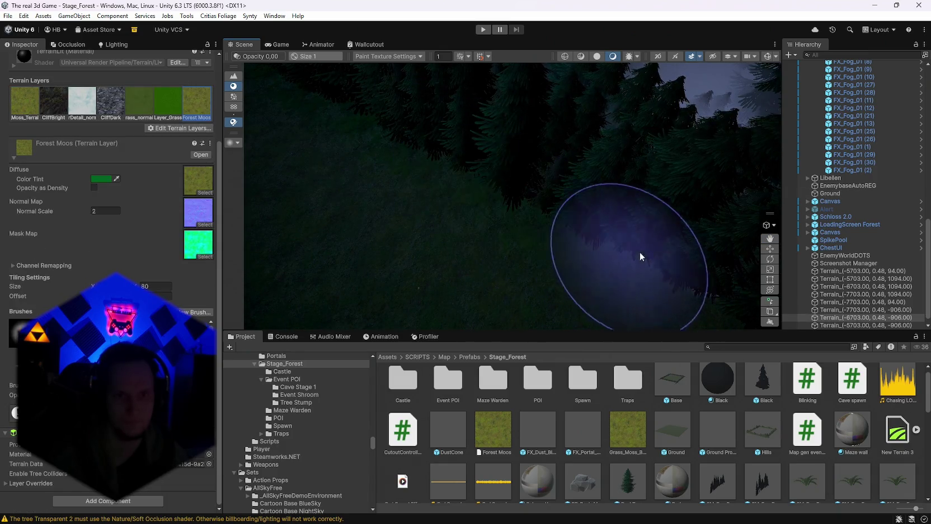
drag(639, 251, 509, 171)
click(569, 204)
click(576, 195)
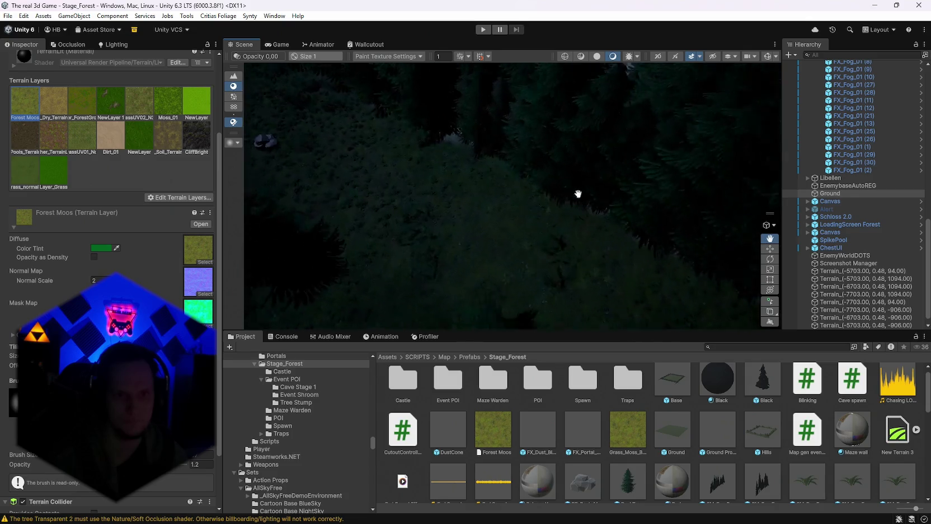
drag(576, 195, 588, 206)
click(587, 216)
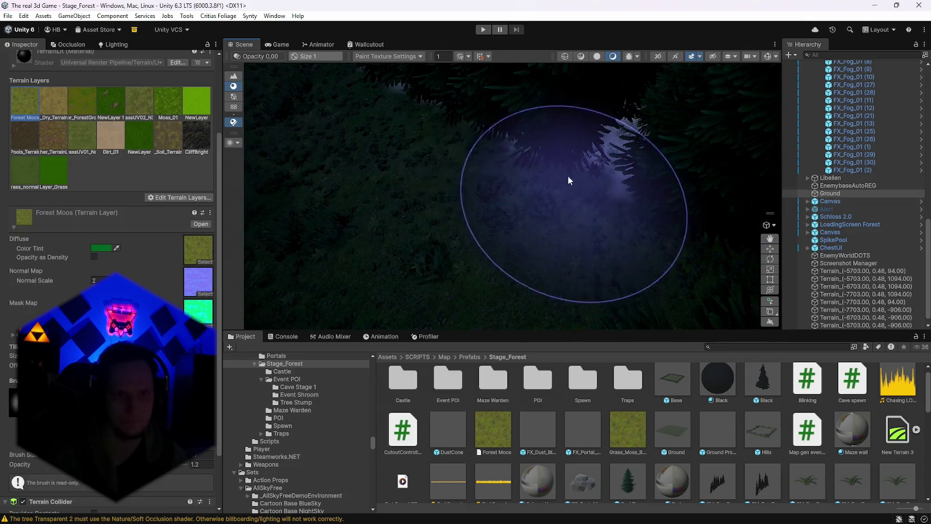
Survey the forest floor from above, selecting the Ground terrain in the brighter forest.
mouse_move(643, 197)
mouse_down()
mouse_move(613, 201)
mouse_move(478, 150)
mouse_move(633, 187)
mouse_move(523, 142)
mouse_up()
click(603, 183)
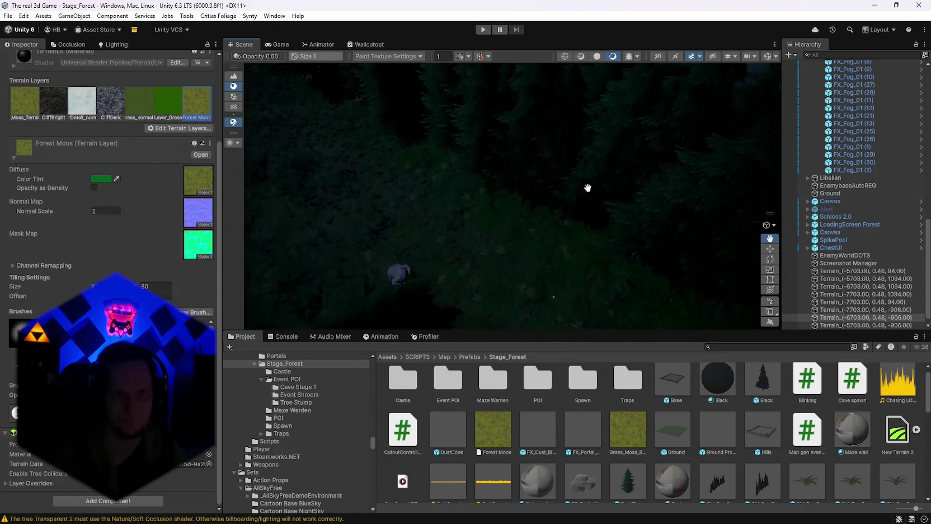
mouse_move(623, 221)
mouse_down()
mouse_move(526, 165)
mouse_move(529, 150)
mouse_up()
click(580, 204)
click(560, 179)
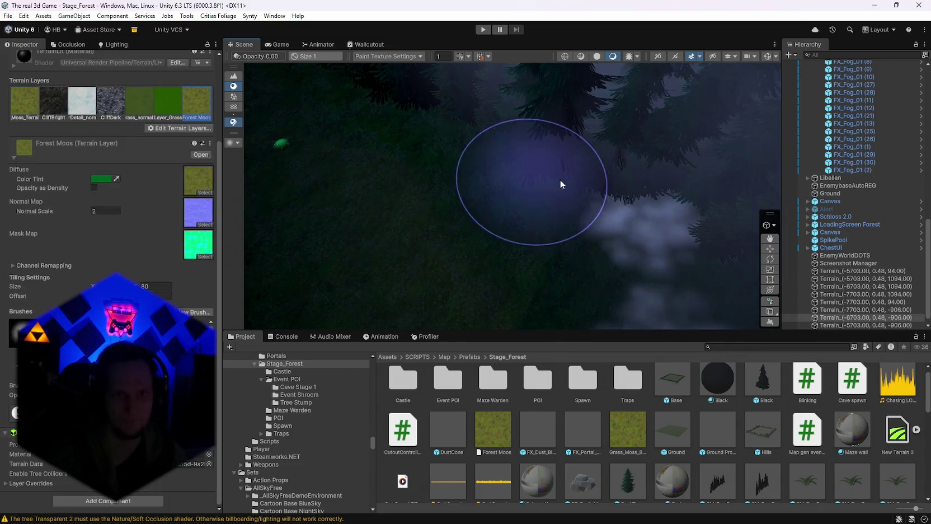
click(600, 188)
scroll(600, 186, up, 10)
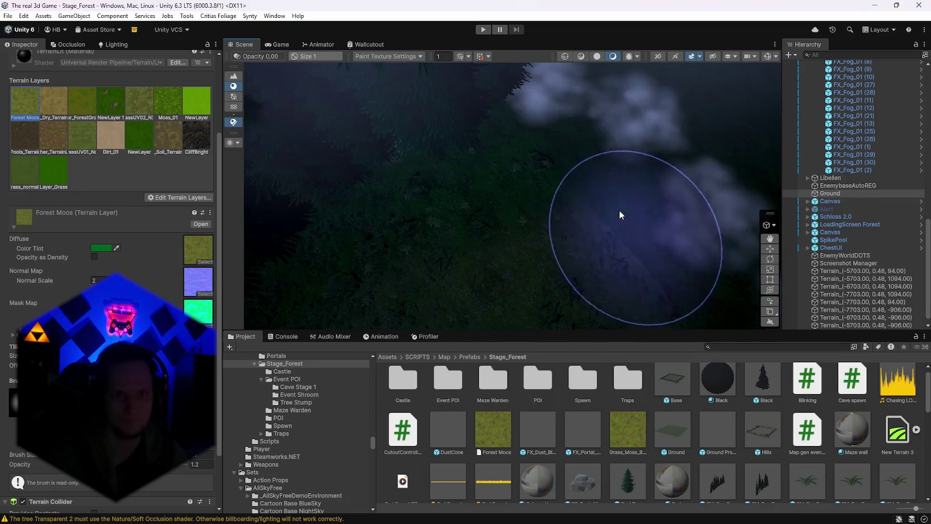
Alternate between the (-7703, 0.48, 94) tile and the Ground terrain.
click(672, 236)
scroll(637, 201, down, 5)
scroll(592, 166, up, 5)
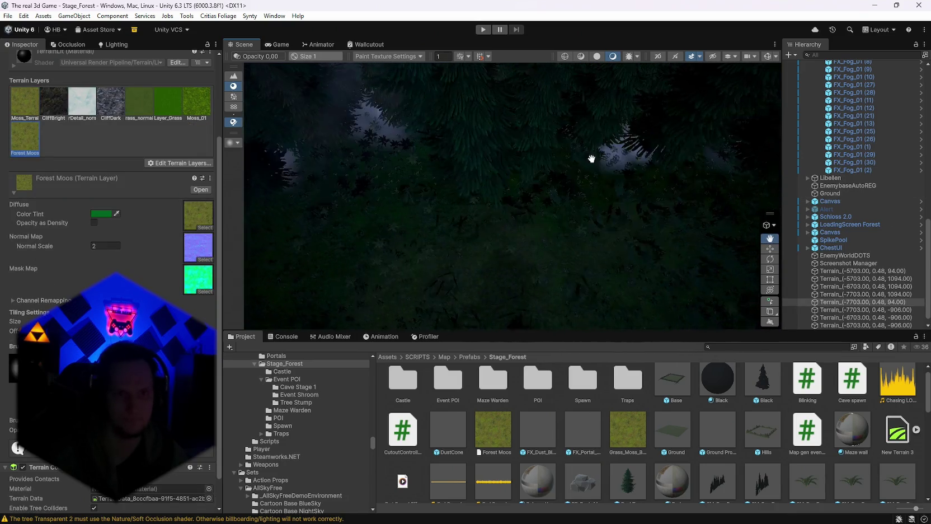
drag(591, 159, 571, 140)
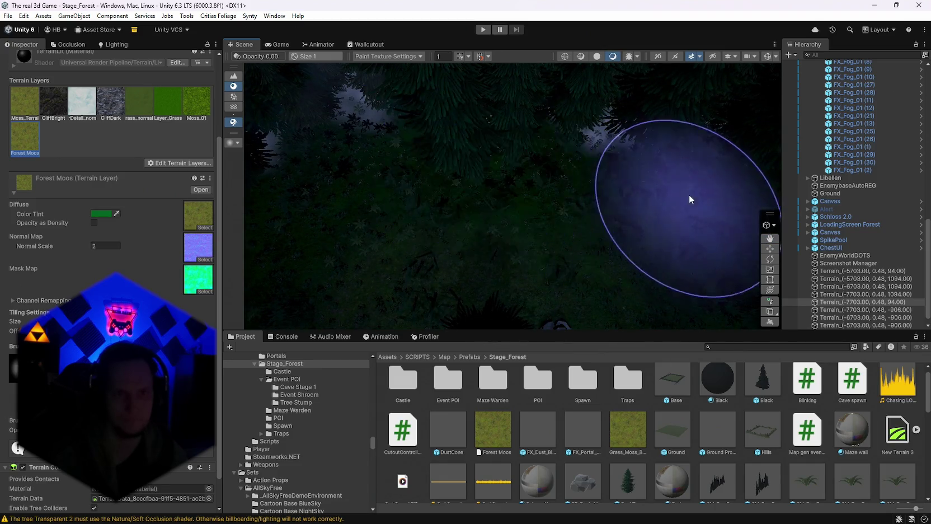
scroll(385, 143, down, 3)
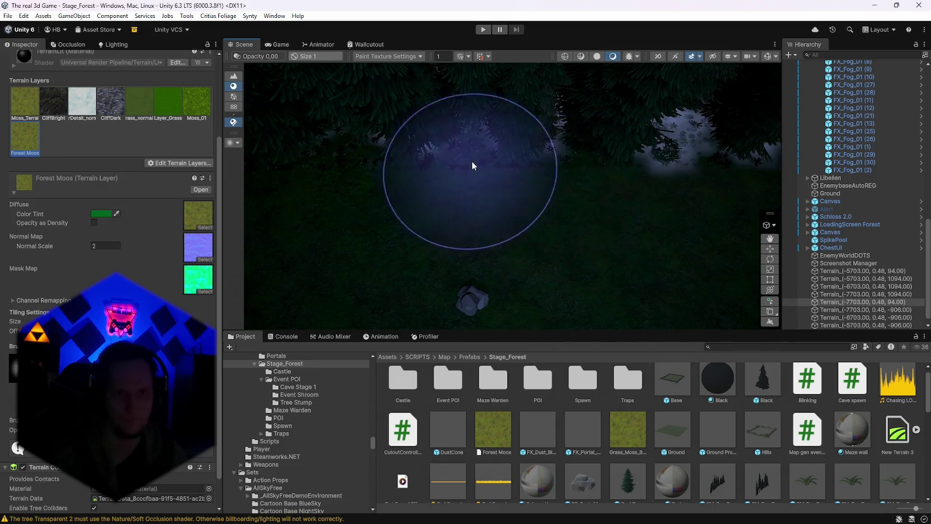
click(505, 190)
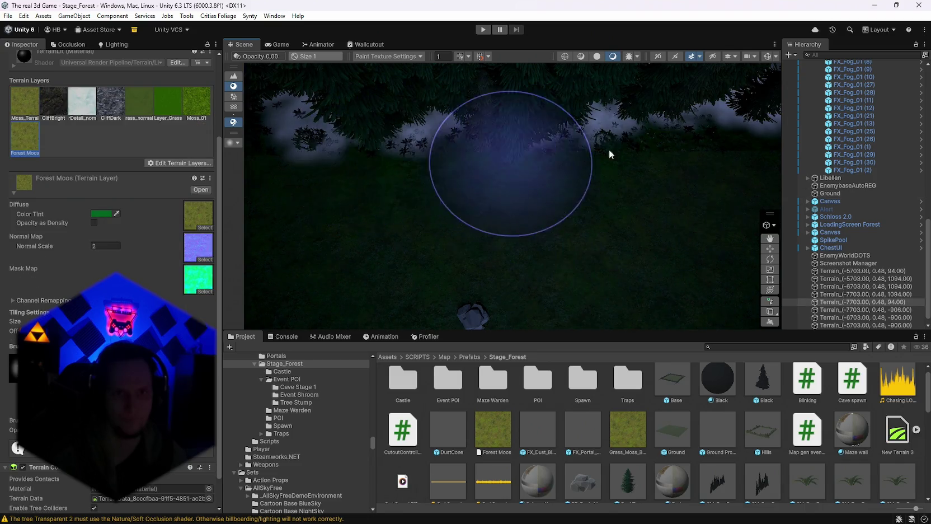
scroll(389, 184, down, 2)
click(389, 184)
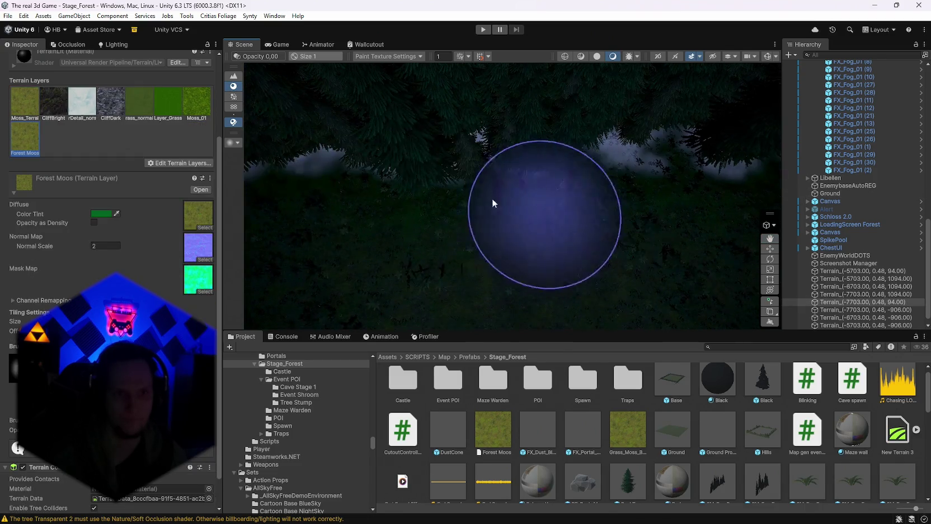
scroll(428, 192, up, 2)
Settle on the (-7703, 0.48, 94) tile and switch it to Paint Trees.
click(559, 201)
click(512, 180)
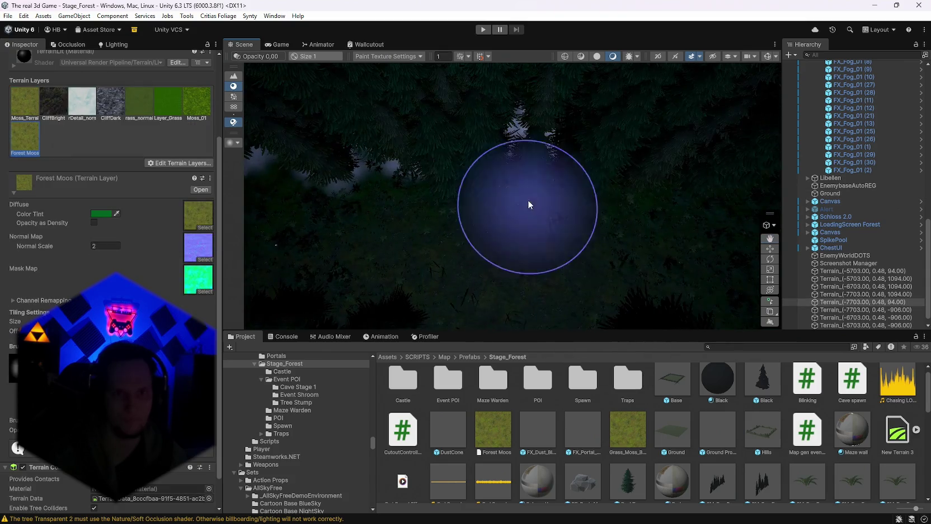
click(558, 196)
click(556, 171)
mouse_move(557, 172)
mouse_down()
mouse_move(424, 196)
mouse_move(359, 162)
mouse_move(420, 72)
mouse_move(393, 59)
mouse_move(440, 92)
mouse_move(424, 108)
mouse_move(428, 127)
mouse_move(453, 149)
mouse_move(464, 143)
mouse_up()
scroll(151, 168, up, 5)
click(113, 106)
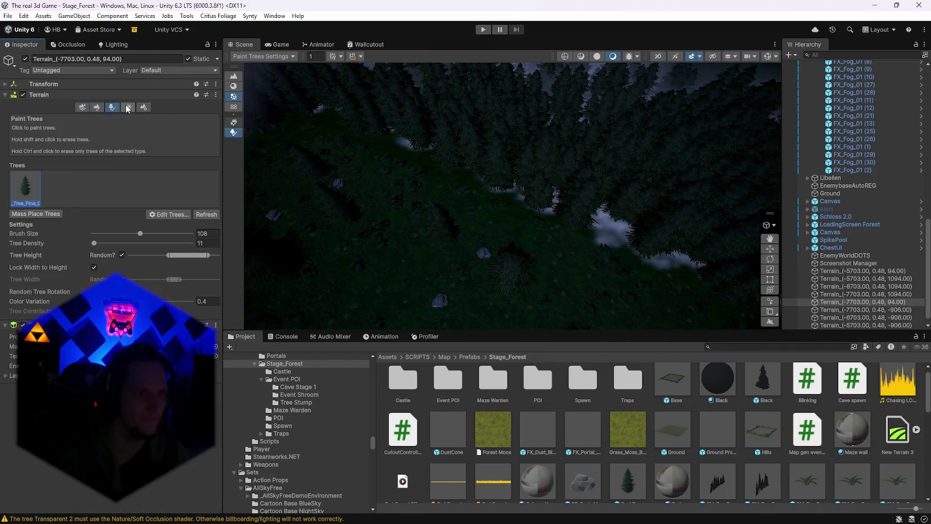
Switch to Paint Details and fly the camera along the forest edge to the floor.
click(128, 107)
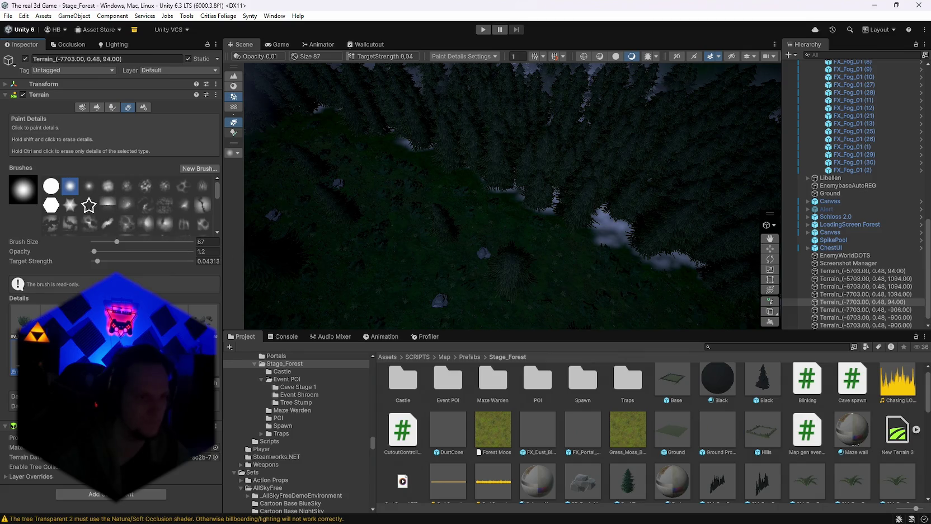
key(Up)
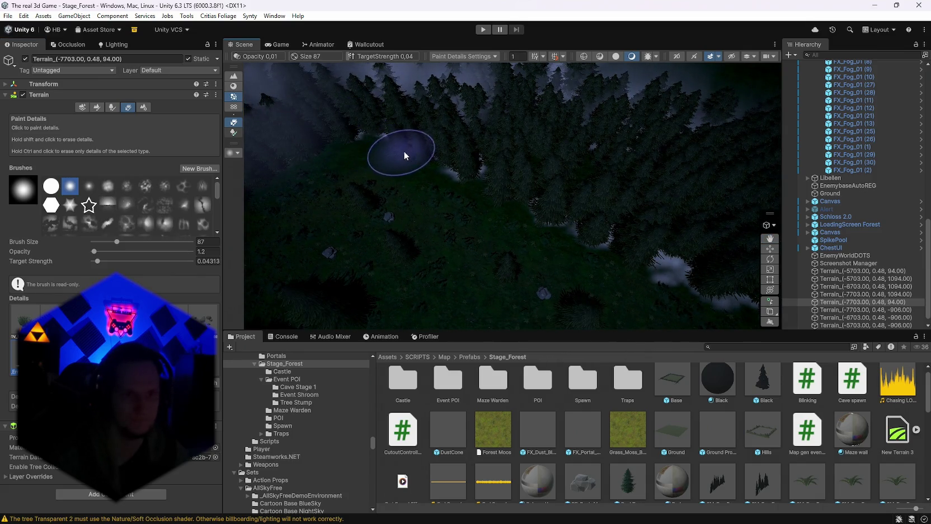
key(Up)
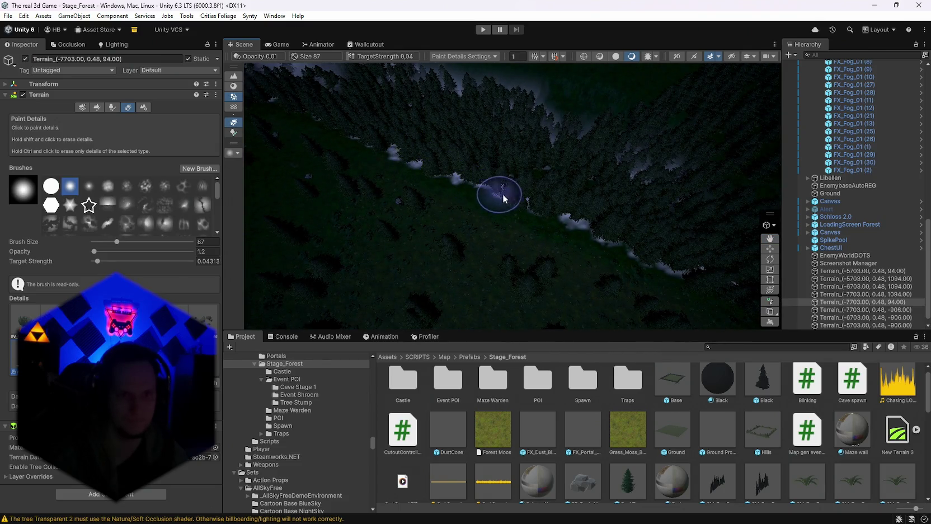
key(Up)
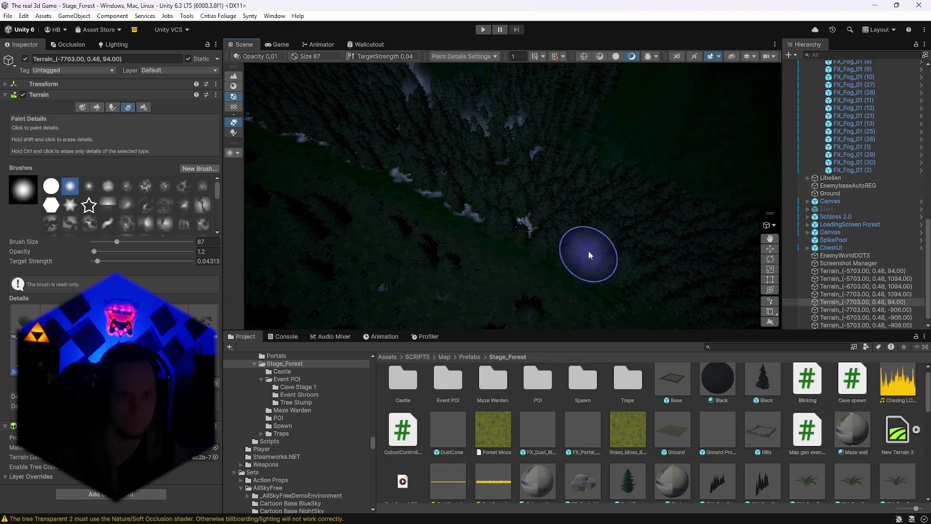
key(Up)
key(Up)
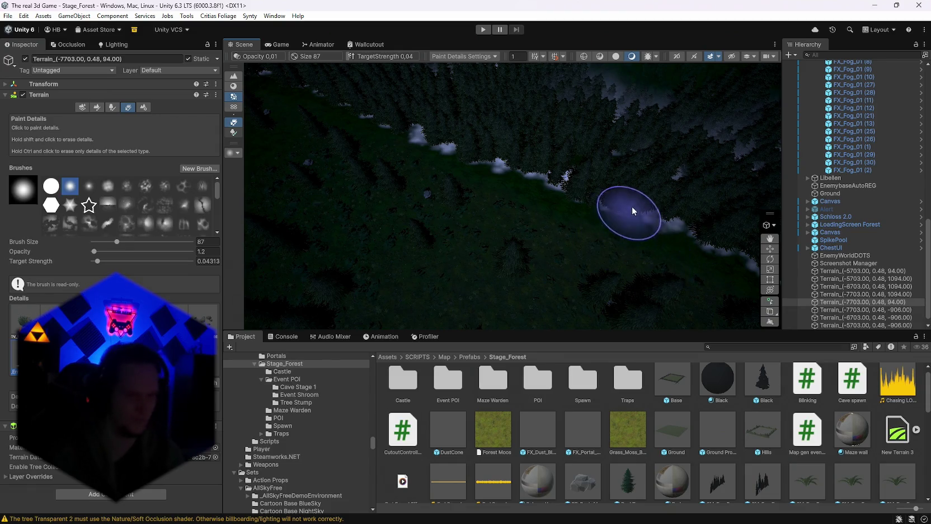
mouse_move(631, 206)
mouse_down()
mouse_move(509, 151)
mouse_move(510, 135)
mouse_move(511, 147)
mouse_move(499, 143)
mouse_move(664, 177)
mouse_up()
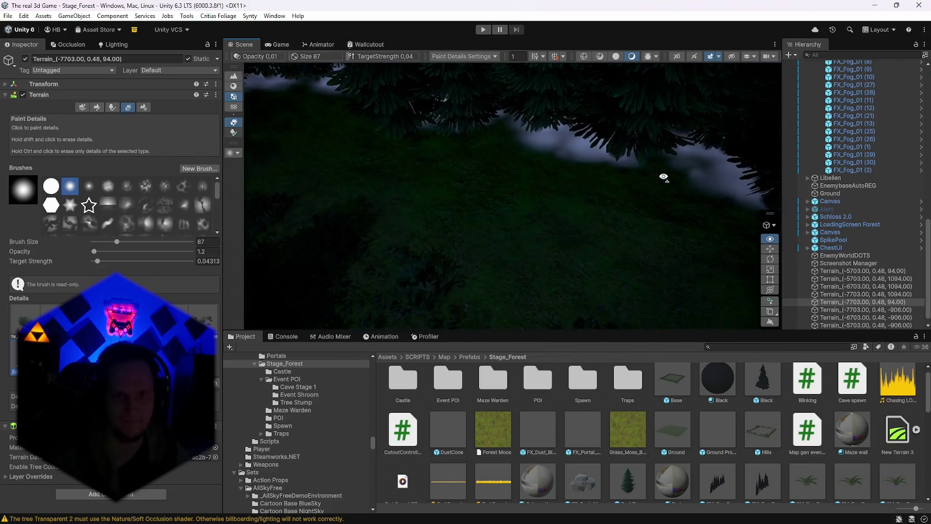
drag(772, 153, 518, 190)
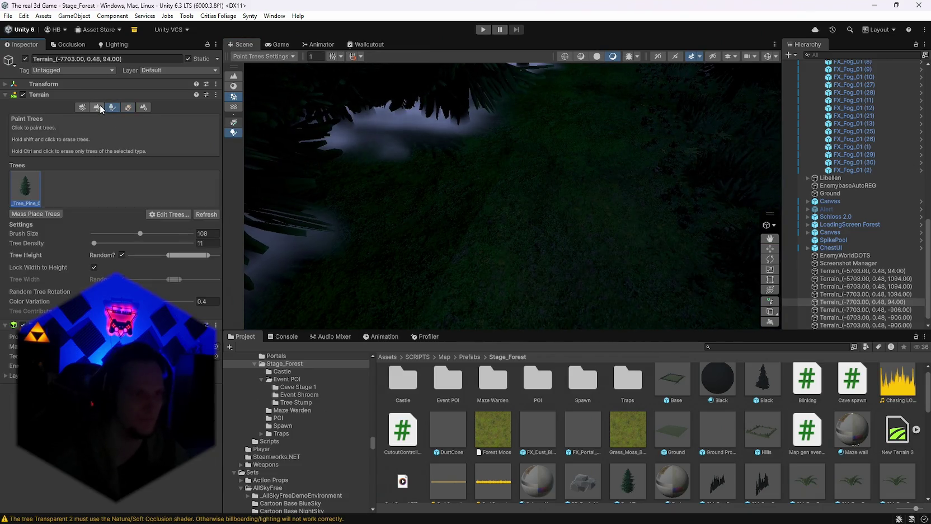
Briefly switch to Paint Texture, look around the trees, then return to Paint Details.
click(96, 107)
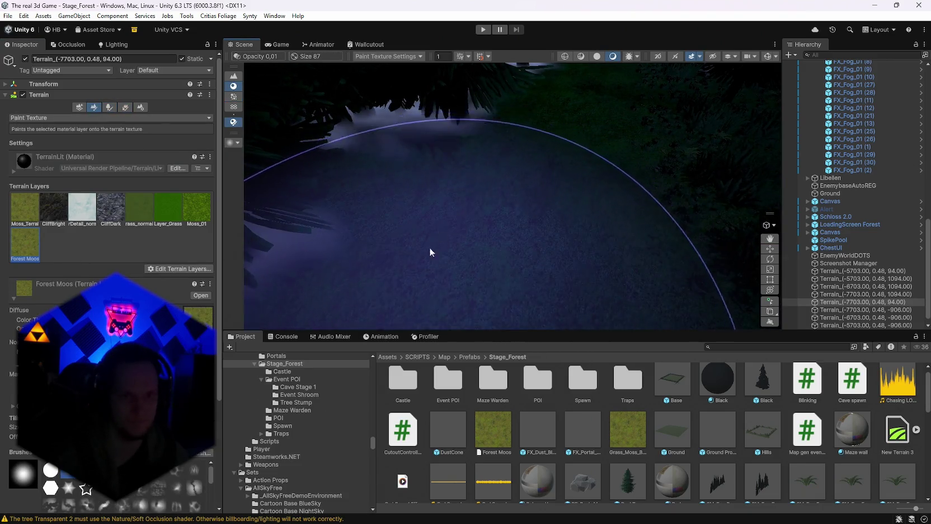
mouse_move(418, 87)
mouse_down()
mouse_move(416, 218)
mouse_move(120, 178)
mouse_move(156, 186)
mouse_move(128, 119)
mouse_up()
click(124, 107)
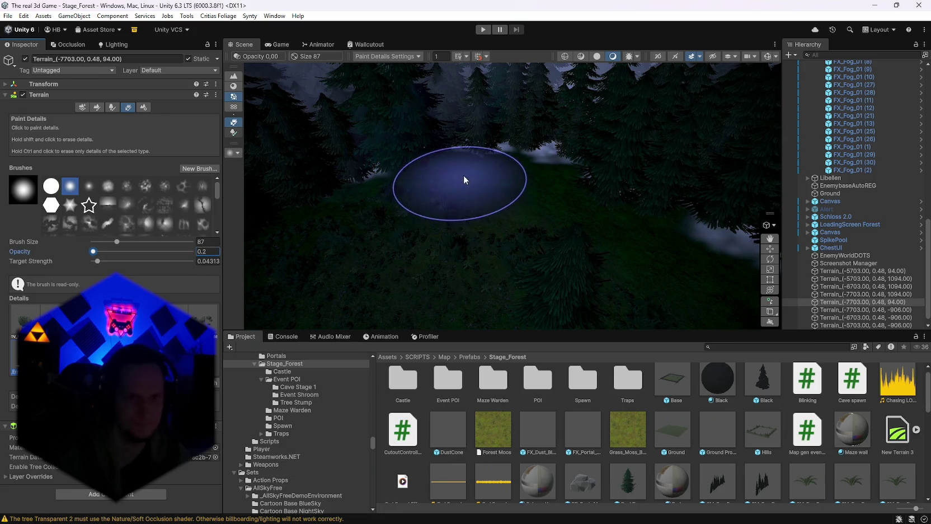
Turn the Scene view to another stretch of the tree line and zoom around it.
scroll(587, 222, down, 10)
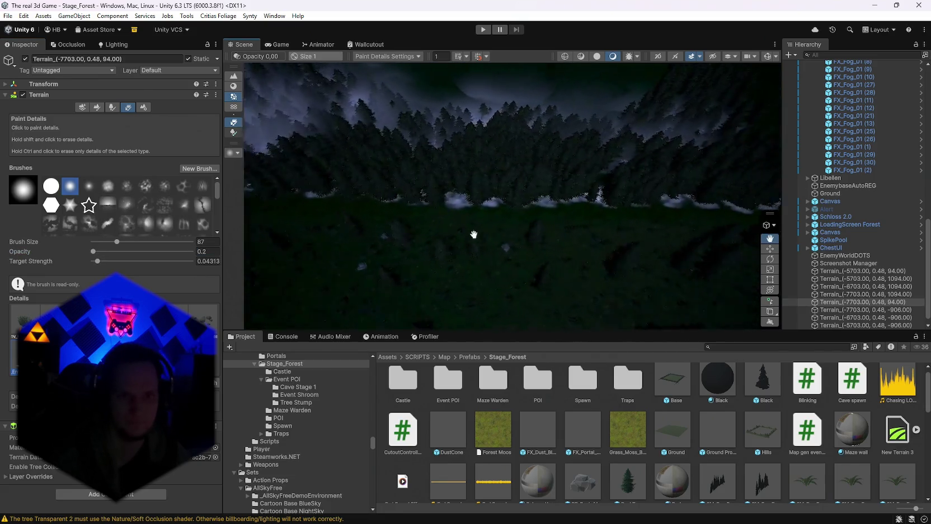
drag(585, 242, 703, 233)
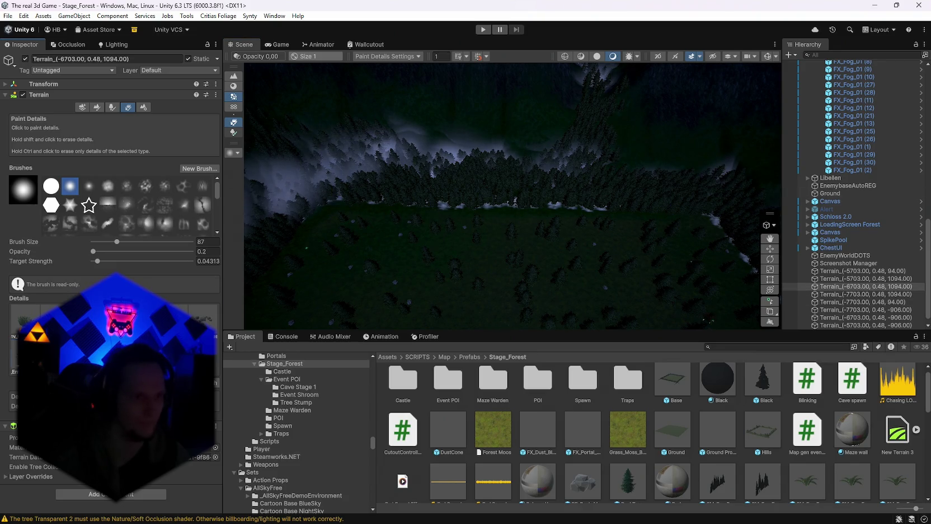
scroll(394, 238, up, 5)
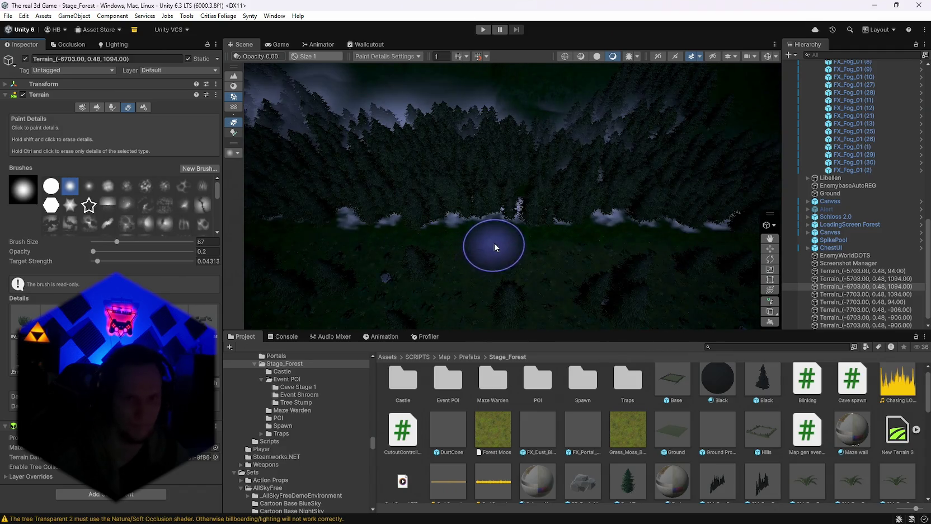
scroll(541, 259, up, 8)
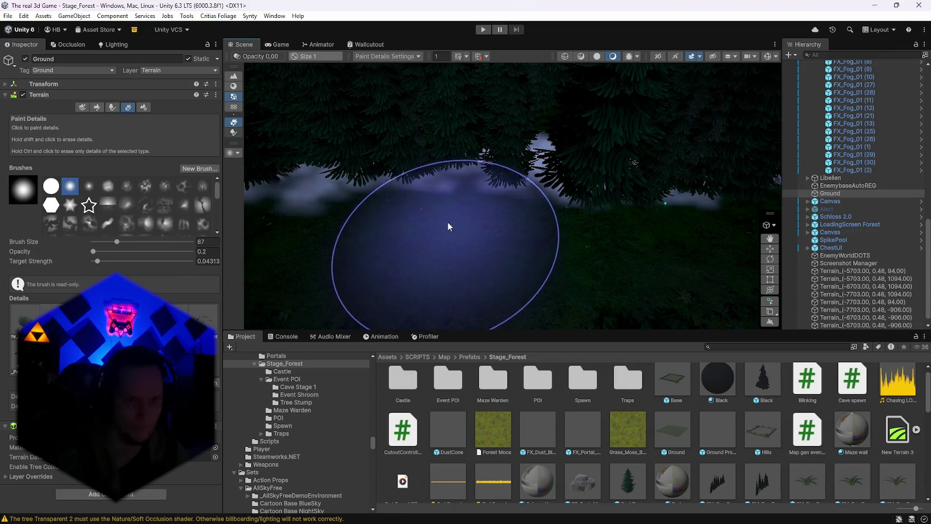
scroll(533, 258, up, 3)
scroll(409, 238, up, 5)
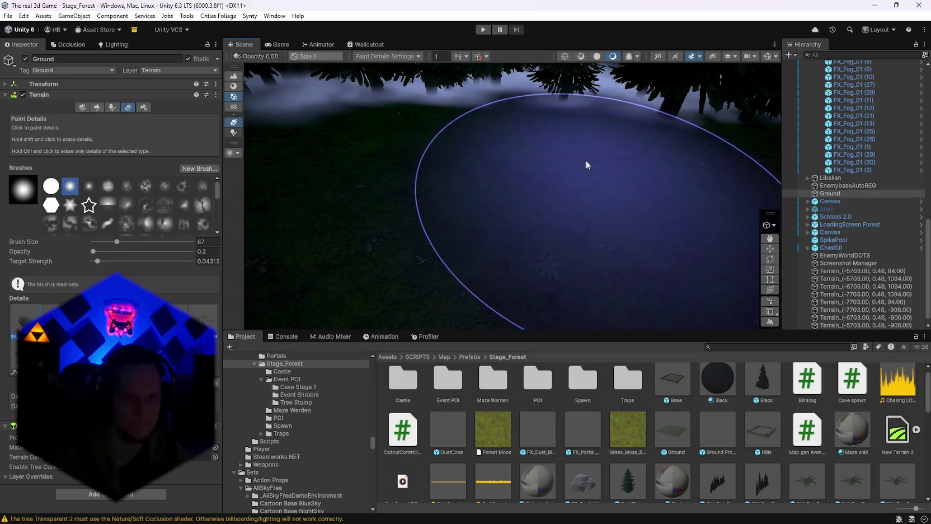
scroll(560, 208, down, 3)
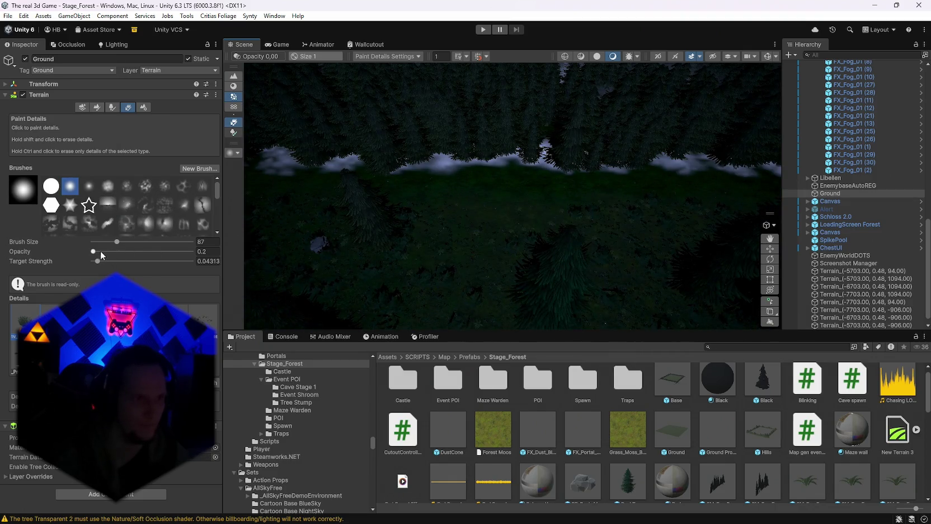
scroll(481, 196, up, 5)
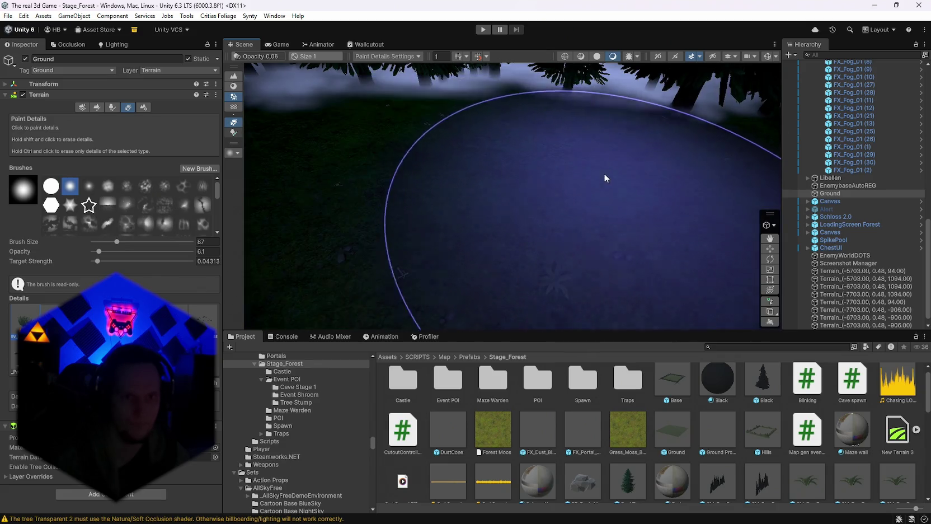
scroll(559, 185, down, 5)
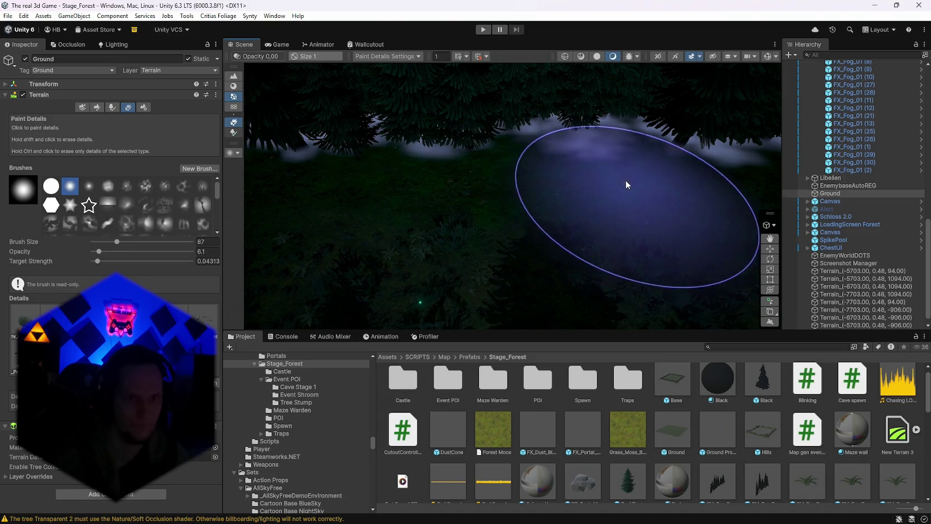
scroll(615, 185, up, 3)
Tilt the view up toward the sky and adjust the zoom.
mouse_move(568, 189)
mouse_down()
mouse_move(461, 123)
mouse_move(492, 145)
mouse_move(498, 137)
mouse_move(426, 126)
mouse_move(448, 166)
mouse_move(528, 178)
mouse_move(529, 190)
mouse_move(430, 145)
mouse_move(532, 187)
mouse_up()
scroll(529, 190, up, 2)
scroll(506, 183, up, 1)
scroll(430, 145, down, 1)
scroll(532, 188, up, 1)
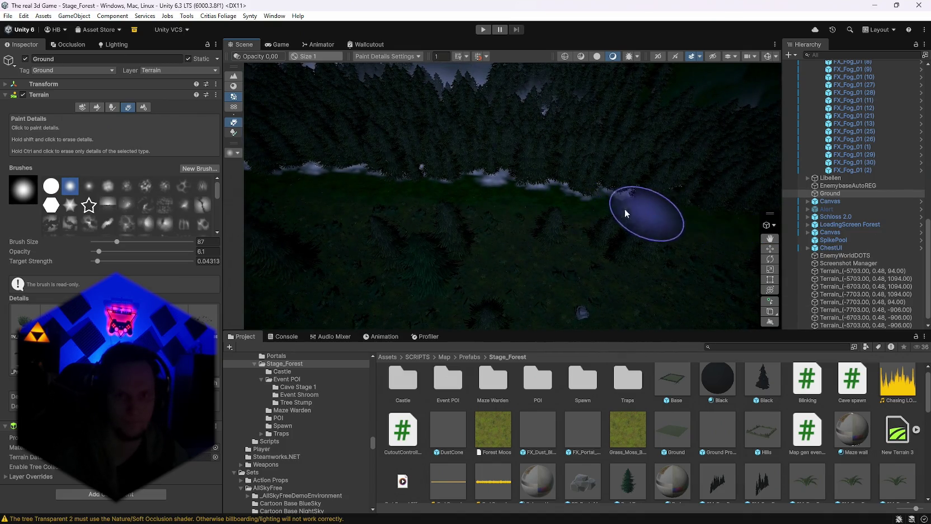
scroll(625, 213, down, 2)
Select the Ground terrain, viewing it across the grassy slope and the path beside the fog.
click(664, 181)
scroll(661, 168, down, 2)
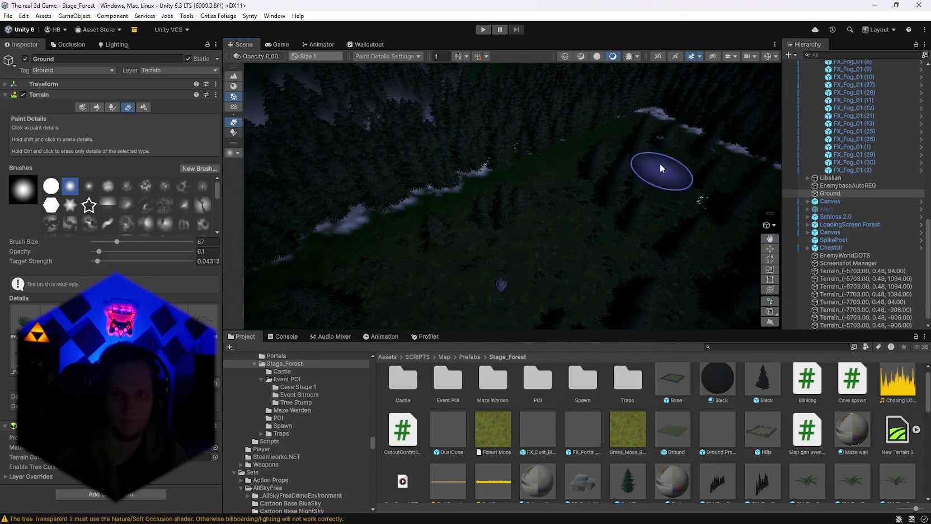
drag(448, 145, 546, 199)
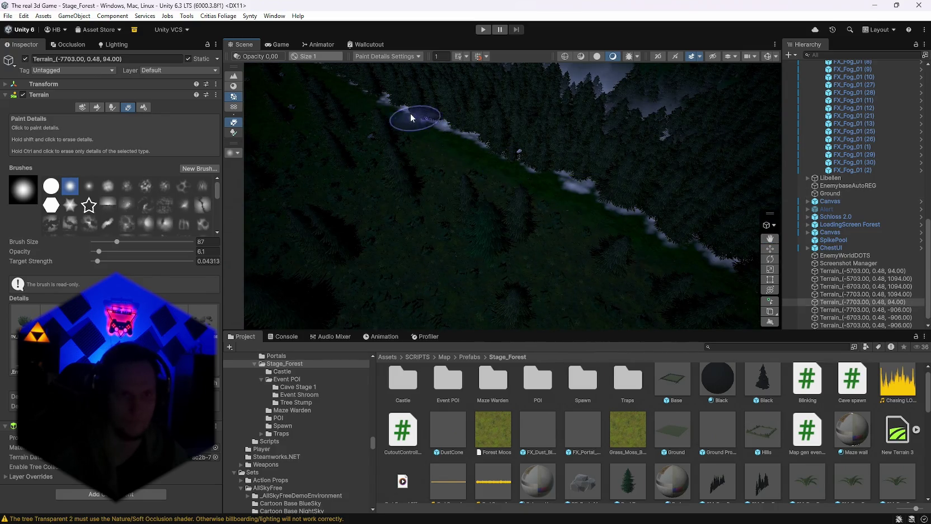
scroll(535, 174, down, 3)
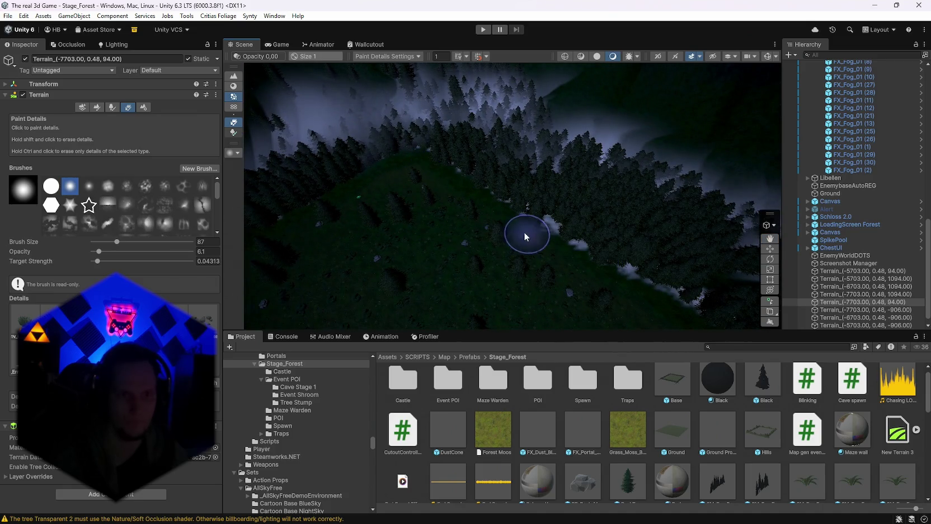
click(524, 236)
scroll(530, 235, up, 5)
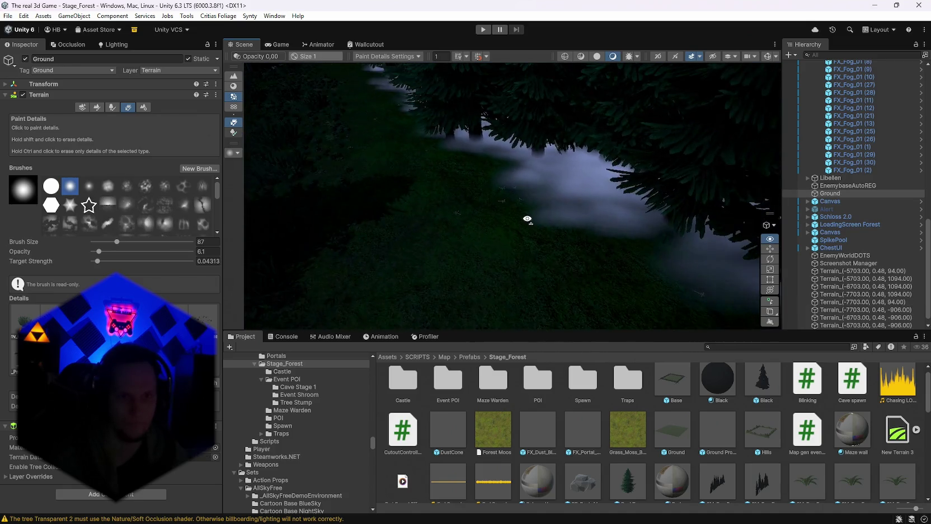
mouse_move(527, 219)
mouse_down()
mouse_move(517, 229)
mouse_move(454, 198)
mouse_move(468, 192)
mouse_move(475, 201)
mouse_up()
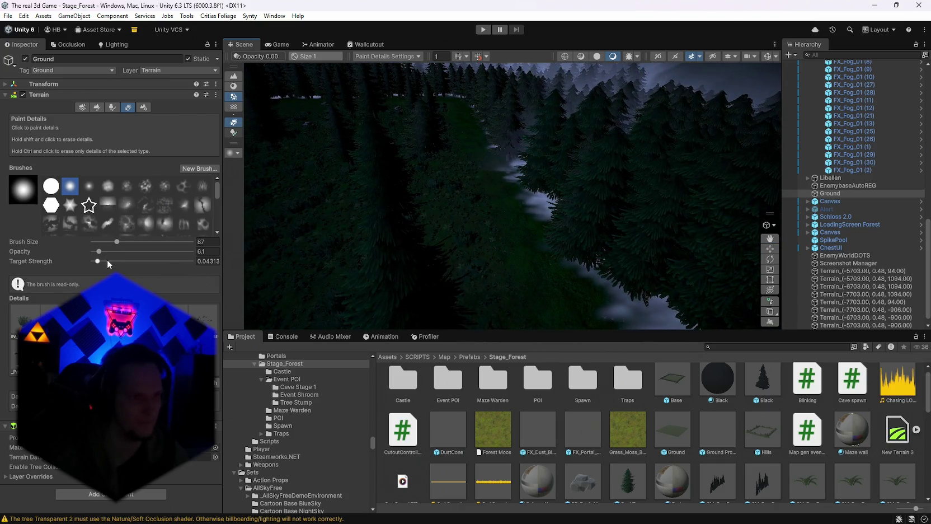
scroll(554, 249, up, 8)
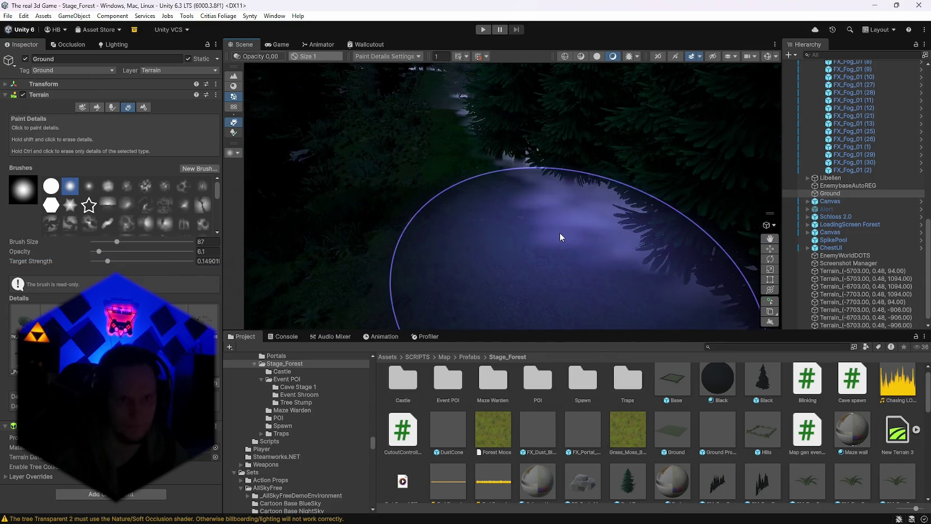
scroll(471, 203, down, 6)
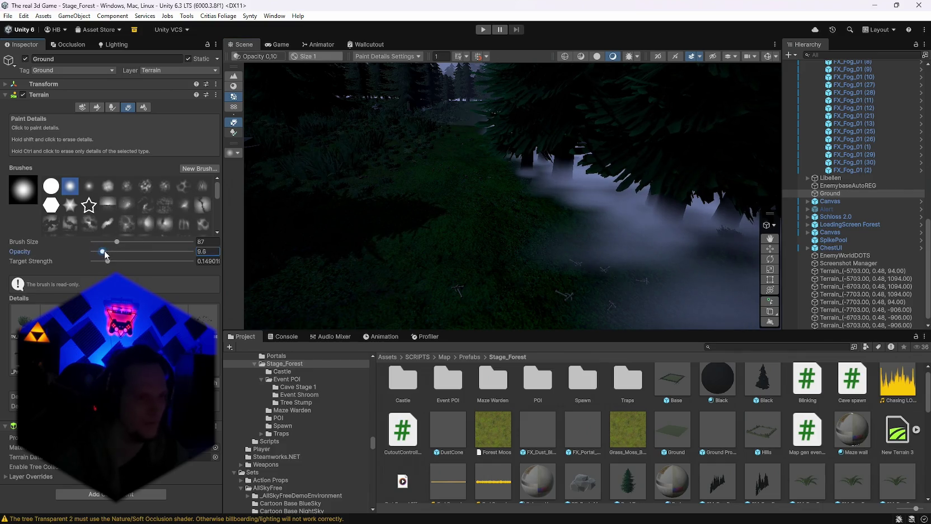
Raise the detail brush opacity to 16.5 and target strength to 1.
drag(105, 254, 438, 229)
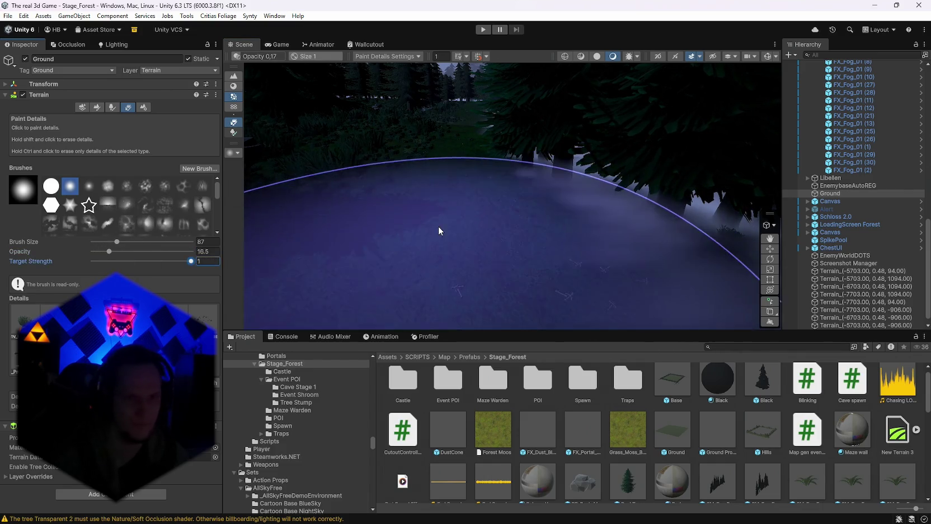
scroll(453, 224, down, 5)
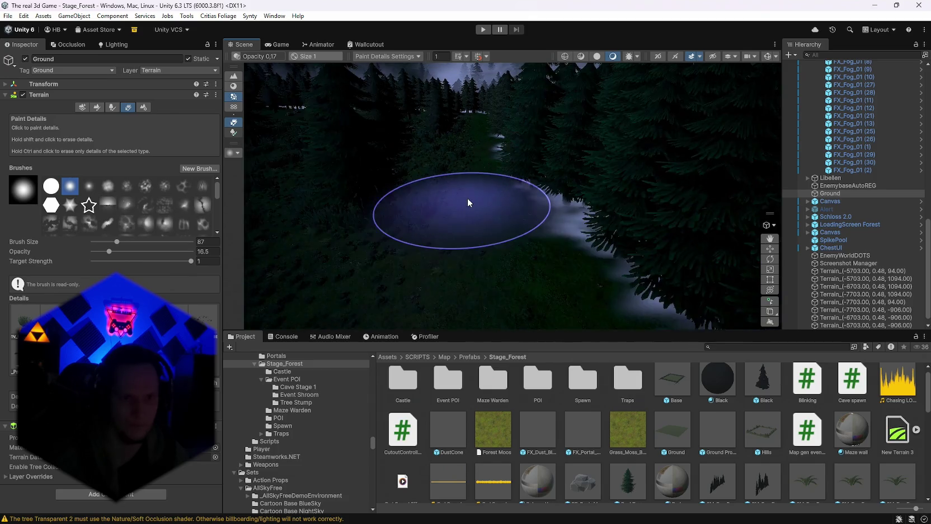
scroll(467, 202, up, 3)
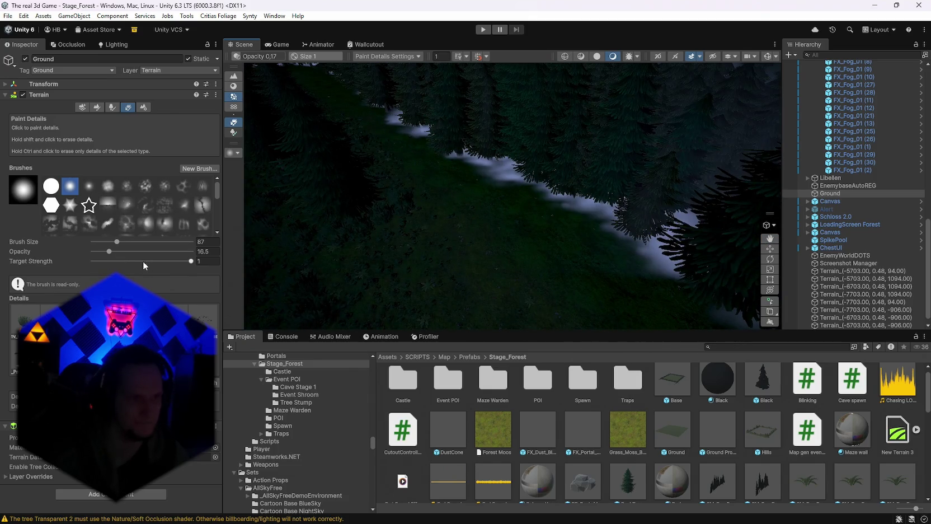
Fly the camera around the fog and tree line, then forward over the next terrain tile.
mouse_move(465, 194)
mouse_down()
mouse_move(621, 273)
mouse_move(564, 231)
mouse_move(448, 206)
mouse_move(635, 198)
mouse_move(415, 191)
mouse_move(462, 214)
mouse_move(586, 214)
mouse_move(366, 213)
mouse_up()
mouse_move(514, 223)
mouse_down()
mouse_move(453, 214)
mouse_move(671, 197)
mouse_move(509, 207)
mouse_move(448, 188)
mouse_move(587, 197)
mouse_move(506, 187)
mouse_move(463, 202)
mouse_move(316, 211)
mouse_up()
mouse_move(290, 253)
mouse_down()
mouse_move(388, 230)
mouse_move(337, 263)
mouse_move(427, 229)
mouse_move(634, 225)
mouse_move(259, 301)
mouse_move(490, 229)
mouse_move(432, 219)
mouse_move(533, 234)
mouse_up()
scroll(533, 234, down, 5)
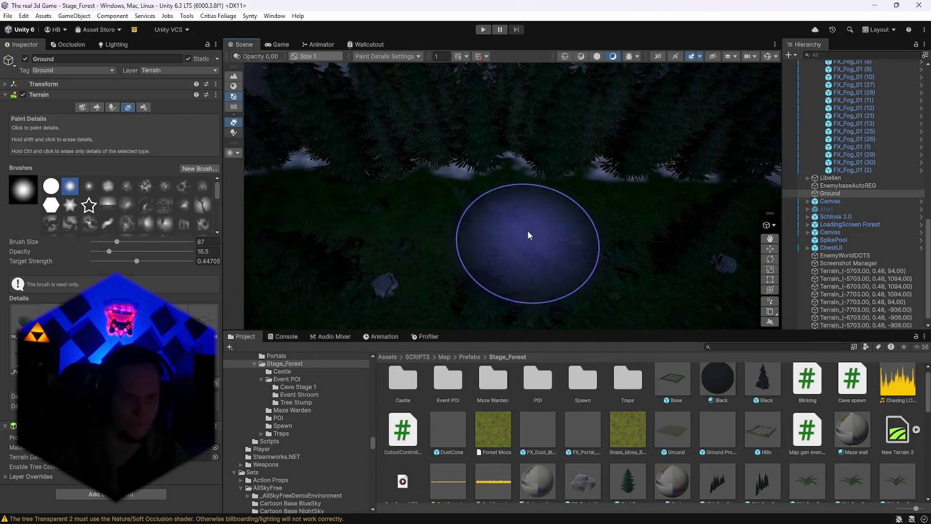
key(Right)
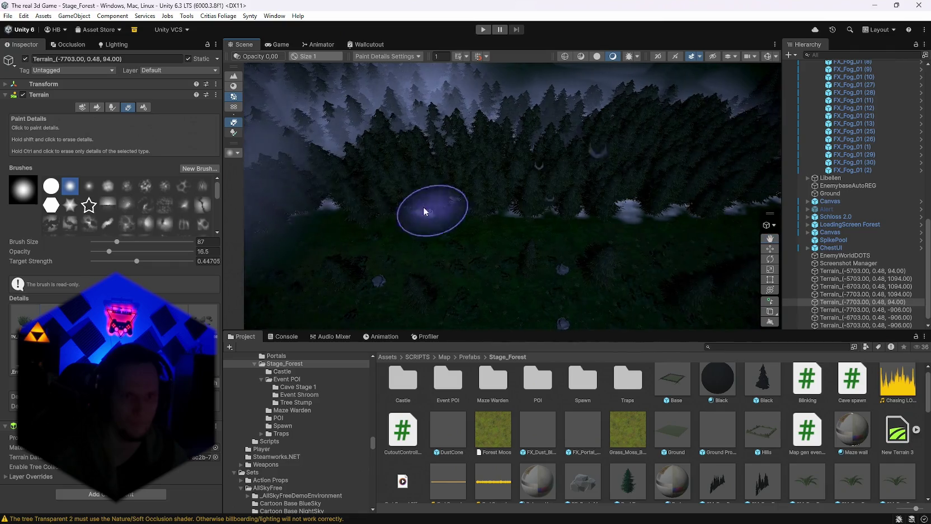
drag(438, 211, 469, 209)
key(Up)
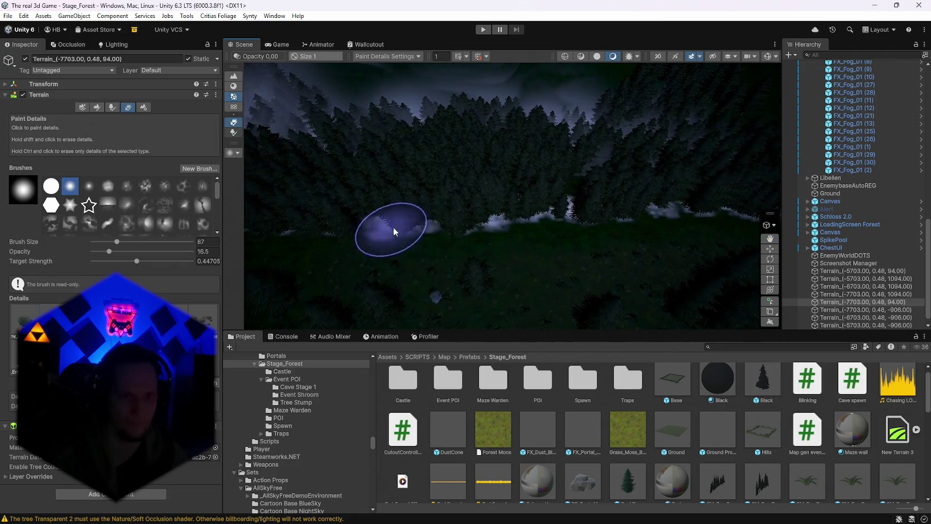
key(Up)
key(Up)
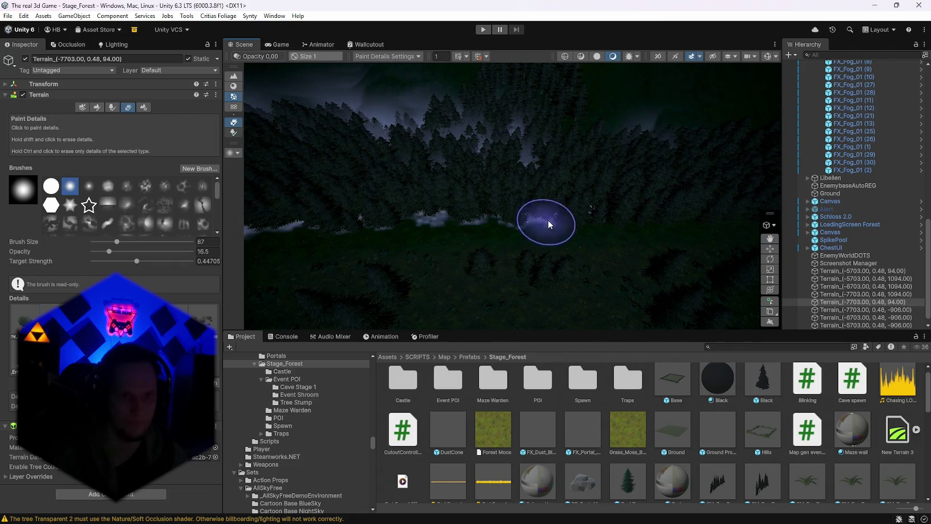
key(Up)
key(Up)
key(Up)
Paint grass details on two neighbouring terrain tiles and raise target strength to about 0.62.
click(552, 256)
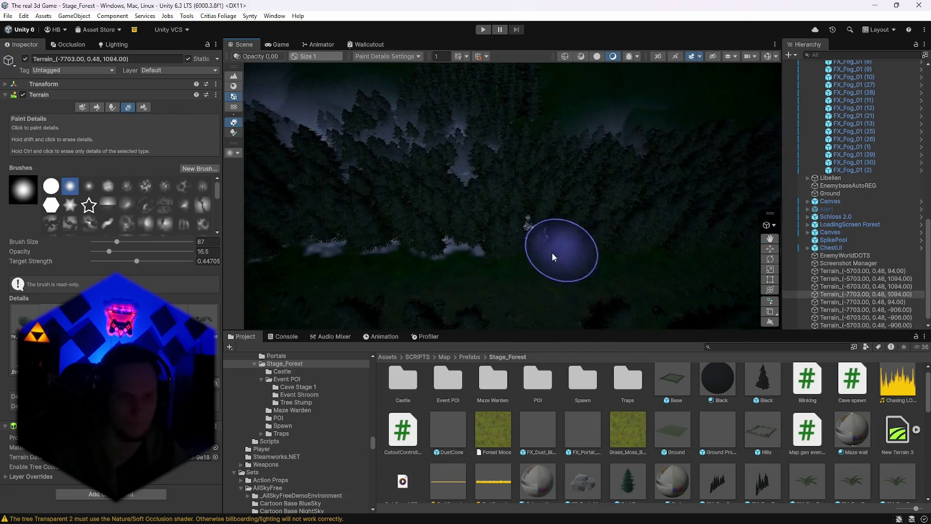
mouse_move(540, 269)
mouse_down()
mouse_move(317, 289)
mouse_move(311, 276)
mouse_move(384, 224)
mouse_move(461, 195)
mouse_move(474, 200)
mouse_move(467, 214)
mouse_move(482, 243)
mouse_move(499, 176)
mouse_up()
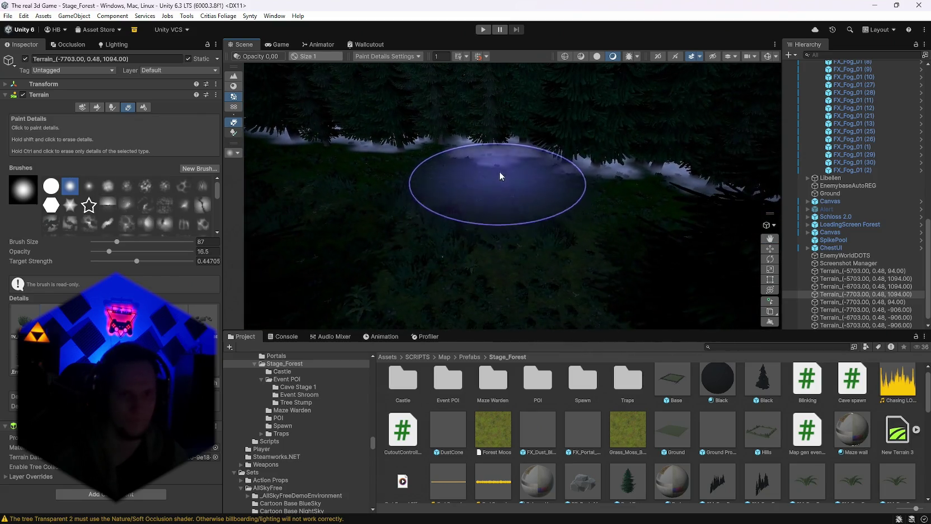
click(497, 175)
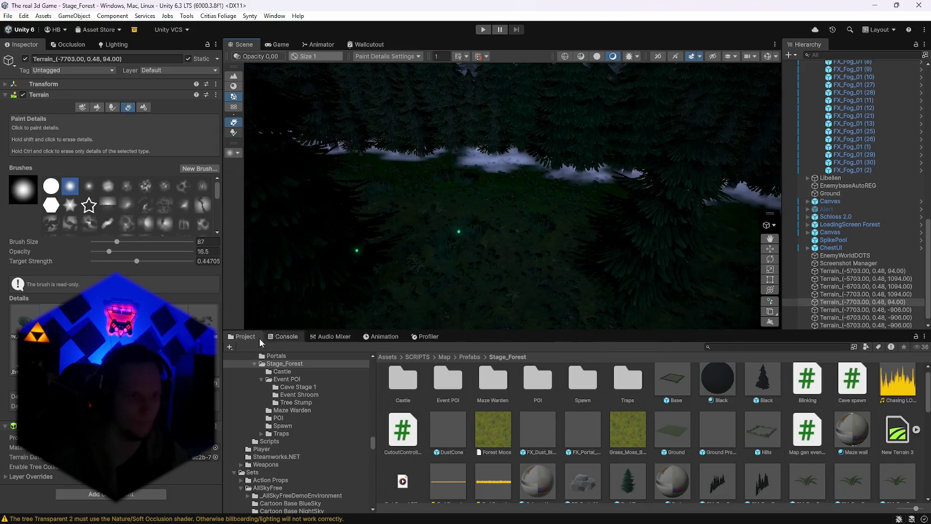
click(154, 261)
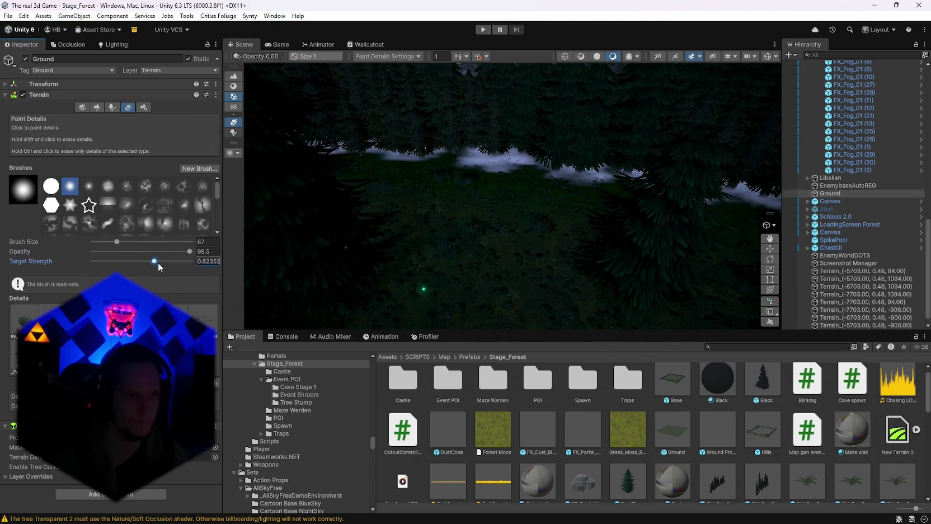
Paint grass on the hillside terrain tile, then bring the view closer to the ground.
click(452, 160)
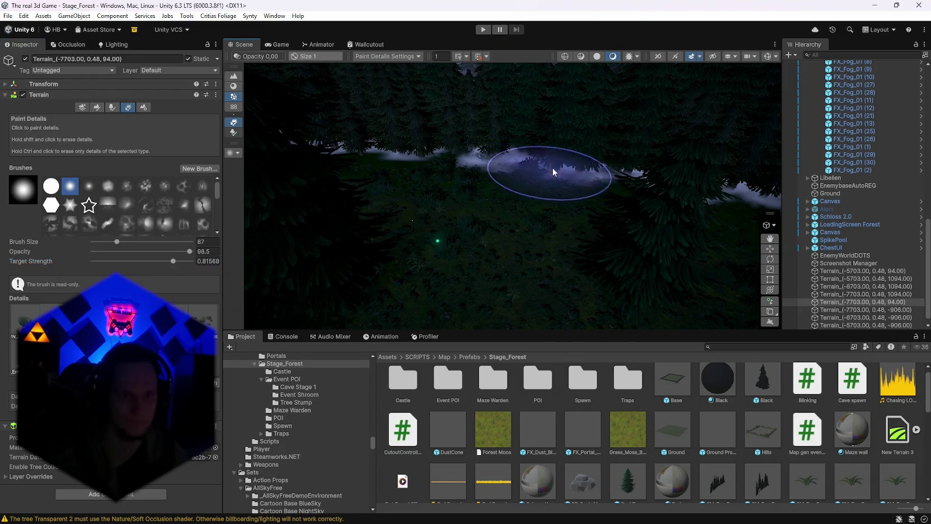
mouse_move(552, 167)
mouse_down()
mouse_move(593, 166)
mouse_move(518, 187)
mouse_move(478, 217)
mouse_up()
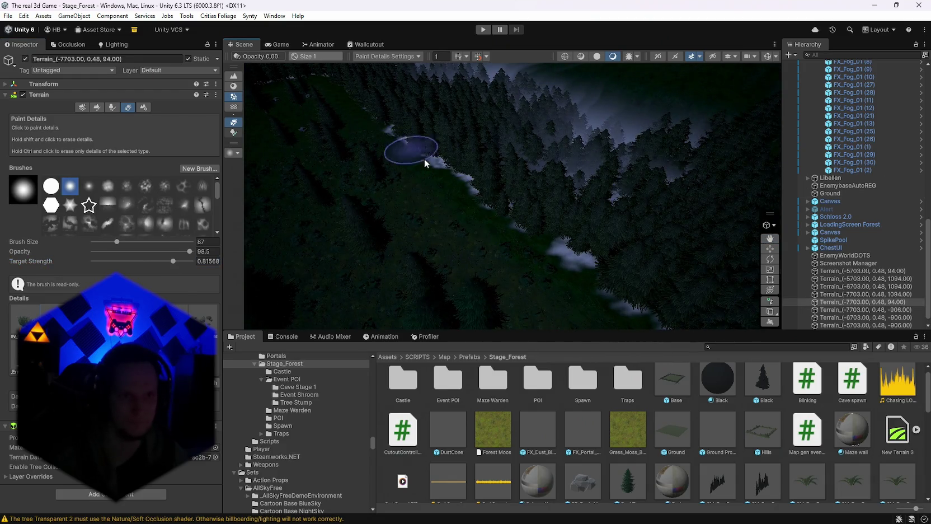
drag(547, 252, 499, 198)
scroll(536, 201, up, 5)
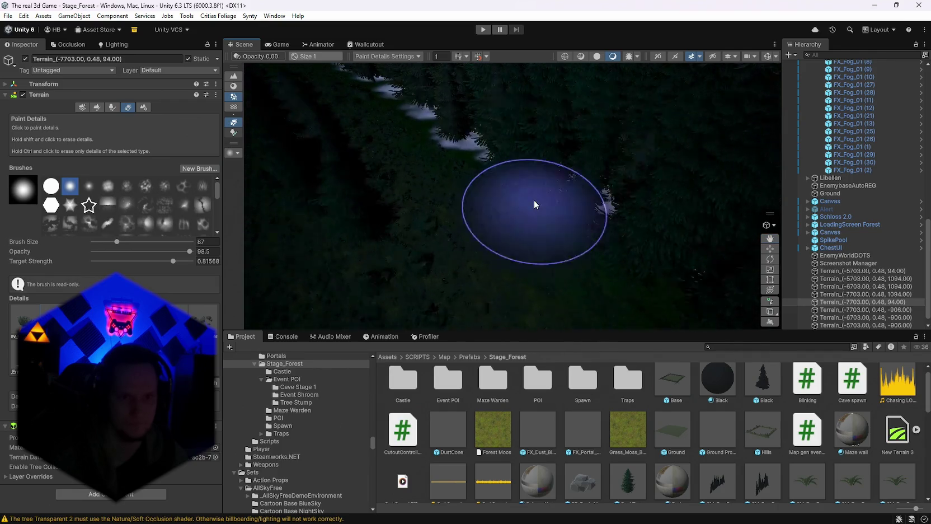
scroll(467, 133, up, 5)
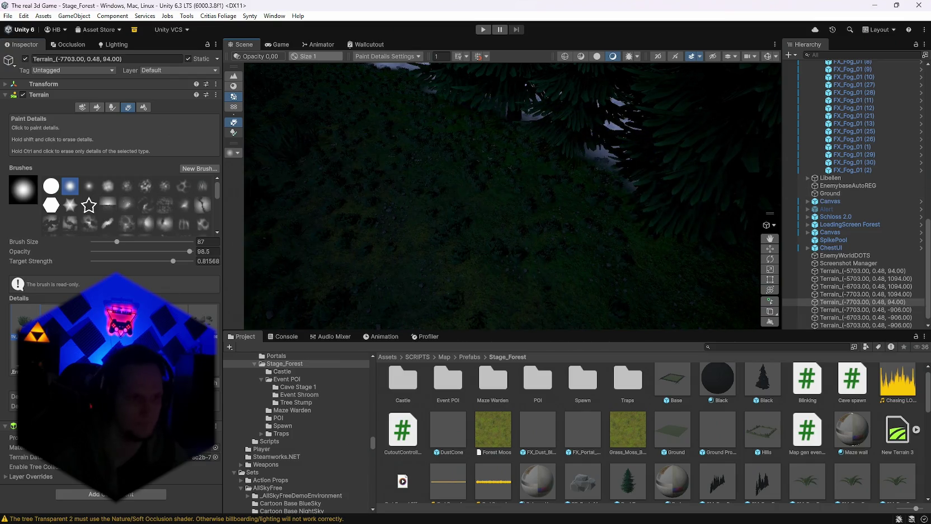
scroll(514, 155, down, 3)
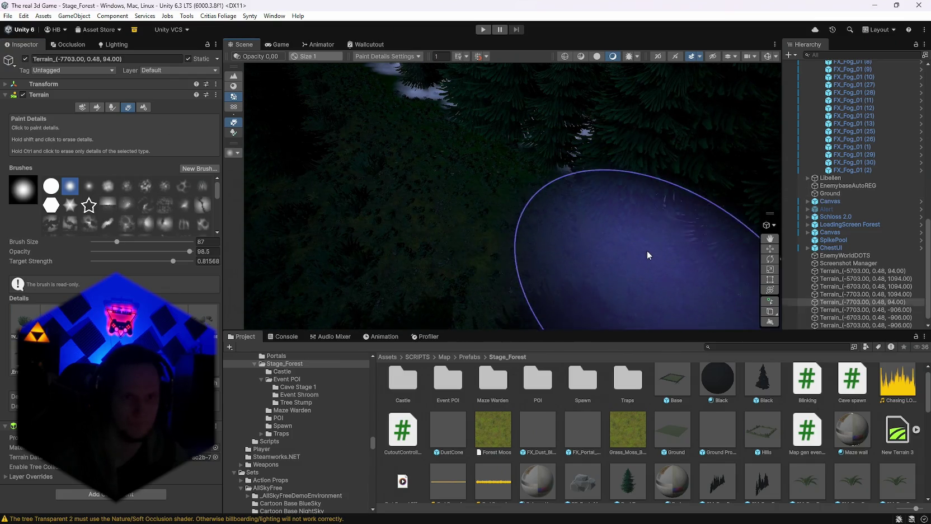
Paint grass details at several spots on the Ground terrain and the forest tile.
click(543, 188)
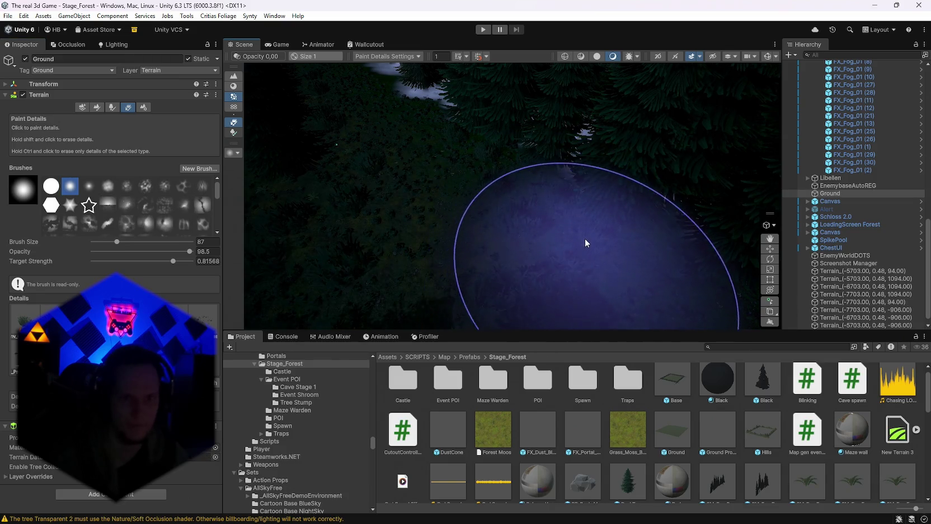
scroll(585, 238, down, 3)
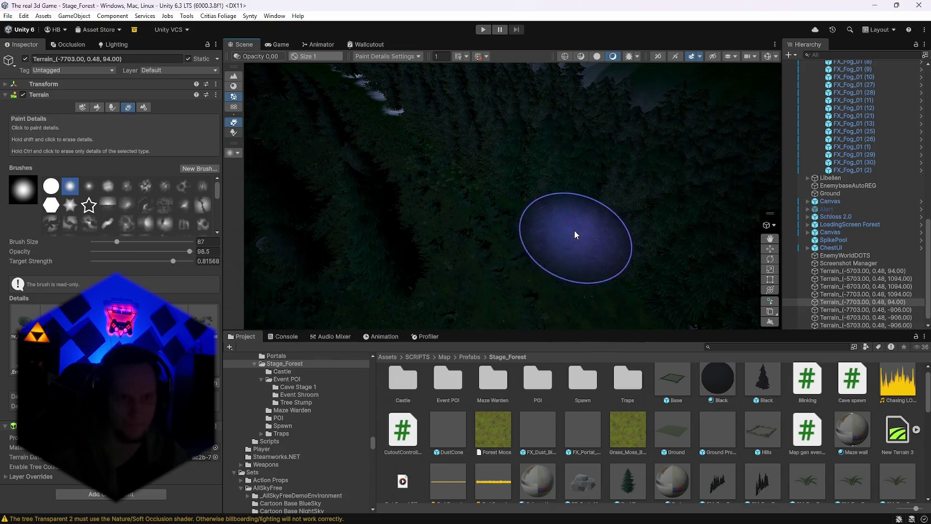
scroll(574, 230, up, 5)
click(634, 251)
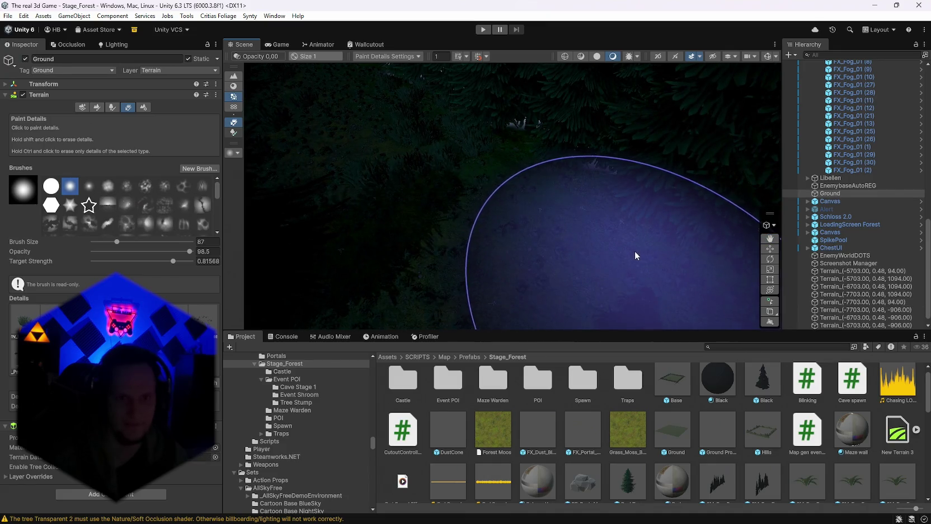
scroll(491, 244, down, 8)
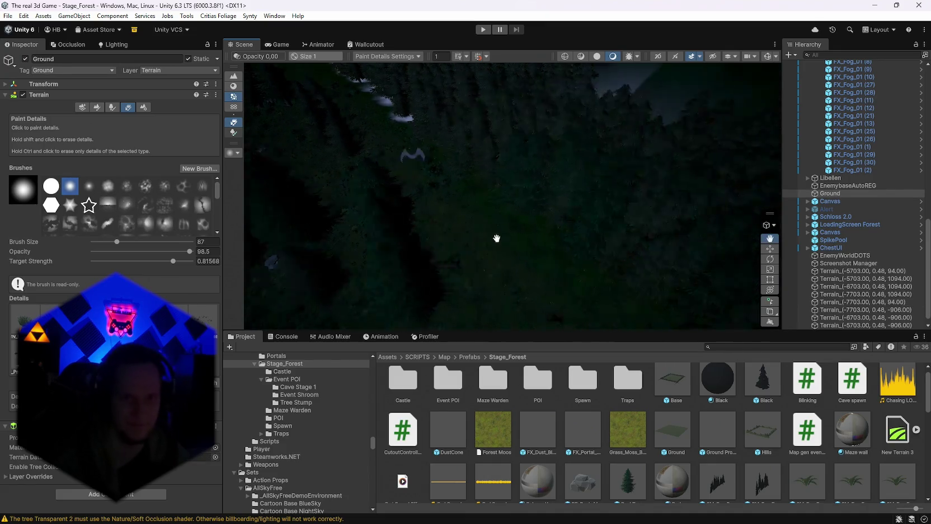
click(542, 195)
Zoom and re-angle the view across the forest edge to reveal the rock.
scroll(532, 224, up, 3)
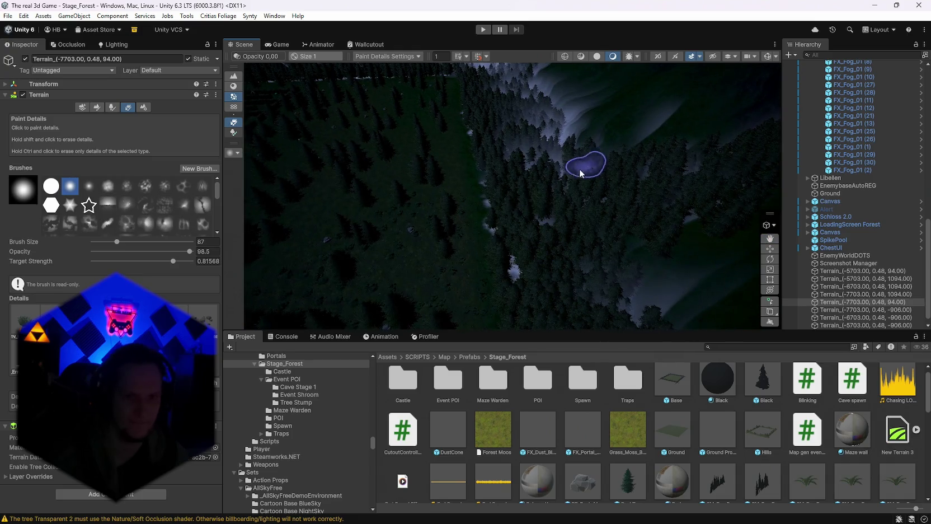
scroll(530, 246, up, 5)
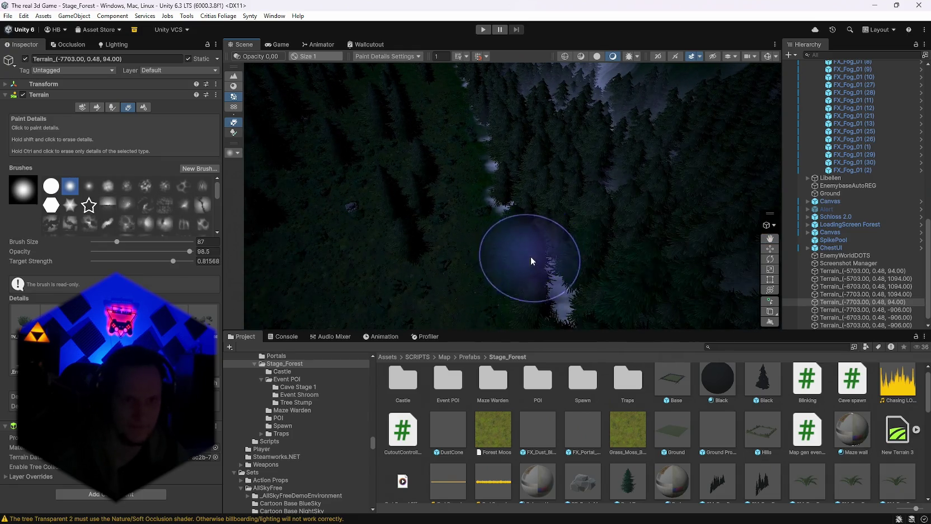
scroll(524, 266, up, 5)
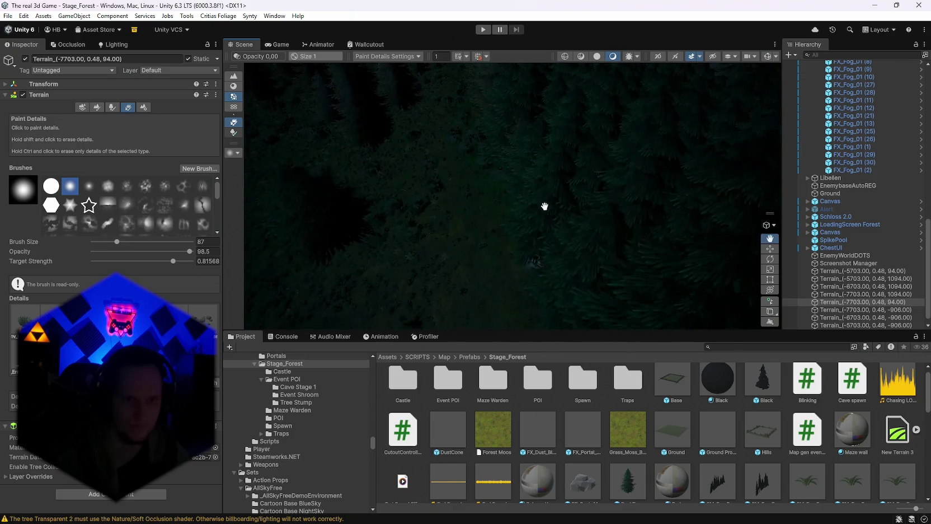
scroll(583, 196, up, 5)
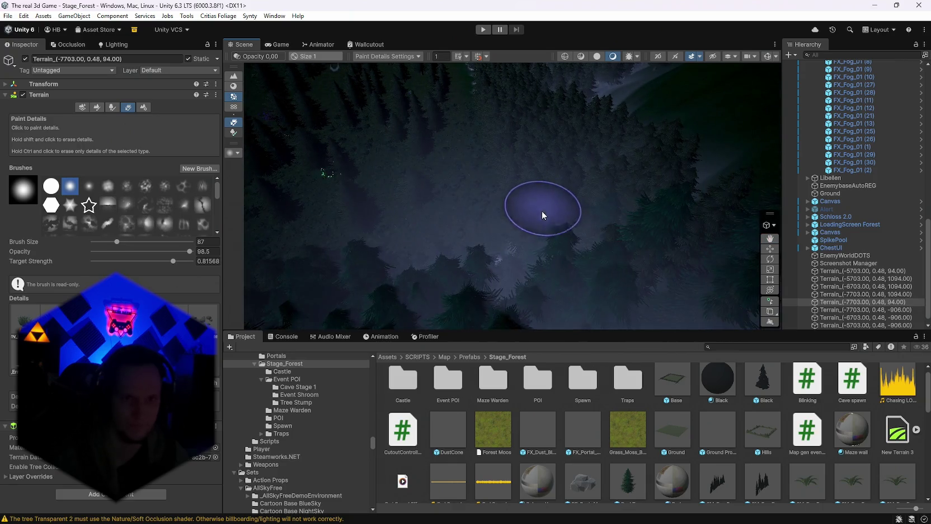
scroll(542, 214, down, 5)
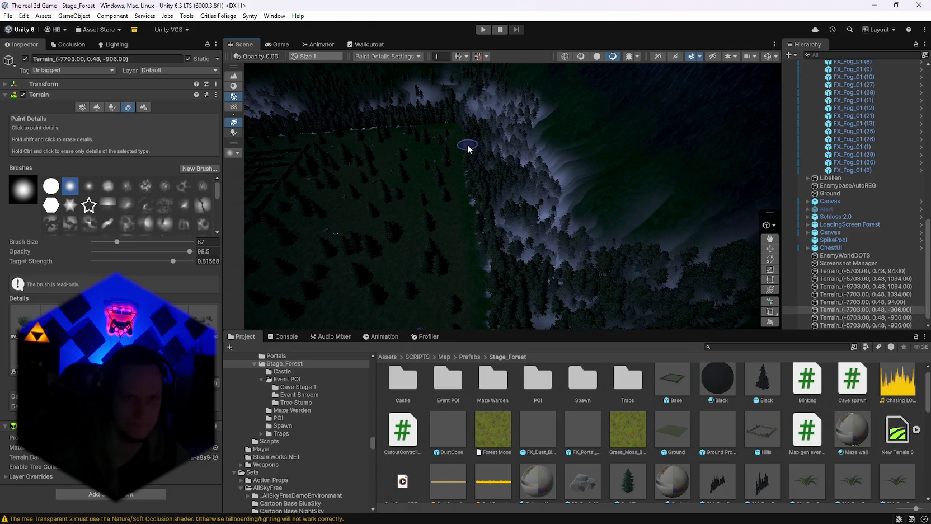
scroll(504, 291, up, 5)
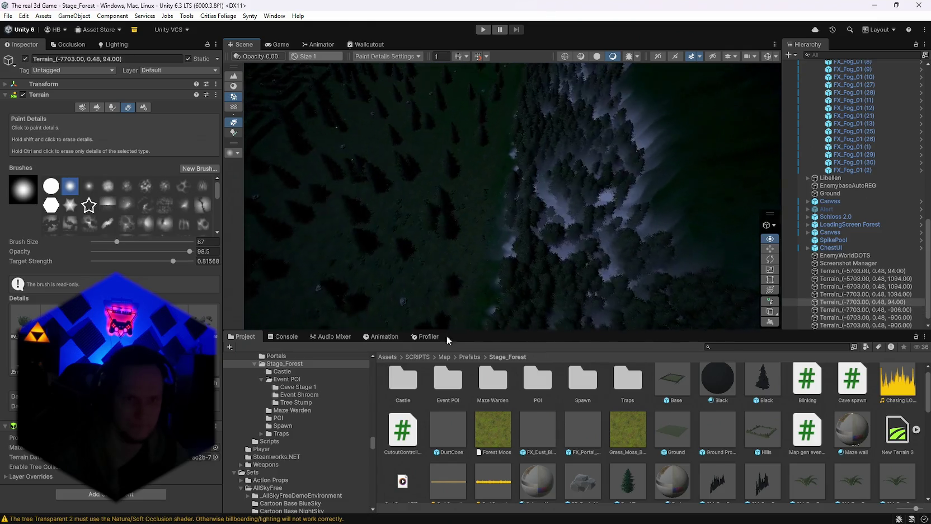
mouse_move(439, 336)
mouse_down()
mouse_move(504, 280)
mouse_move(607, 303)
mouse_move(617, 291)
mouse_up()
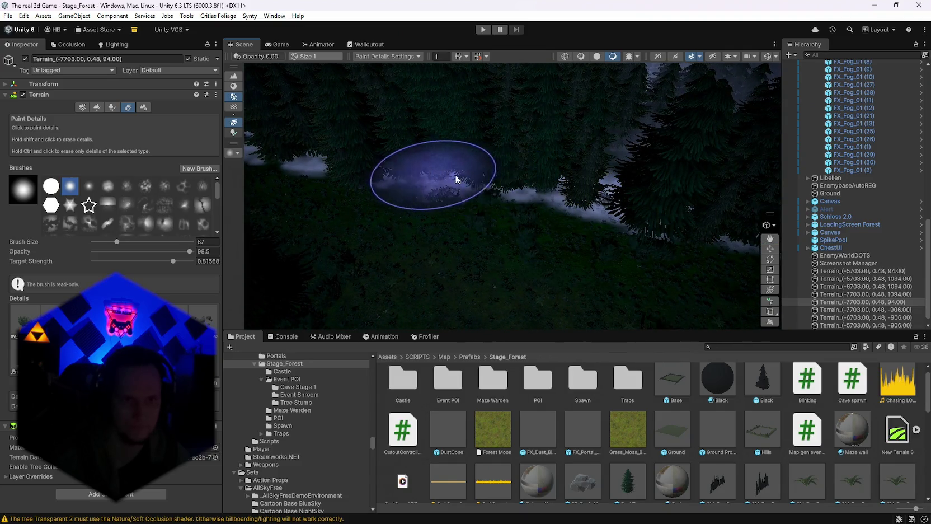
mouse_move(610, 211)
mouse_down()
mouse_move(498, 187)
mouse_move(644, 241)
mouse_move(647, 225)
mouse_up()
drag(526, 205, 607, 217)
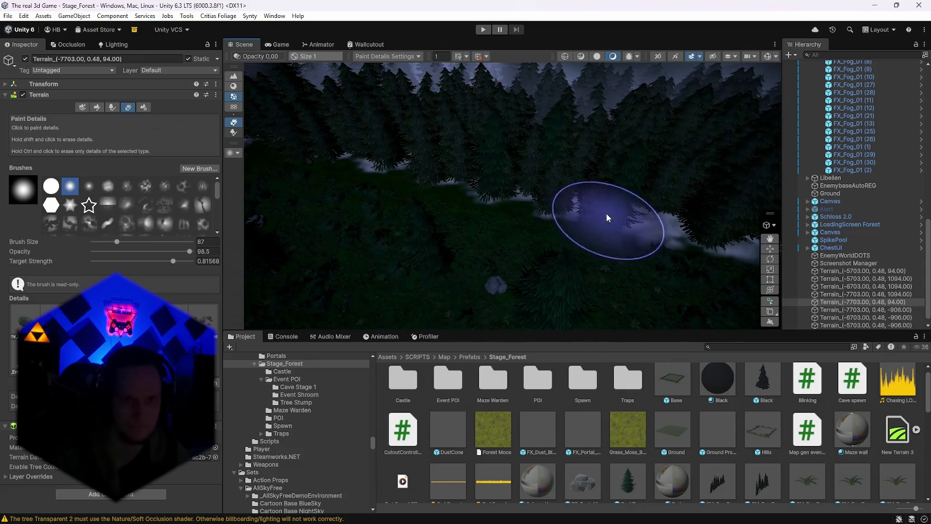
drag(500, 197, 567, 223)
mouse_move(478, 209)
mouse_down()
mouse_move(544, 213)
mouse_move(519, 186)
mouse_up()
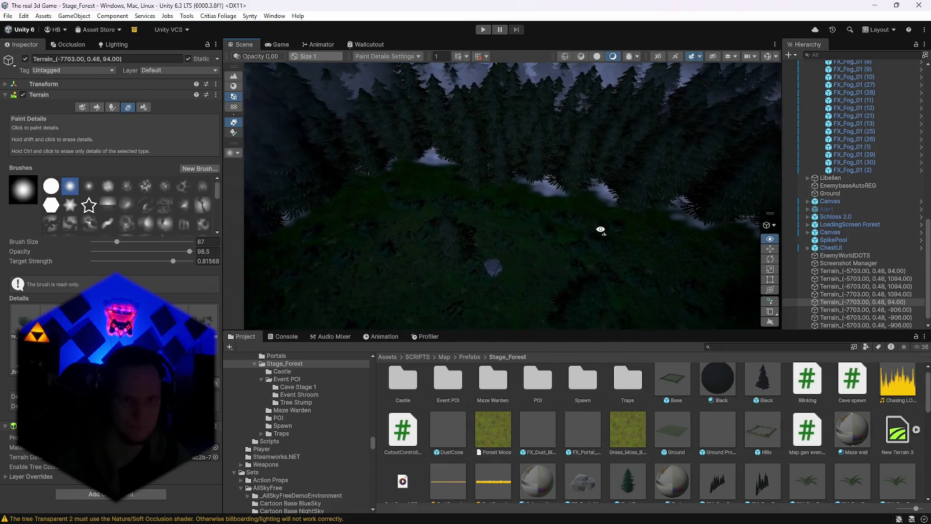
Paint grass across the forest clearing and a stroke on the Ground's forest floor.
drag(585, 227, 493, 193)
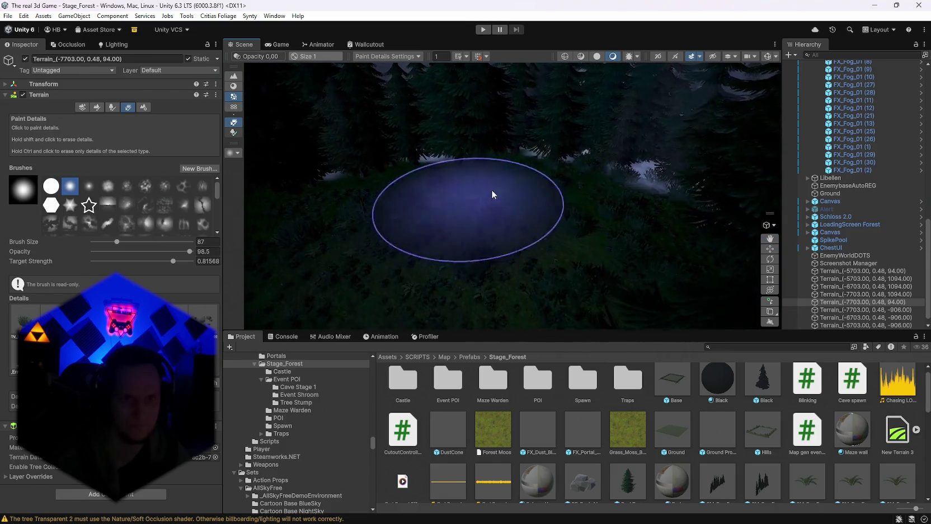
click(482, 158)
mouse_move(547, 228)
mouse_down()
mouse_move(475, 231)
mouse_move(485, 230)
mouse_up()
scroll(582, 217, down, 5)
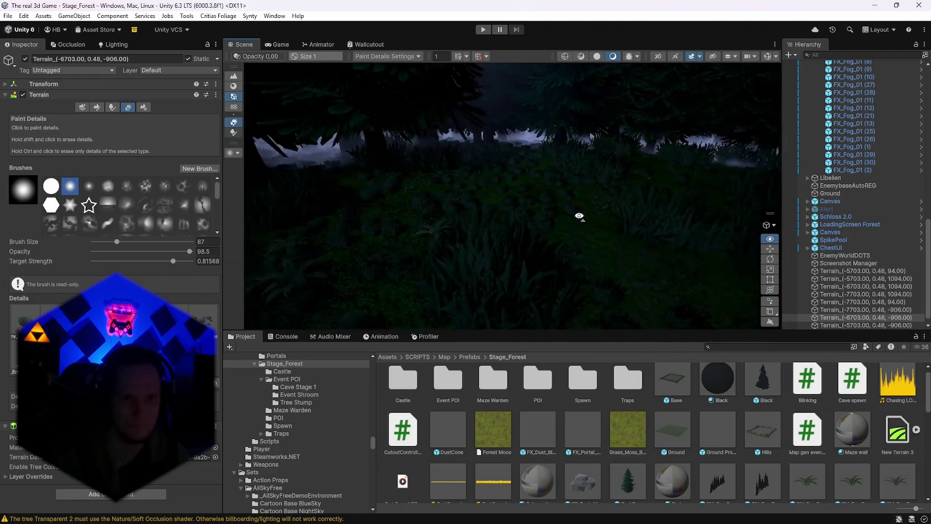
drag(492, 237, 503, 230)
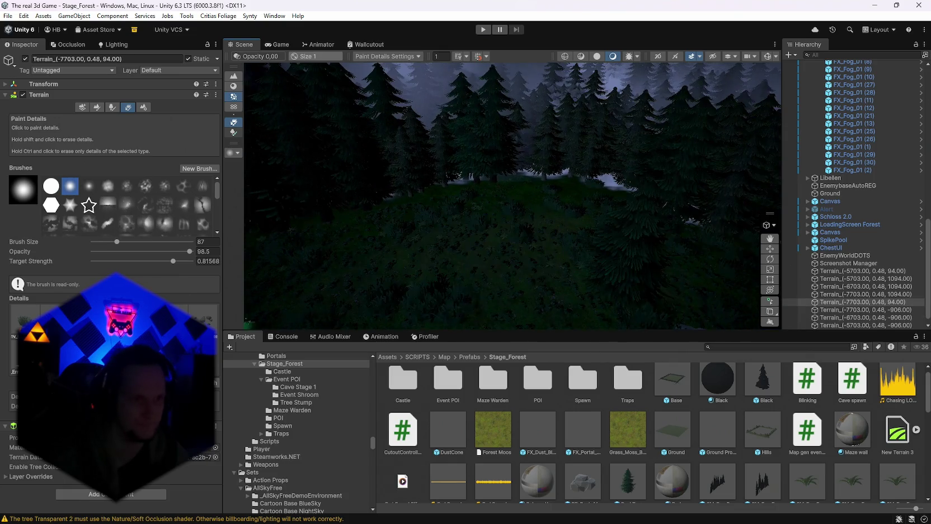
drag(501, 195, 467, 217)
mouse_move(401, 208)
mouse_down()
mouse_move(372, 210)
mouse_move(433, 238)
mouse_up()
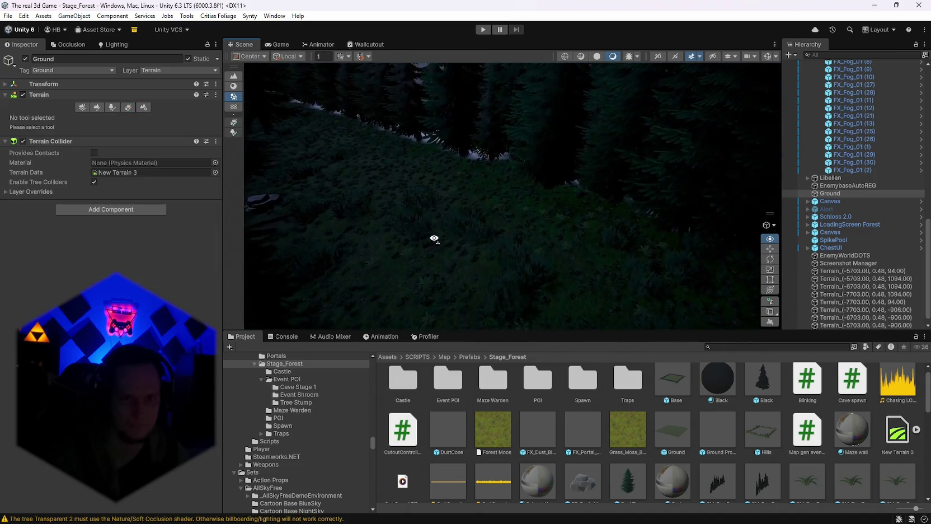
Select one of the fog particle effects and look around the foggy forest valley.
mouse_move(487, 250)
mouse_down()
mouse_move(532, 246)
mouse_move(449, 222)
mouse_move(468, 203)
mouse_move(478, 216)
mouse_move(439, 259)
mouse_move(519, 195)
mouse_up()
click(275, 238)
mouse_move(274, 238)
mouse_down()
mouse_move(490, 83)
mouse_move(509, 91)
mouse_up()
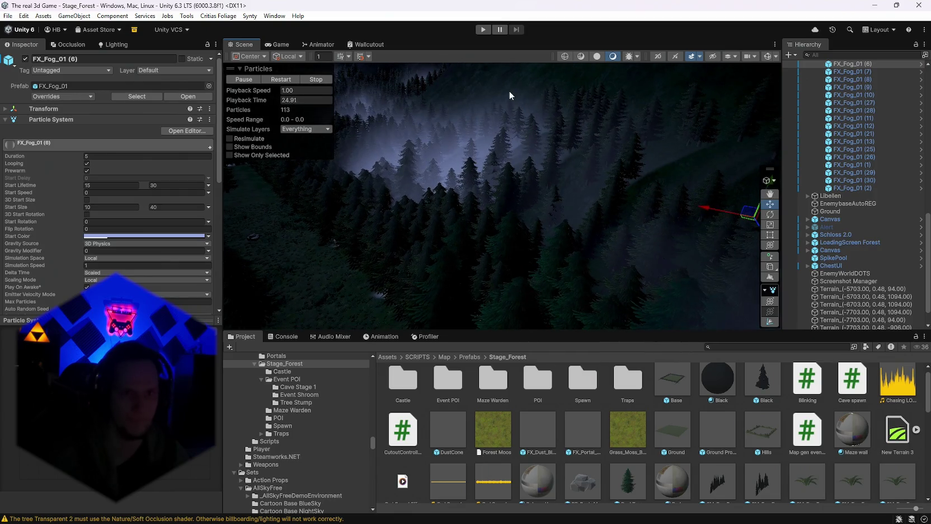
scroll(554, 129, down, 5)
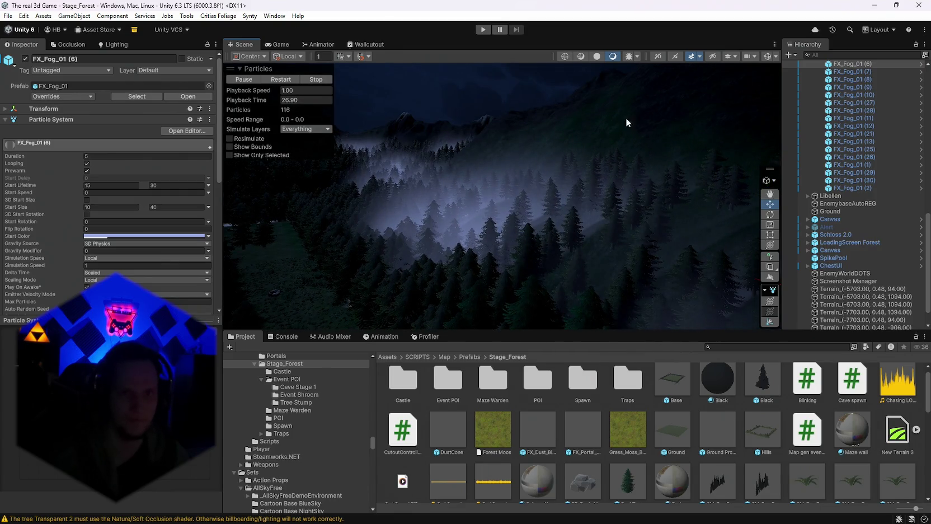
scroll(613, 117, up, 3)
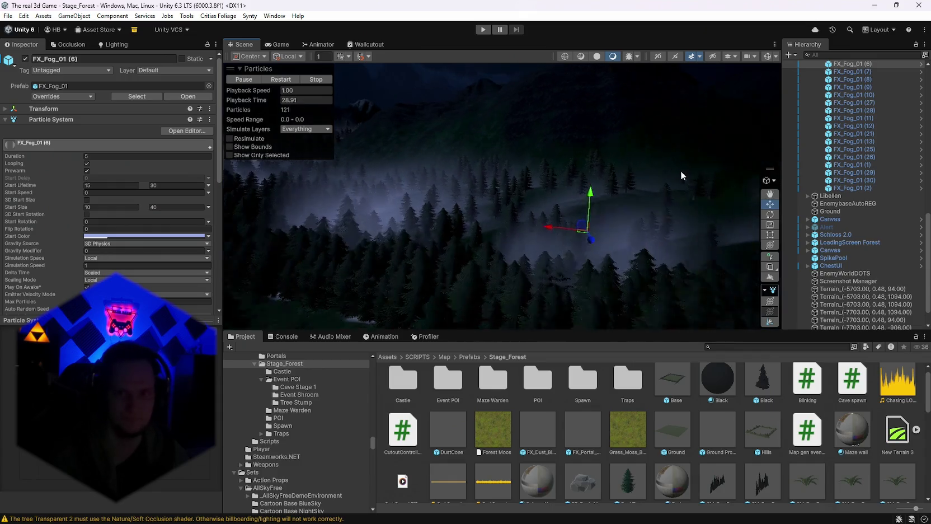
Select the forest terrain tile for detail painting and view its forest floor from above.
click(583, 98)
scroll(537, 212, up, 3)
scroll(537, 213, up, 5)
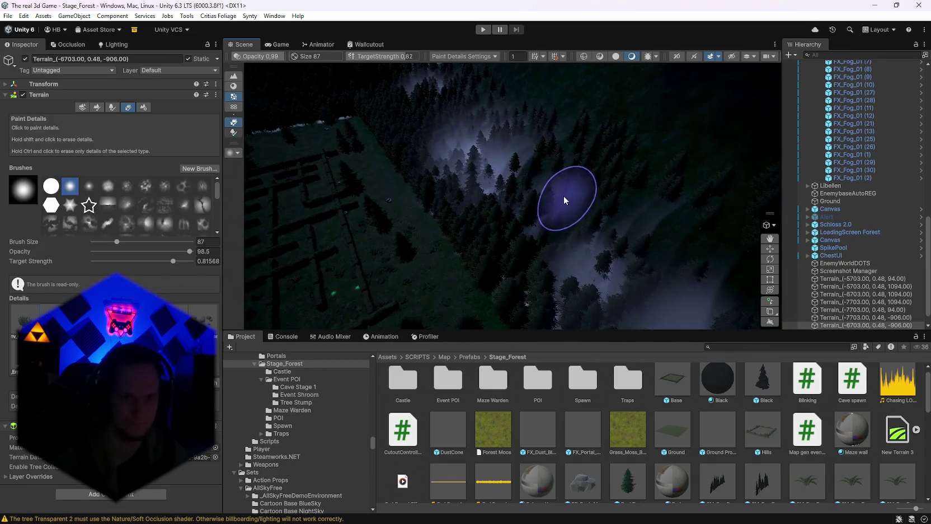
scroll(508, 237, up, 10)
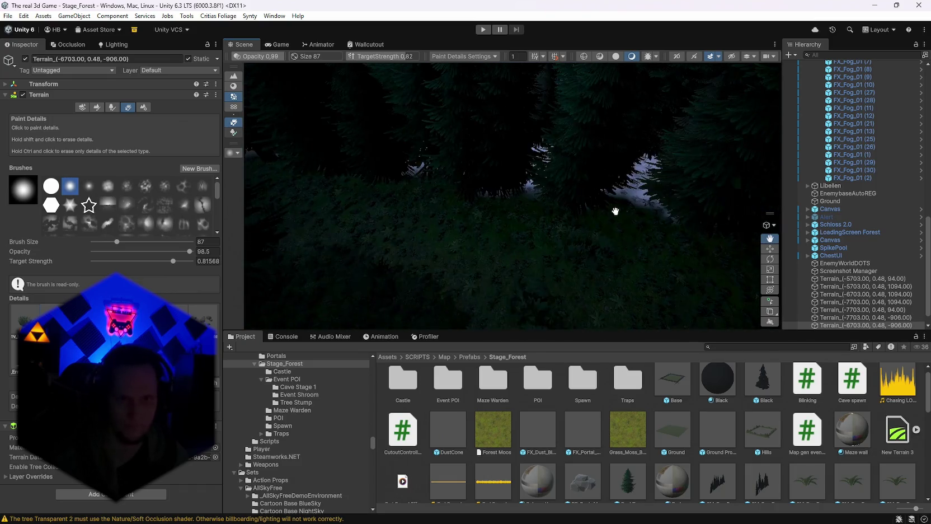
scroll(616, 211, down, 5)
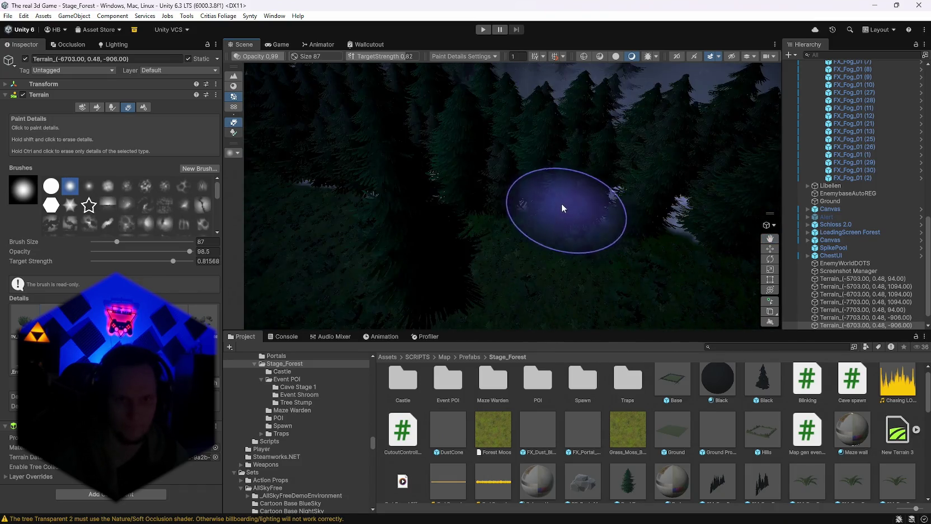
scroll(561, 203, down, 5)
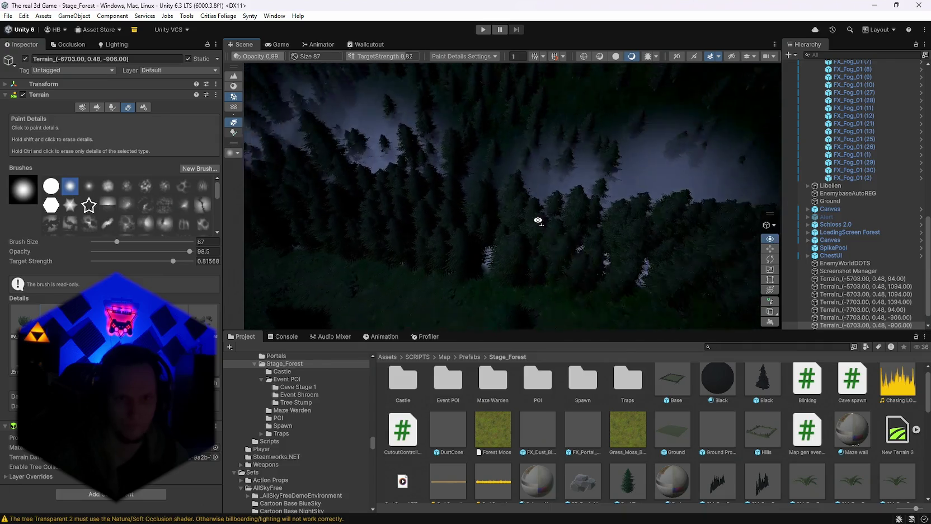
scroll(570, 224, down, 3)
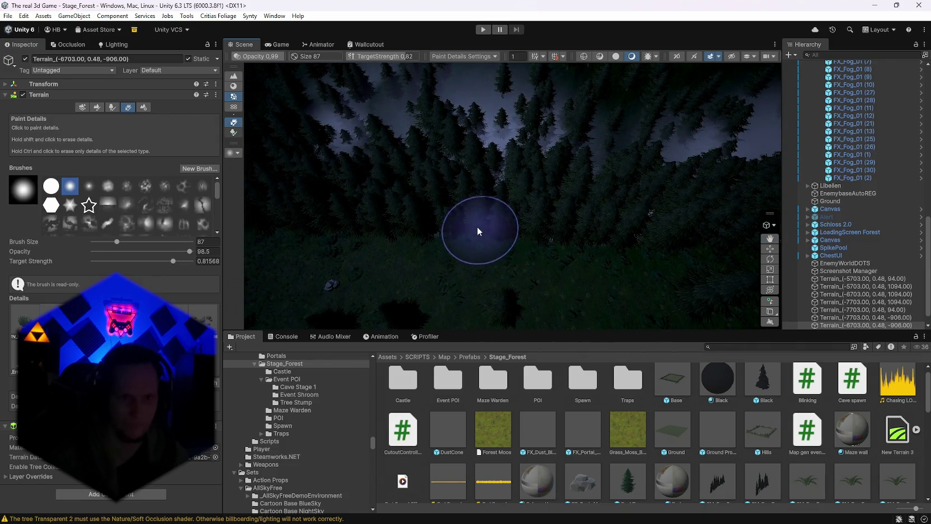
mouse_move(477, 231)
mouse_down()
mouse_move(507, 222)
mouse_move(678, 232)
mouse_up()
mouse_move(499, 234)
mouse_down()
mouse_move(518, 209)
mouse_move(442, 210)
mouse_move(557, 214)
mouse_move(378, 208)
mouse_move(454, 209)
mouse_move(445, 206)
mouse_move(503, 239)
mouse_move(465, 230)
mouse_move(485, 158)
mouse_move(569, 226)
mouse_move(564, 208)
mouse_move(469, 242)
mouse_move(641, 195)
mouse_move(484, 213)
mouse_up()
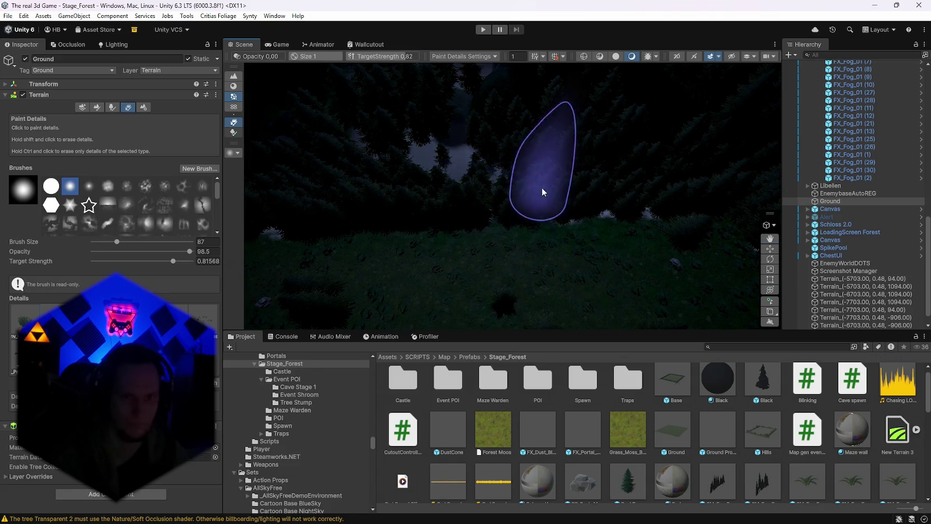
Pan across the forest floor and path over to the neighbouring terrain tile for painting.
drag(542, 193, 565, 215)
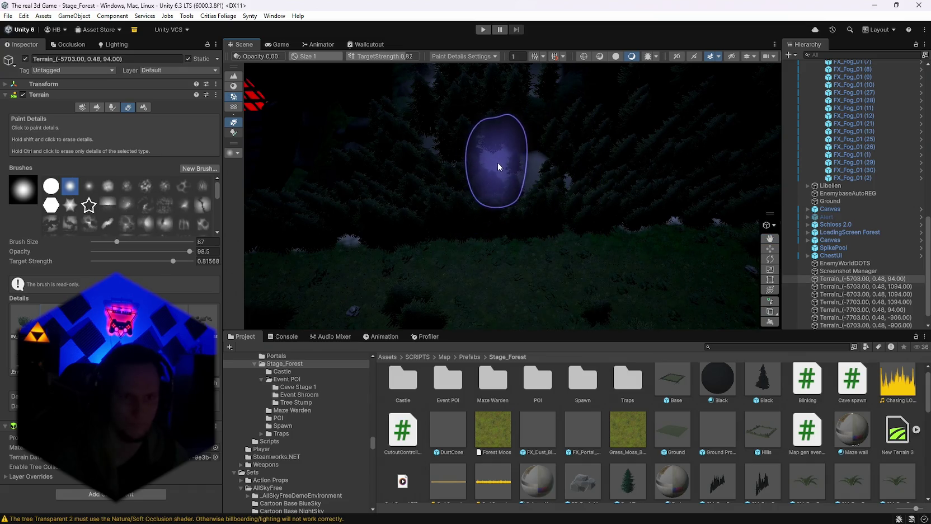
mouse_move(497, 166)
mouse_down()
mouse_move(503, 191)
mouse_move(562, 235)
mouse_move(504, 210)
mouse_up()
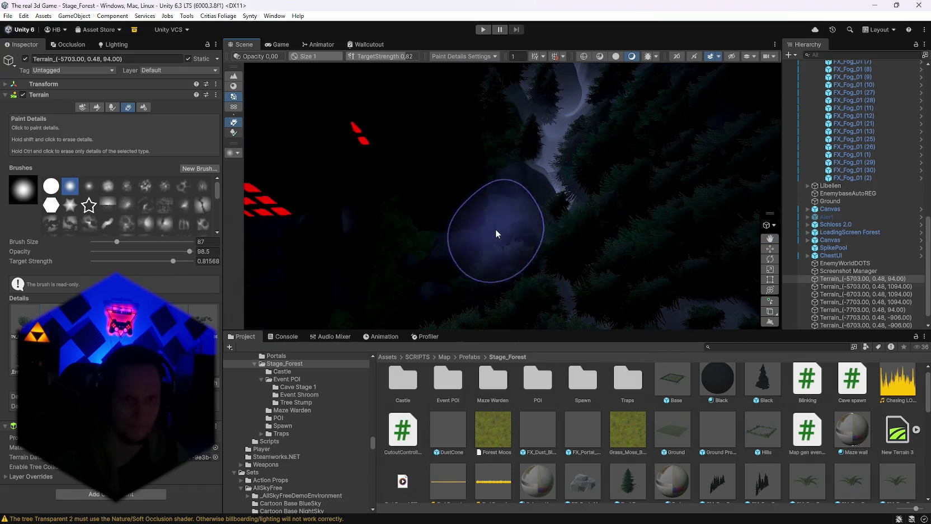
drag(291, 311, 527, 240)
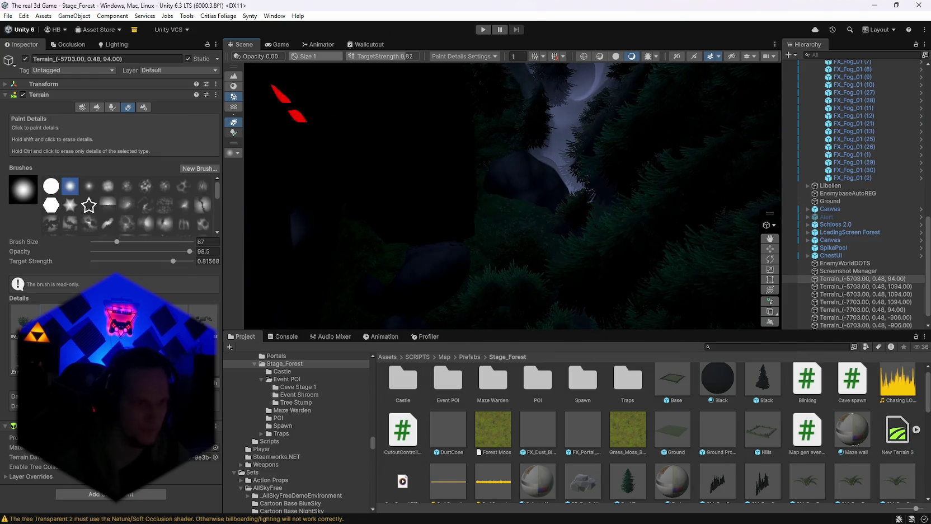
mouse_move(535, 276)
mouse_down()
mouse_move(536, 216)
mouse_move(503, 193)
mouse_move(536, 204)
mouse_move(534, 173)
mouse_move(526, 236)
mouse_up()
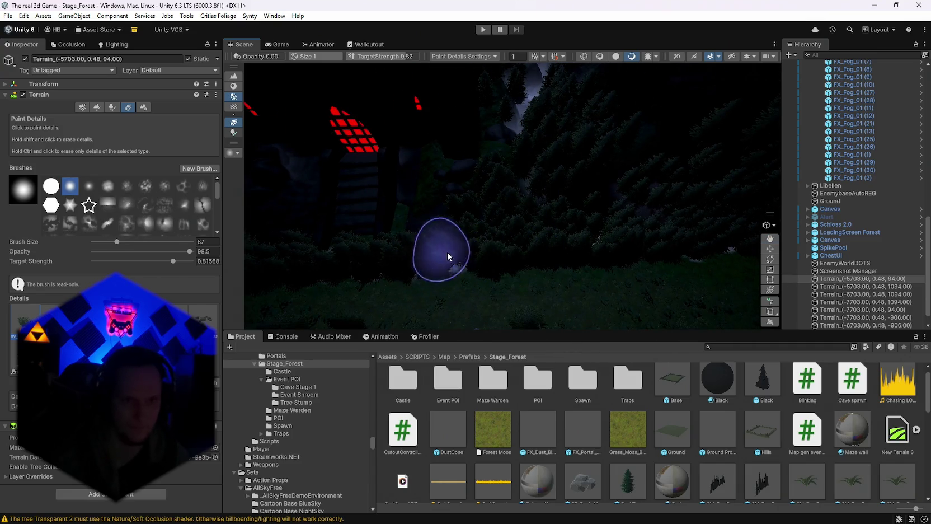
drag(447, 257, 526, 246)
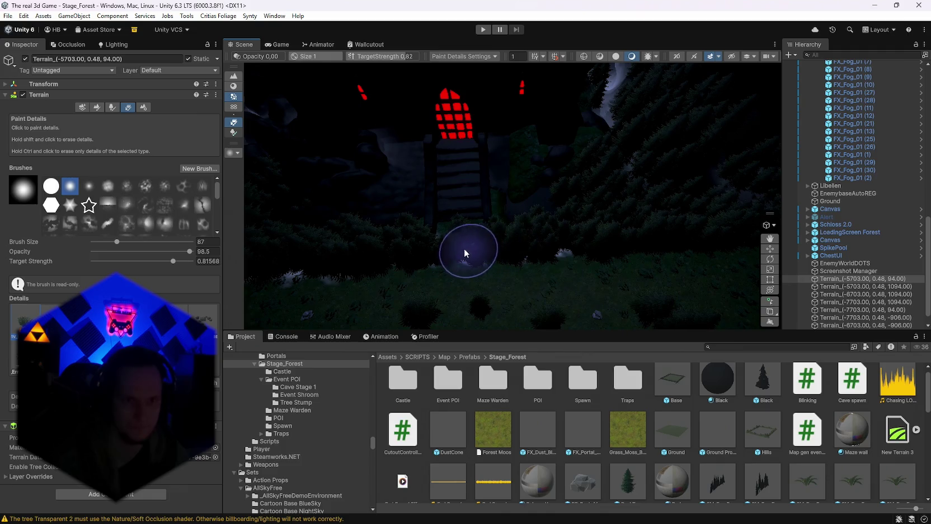
drag(464, 248, 555, 224)
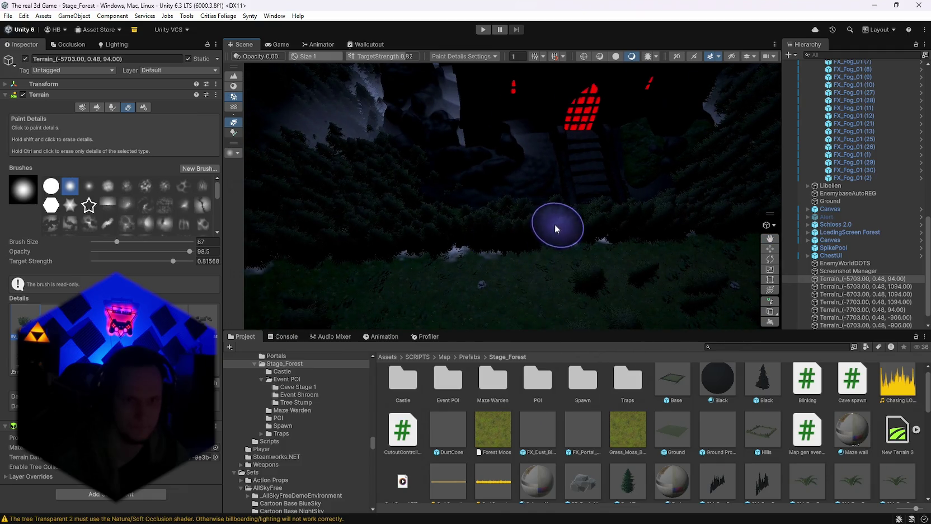
mouse_move(468, 236)
mouse_down()
mouse_move(491, 233)
mouse_move(480, 236)
mouse_up()
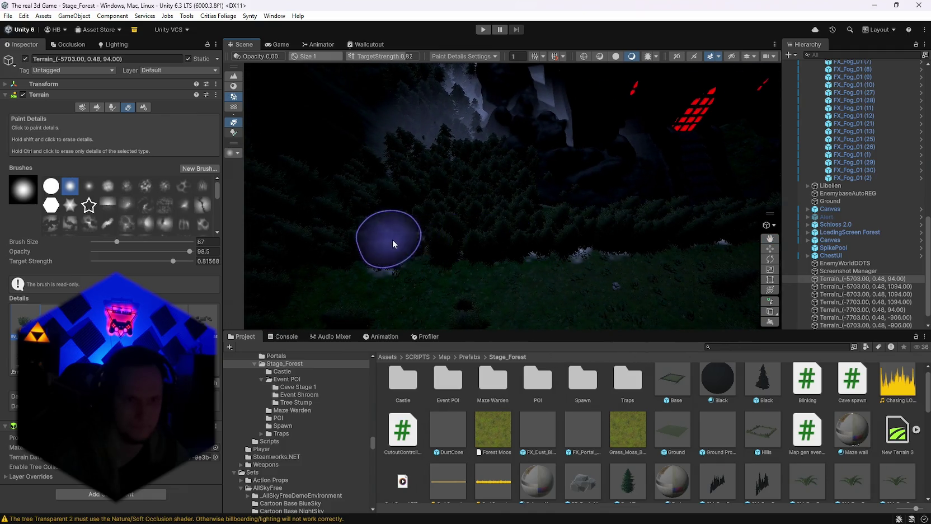
mouse_move(393, 242)
mouse_down()
mouse_move(505, 212)
mouse_move(419, 220)
mouse_move(487, 204)
mouse_move(577, 208)
mouse_move(528, 225)
mouse_move(483, 217)
mouse_move(532, 150)
mouse_move(582, 149)
mouse_move(573, 189)
mouse_move(574, 162)
mouse_move(590, 197)
mouse_move(657, 204)
mouse_move(434, 208)
mouse_move(544, 260)
mouse_move(574, 262)
mouse_move(513, 274)
mouse_move(350, 268)
mouse_move(341, 228)
mouse_move(364, 229)
mouse_move(442, 276)
mouse_move(457, 264)
mouse_move(443, 252)
mouse_move(527, 280)
mouse_move(657, 224)
mouse_move(760, 230)
mouse_move(81, 233)
mouse_move(48, 153)
mouse_move(60, 211)
mouse_up()
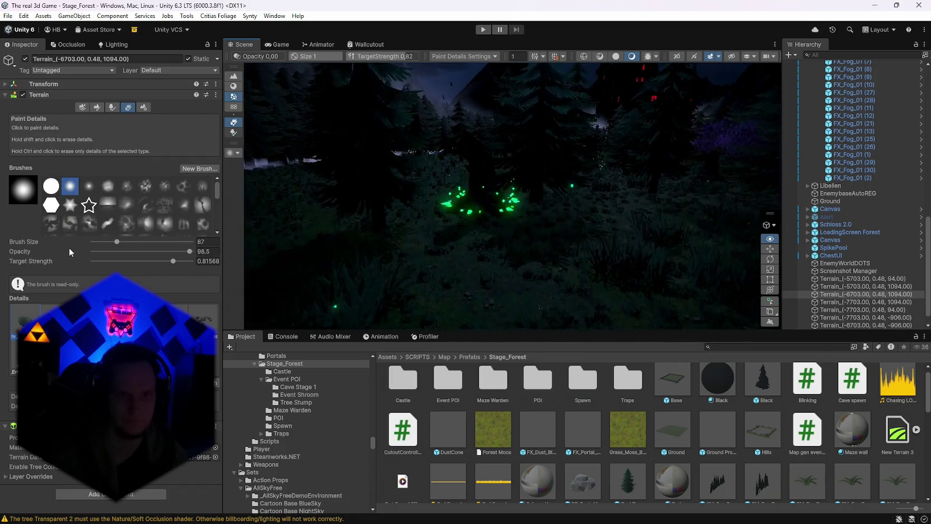
Lower the Directional Light's shadow strength to 0.597 and nudge its intensity up to 0.45.
scroll(839, 212, up, 10)
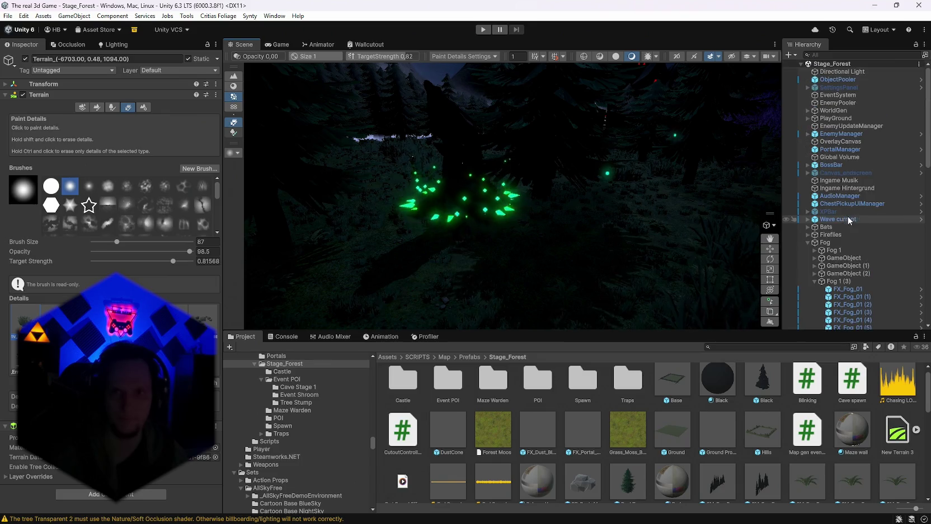
click(841, 71)
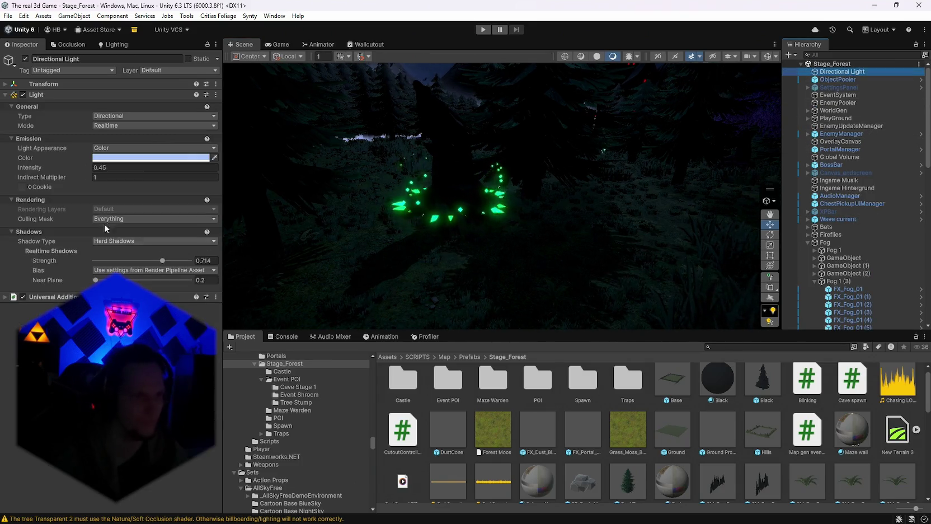
drag(162, 260, 145, 261)
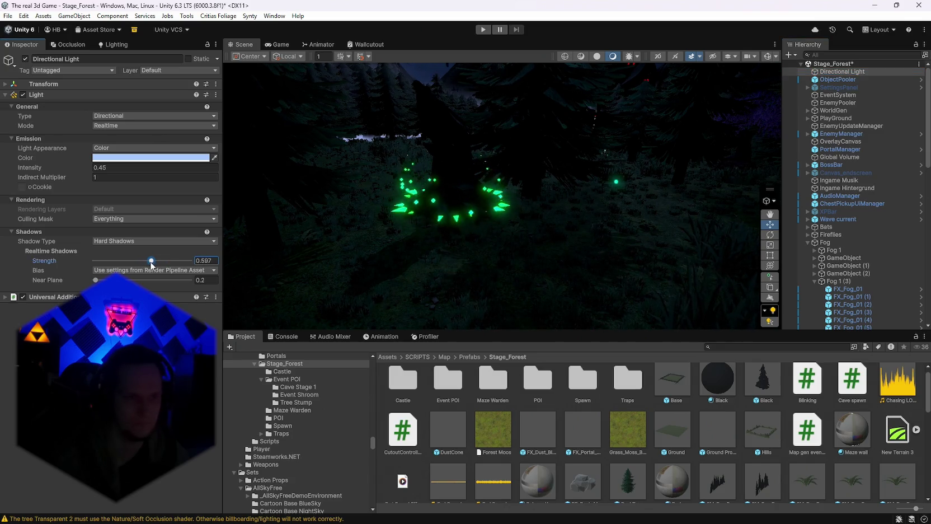
drag(89, 169, 93, 170)
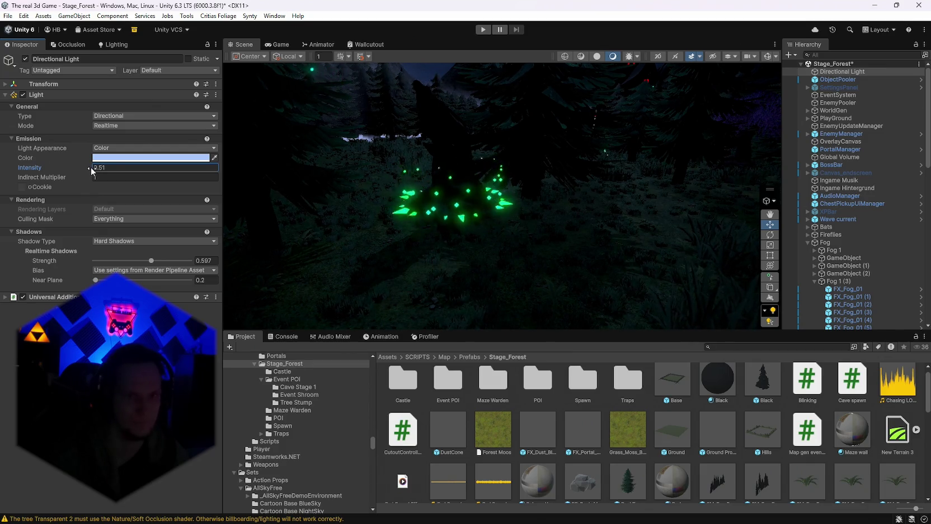
Orbit the view over the firefly-lit forest floor and into the fog among the trees.
mouse_move(559, 223)
mouse_down()
mouse_move(615, 226)
mouse_move(280, 235)
mouse_move(297, 214)
mouse_move(416, 208)
mouse_move(504, 284)
mouse_move(426, 266)
mouse_move(555, 216)
mouse_move(605, 216)
mouse_move(711, 163)
mouse_move(503, 224)
mouse_up()
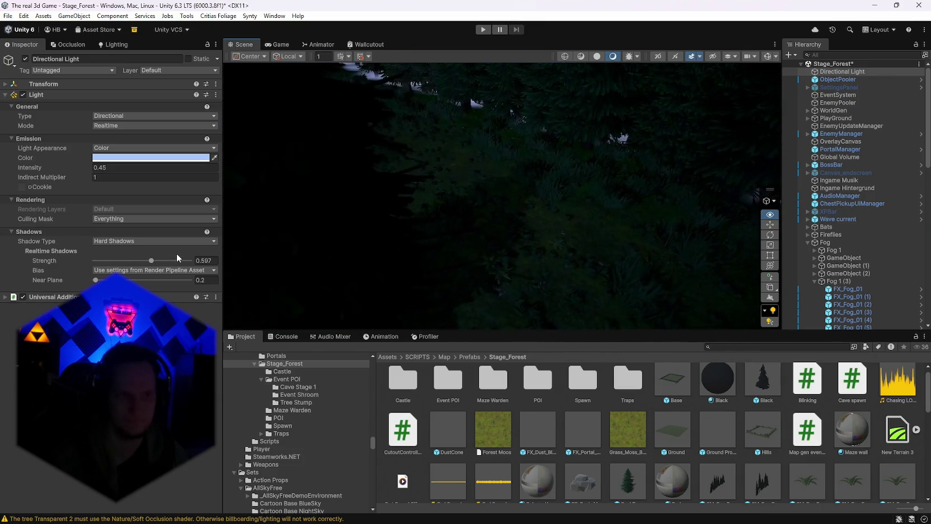
mouse_move(176, 253)
mouse_down()
mouse_move(169, 243)
mouse_move(738, 200)
mouse_move(681, 261)
mouse_up()
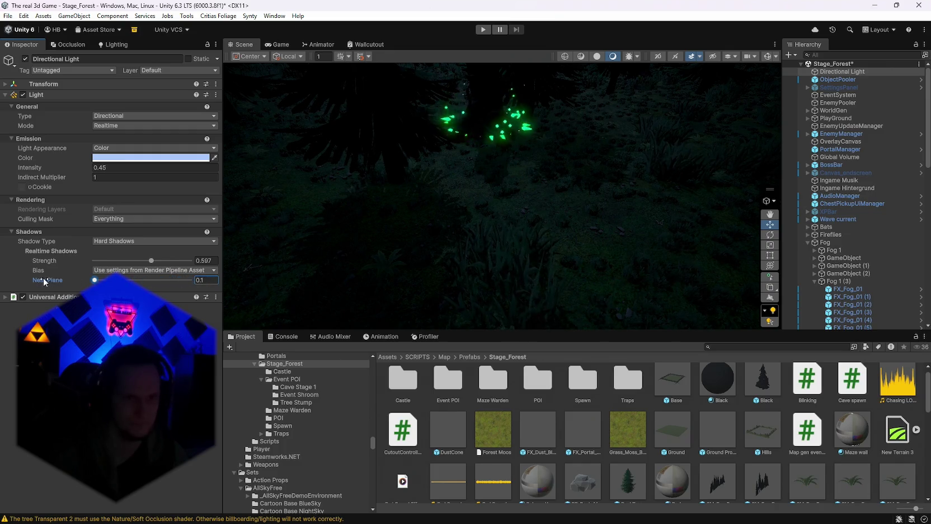
mouse_move(273, 278)
mouse_down()
mouse_move(541, 197)
mouse_move(774, 160)
mouse_move(755, 190)
mouse_up()
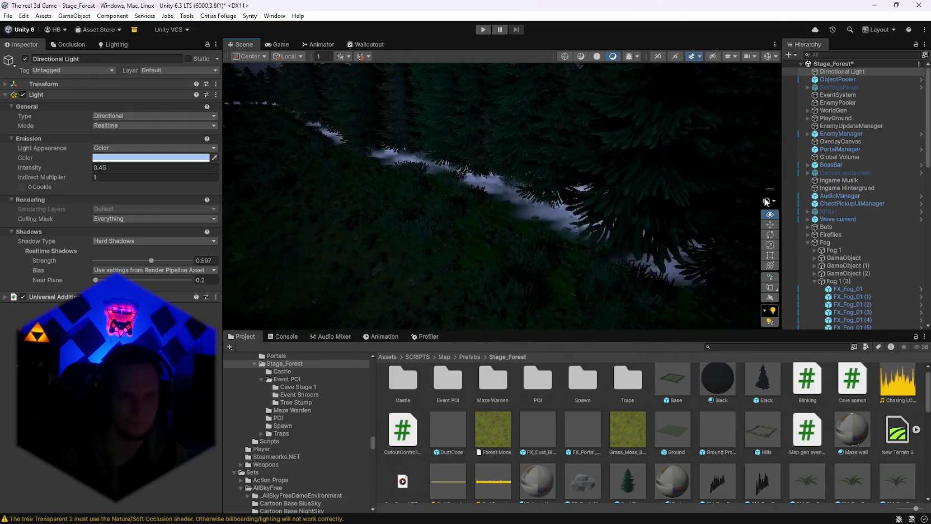
mouse_move(766, 202)
mouse_down()
mouse_move(750, 193)
mouse_move(788, 198)
mouse_move(562, 298)
mouse_up()
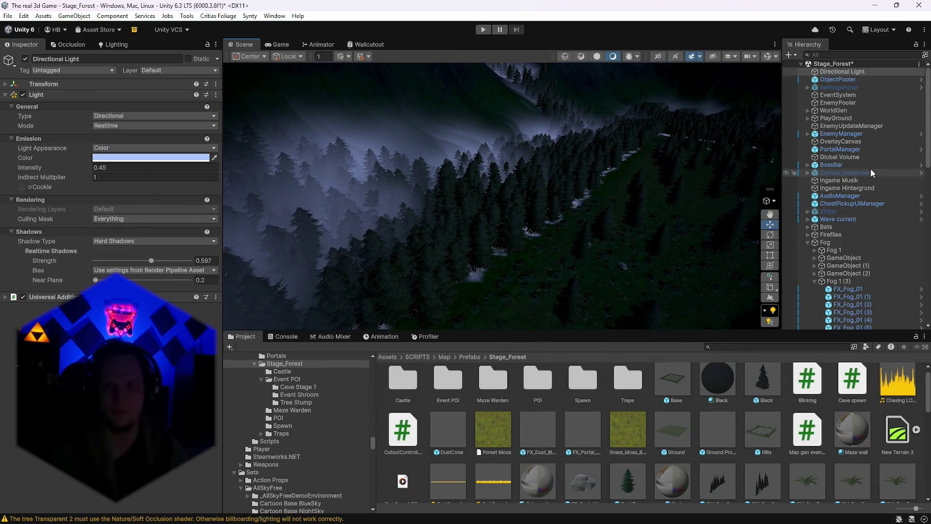
scroll(870, 173, down, 2)
scroll(864, 171, up, 2)
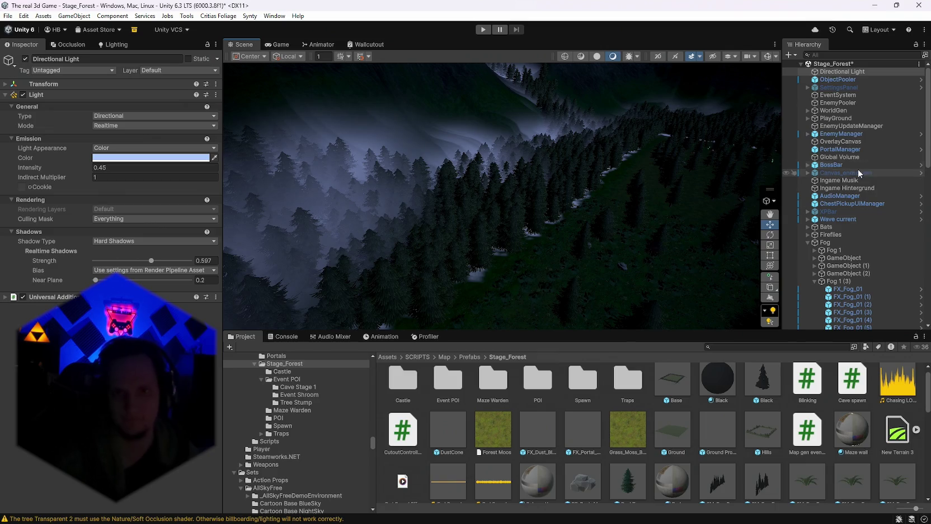
mouse_move(772, 185)
mouse_down()
mouse_move(588, 208)
mouse_move(642, 194)
mouse_up()
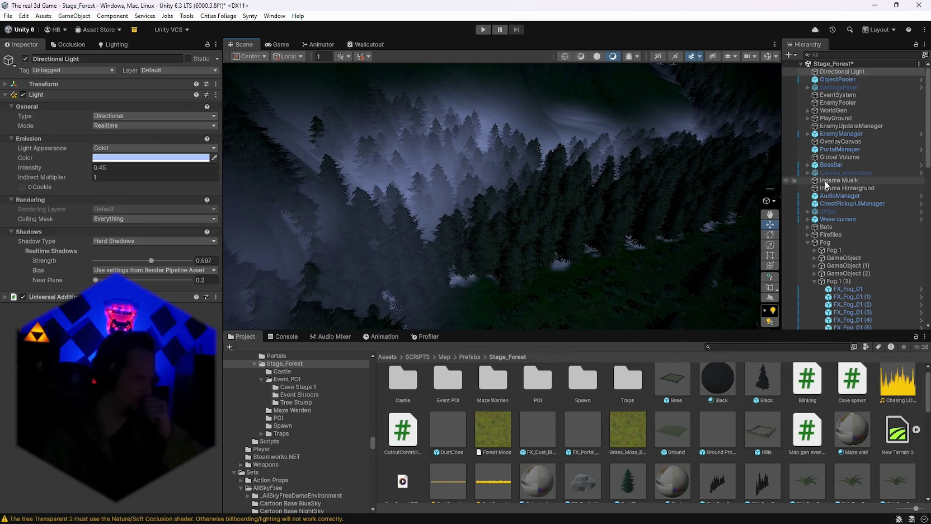
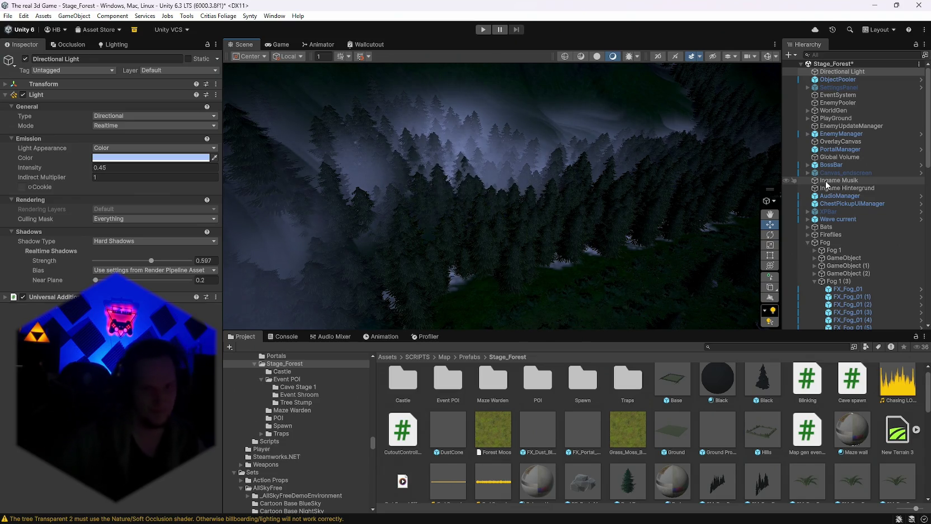
Frame the Directional Light, swing the view down to the forest floor, and select the Ground terrain.
key(f)
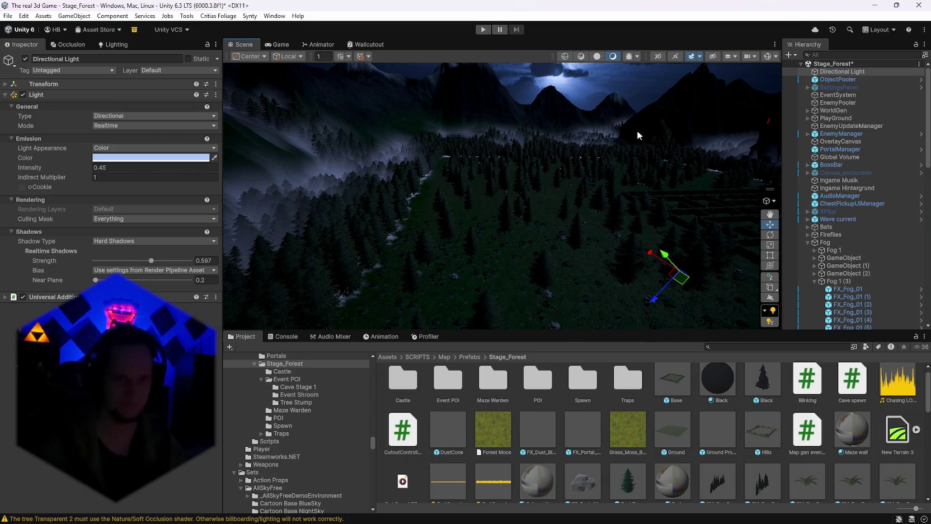
scroll(638, 135, up, 5)
mouse_move(637, 135)
mouse_down()
mouse_move(675, 214)
mouse_move(659, 201)
mouse_move(588, 204)
mouse_move(396, 176)
mouse_move(537, 230)
mouse_up()
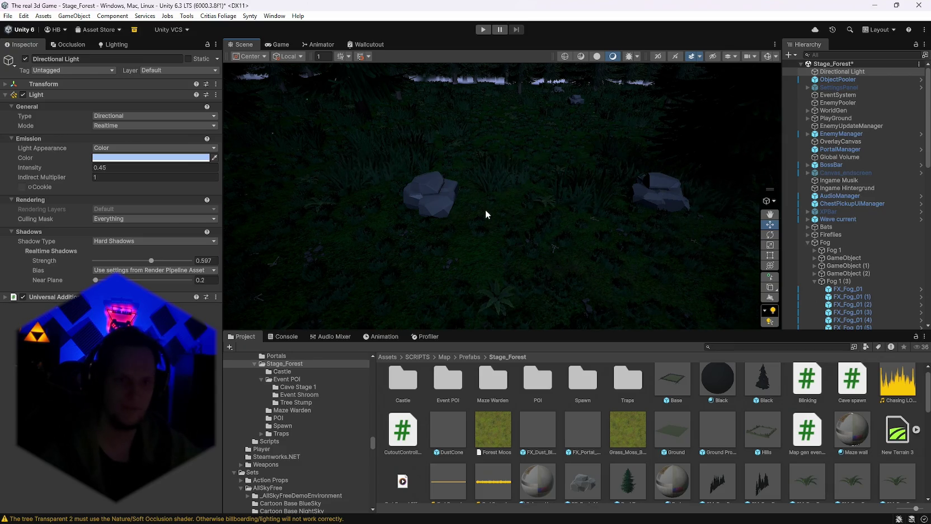
click(485, 210)
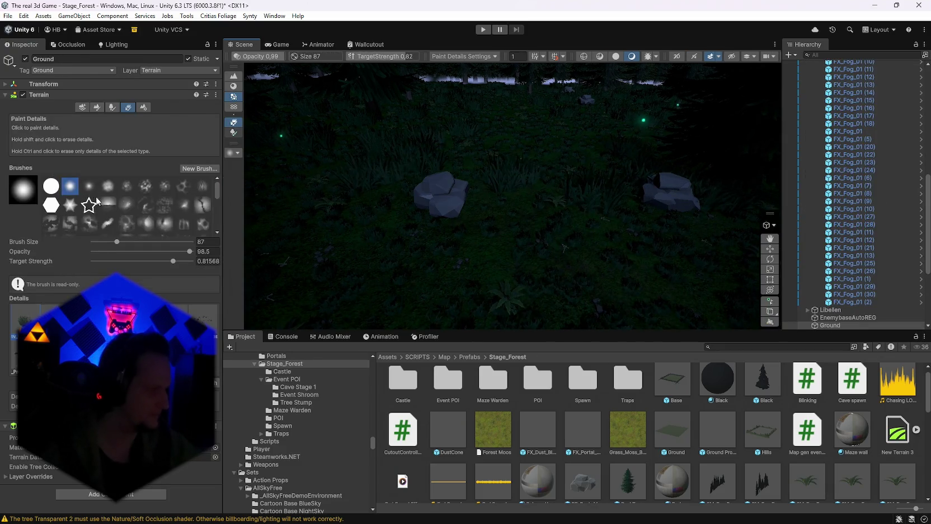
Switch Ground to Paint Texture and apply a new Color tint to a terrain layer.
click(95, 107)
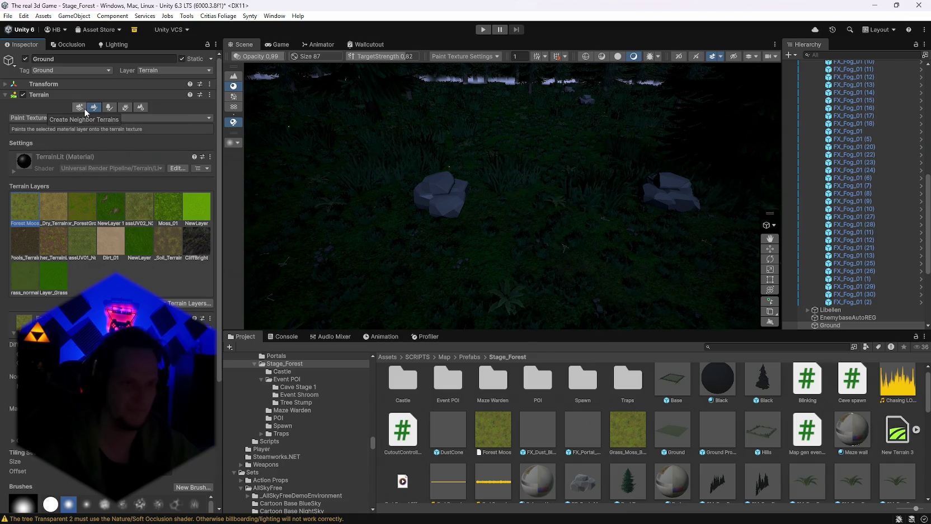
click(167, 440)
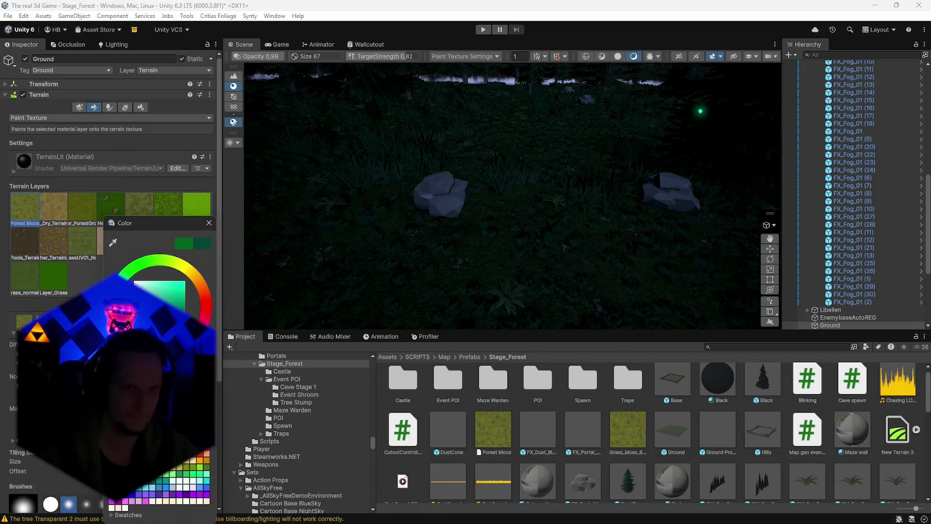
click(208, 223)
Orbit over the retinted terrain's trees and rocks, then select the WorldGen object.
mouse_move(363, 224)
mouse_down()
mouse_move(425, 222)
mouse_move(187, 207)
mouse_move(40, 215)
mouse_move(53, 201)
mouse_move(242, 211)
mouse_move(347, 201)
mouse_move(409, 179)
mouse_move(487, 199)
mouse_move(652, 177)
mouse_move(772, 174)
mouse_move(291, 179)
mouse_move(358, 179)
mouse_move(246, 170)
mouse_up()
mouse_move(125, 168)
mouse_down()
mouse_move(216, 158)
mouse_move(242, 191)
mouse_move(349, 214)
mouse_move(136, 177)
mouse_move(876, 180)
mouse_move(786, 191)
mouse_move(847, 203)
mouse_move(816, 209)
mouse_up()
scroll(816, 208, up, 15)
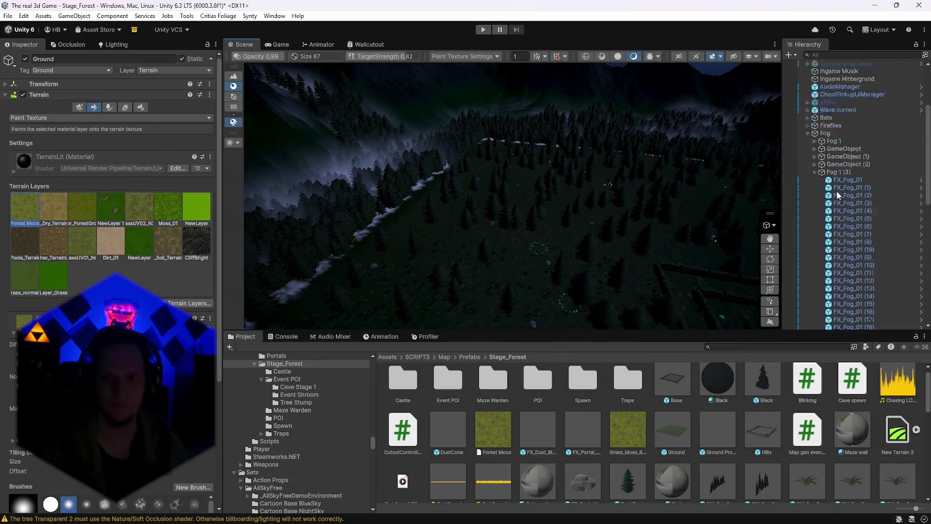
click(834, 110)
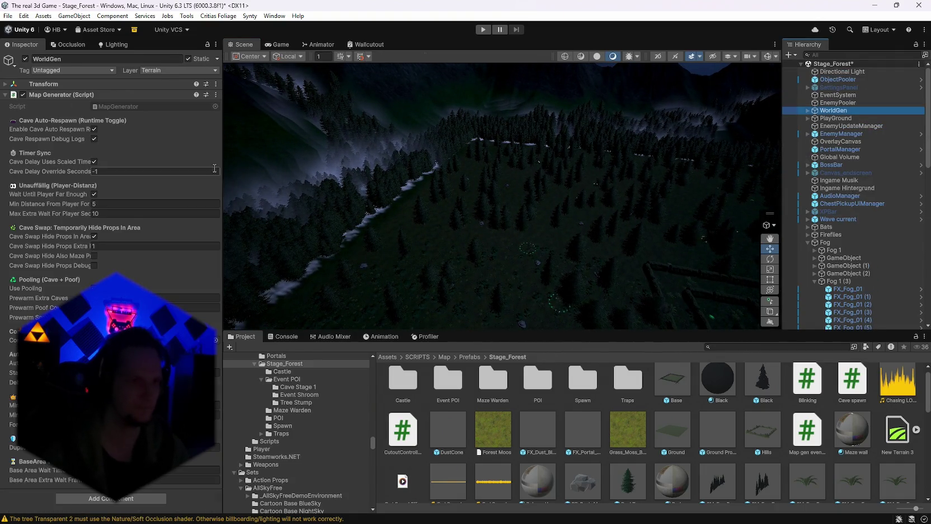
Run Generate World from the Map Generator menu and view the hedge maze from above.
click(216, 95)
click(244, 248)
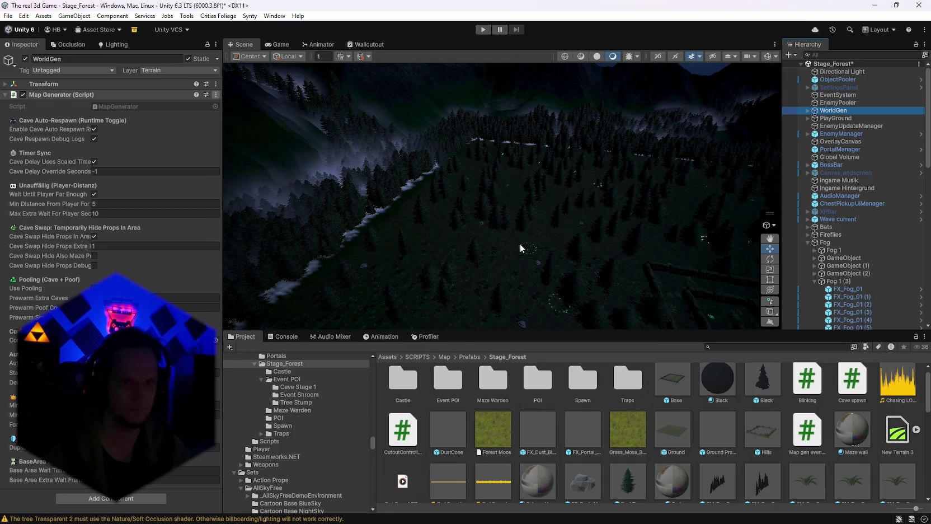
mouse_move(520, 244)
mouse_down()
mouse_move(580, 292)
mouse_move(426, 262)
mouse_move(374, 224)
mouse_move(402, 218)
mouse_move(67, 192)
mouse_move(884, 188)
mouse_move(716, 152)
mouse_move(661, 154)
mouse_move(729, 162)
mouse_move(632, 163)
mouse_up()
mouse_move(681, 174)
mouse_down()
mouse_move(390, 201)
mouse_move(654, 171)
mouse_move(669, 136)
mouse_move(392, 179)
mouse_up()
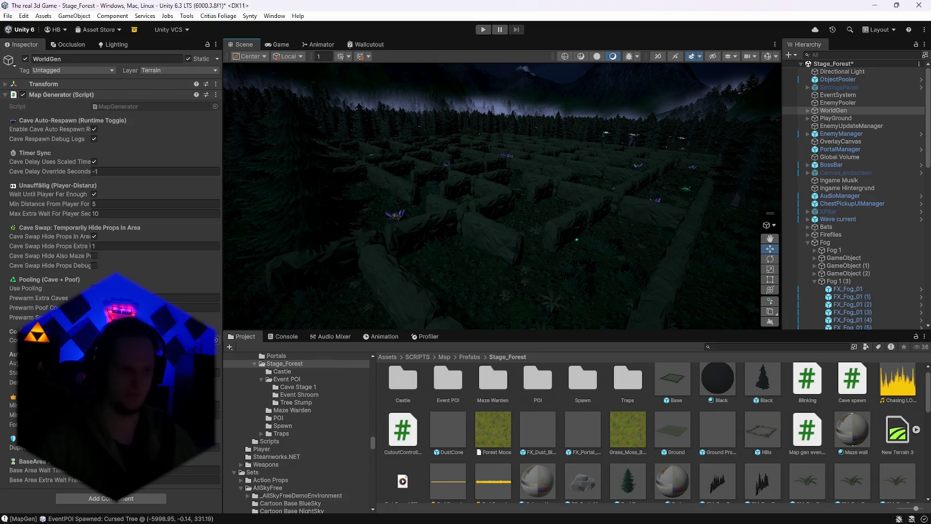
Reselect WorldGen in the Hierarchy and open the WorldGenConfig asset.
click(807, 111)
click(809, 103)
click(821, 110)
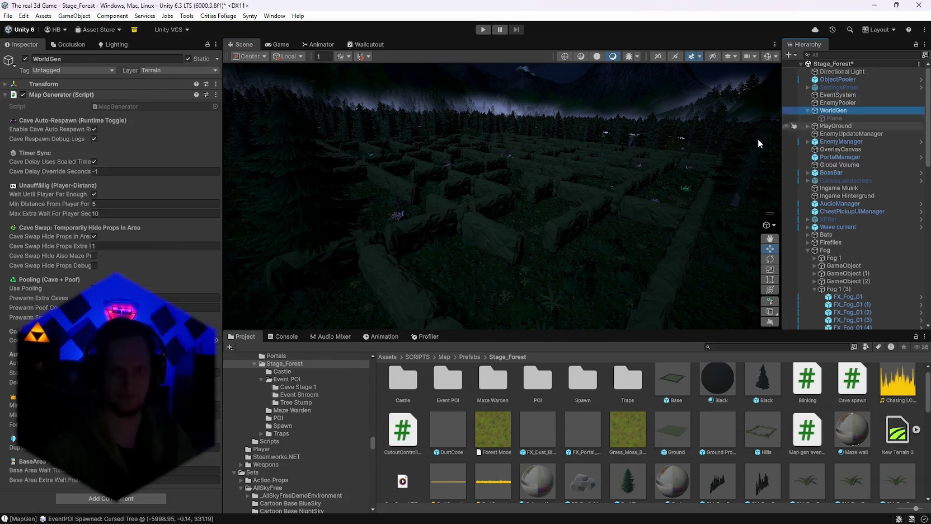
scroll(649, 431, down, 5)
click(628, 475)
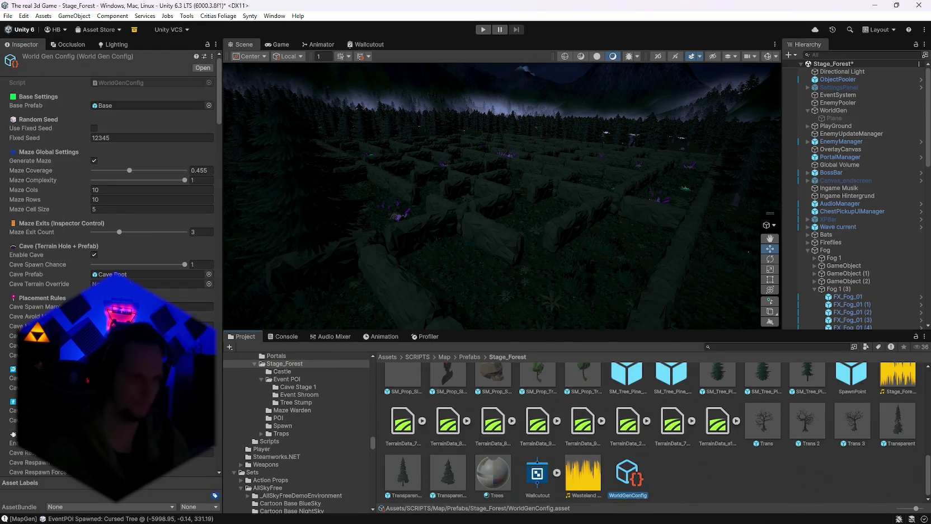
Scroll the WorldGenConfig Inspector and fold the Event POI Entries list.
scroll(112, 196, down, 10)
scroll(112, 196, down, 10)
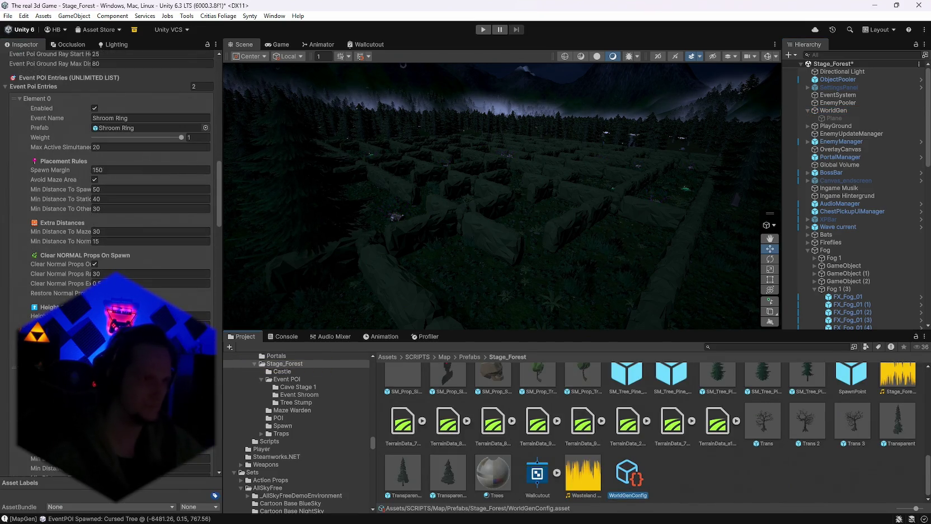
scroll(112, 196, down, 3)
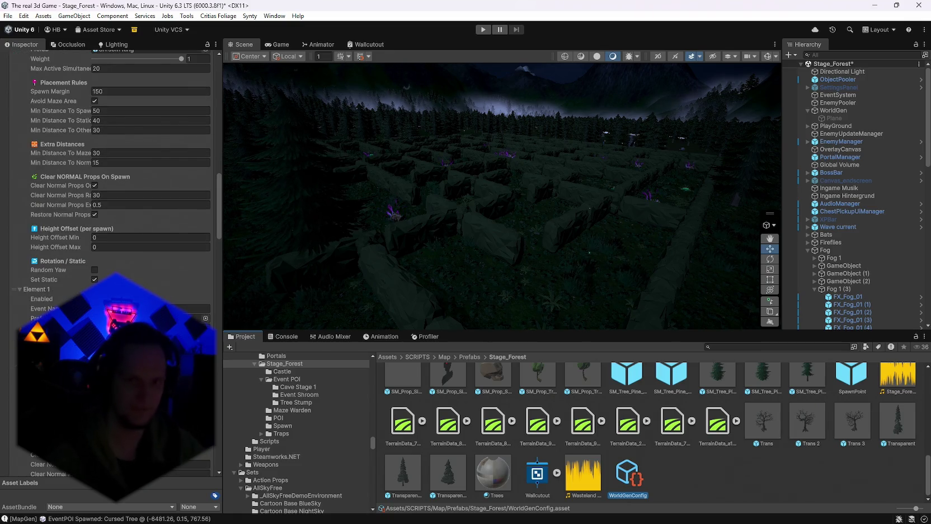
scroll(147, 277, up, 8)
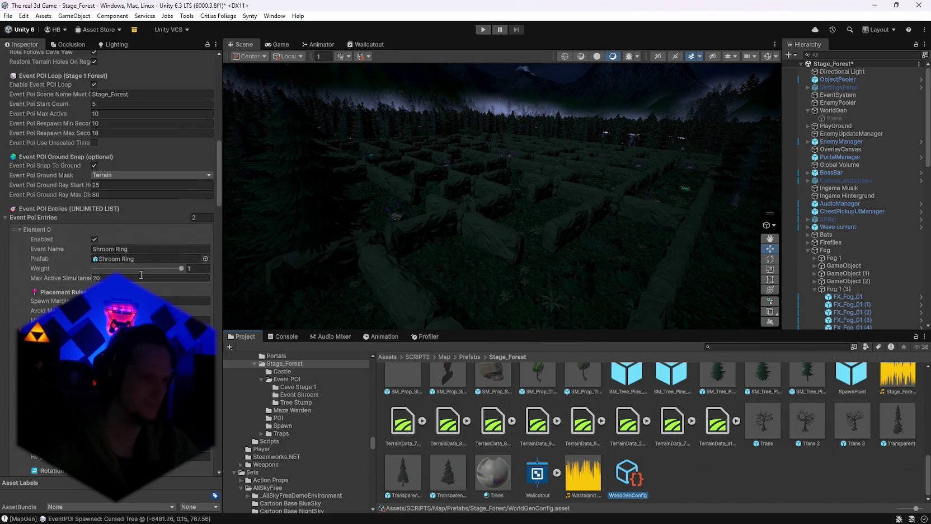
click(6, 218)
scroll(111, 224, down, 4)
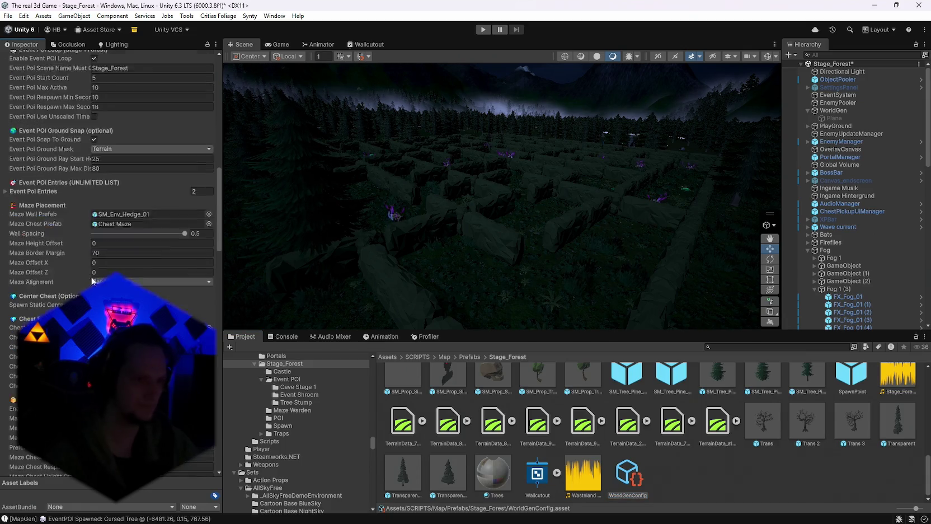
Orbit low around the maze to inspect rocks, hedge walls and the glowing mushroom.
mouse_move(313, 224)
mouse_down()
mouse_move(265, 250)
mouse_move(540, 279)
mouse_move(674, 240)
mouse_move(682, 250)
mouse_move(498, 251)
mouse_move(466, 270)
mouse_move(498, 262)
mouse_move(447, 276)
mouse_move(402, 308)
mouse_move(442, 274)
mouse_move(503, 263)
mouse_up()
mouse_move(924, 244)
mouse_down()
mouse_move(27, 274)
mouse_move(40, 216)
mouse_move(96, 208)
mouse_up()
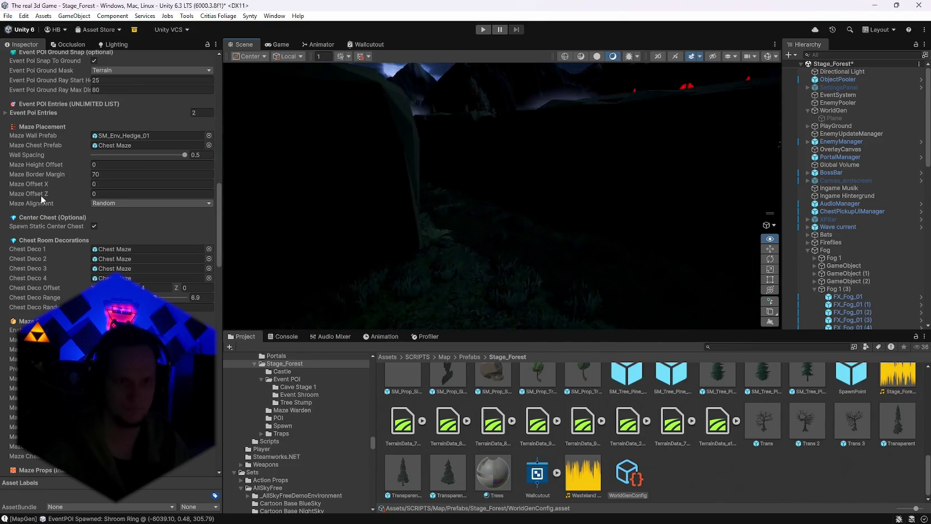
drag(40, 195, 688, 161)
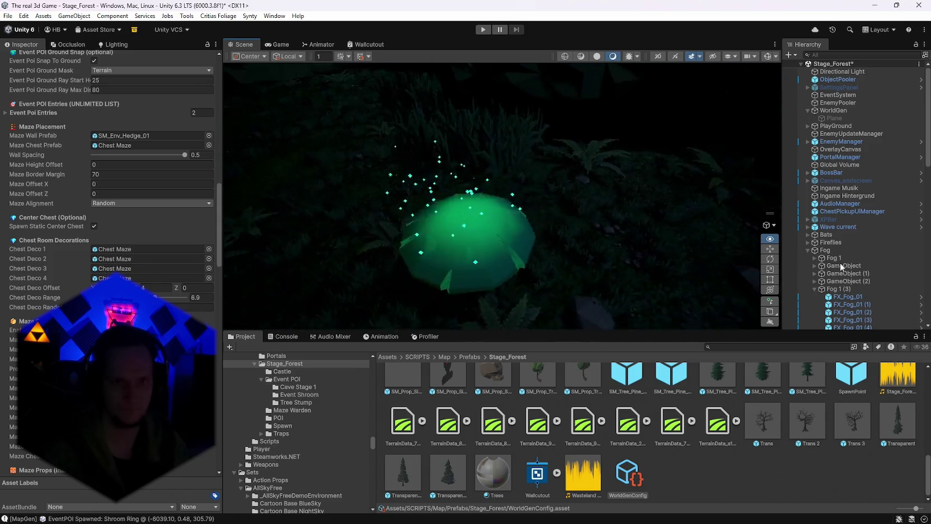
drag(916, 254, 400, 289)
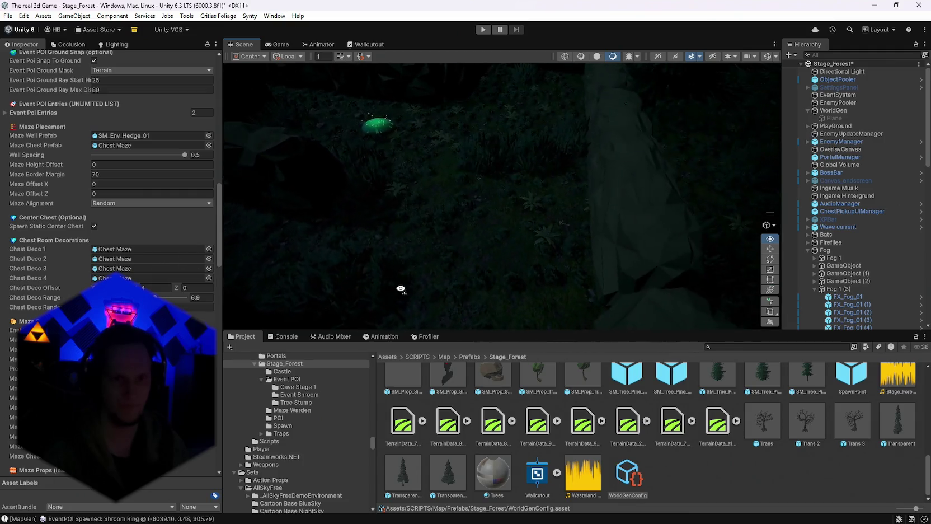
mouse_move(533, 270)
mouse_down()
mouse_move(538, 260)
mouse_move(619, 255)
mouse_up()
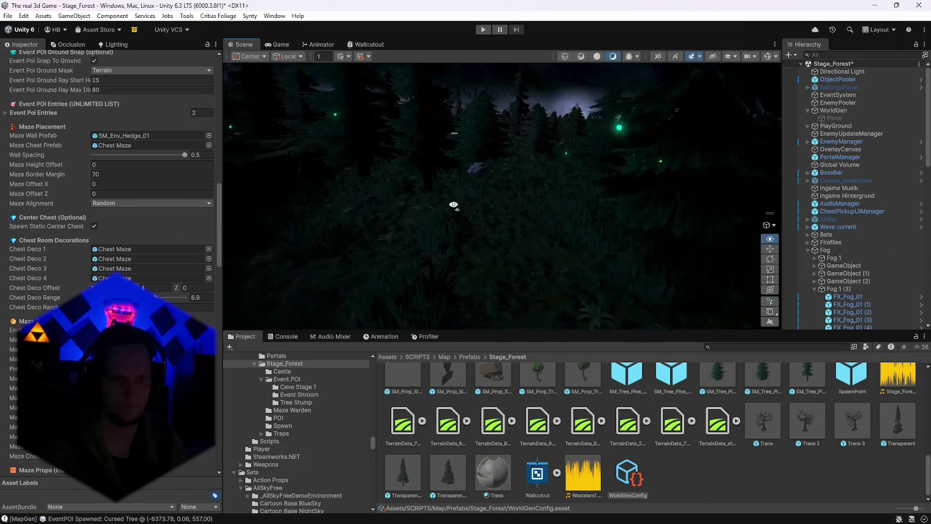
mouse_move(454, 204)
mouse_down()
mouse_move(272, 220)
mouse_move(333, 264)
mouse_move(294, 269)
mouse_move(171, 193)
mouse_move(200, 305)
mouse_move(274, 381)
mouse_move(188, 257)
mouse_move(173, 264)
mouse_up()
scroll(173, 265, down, 4)
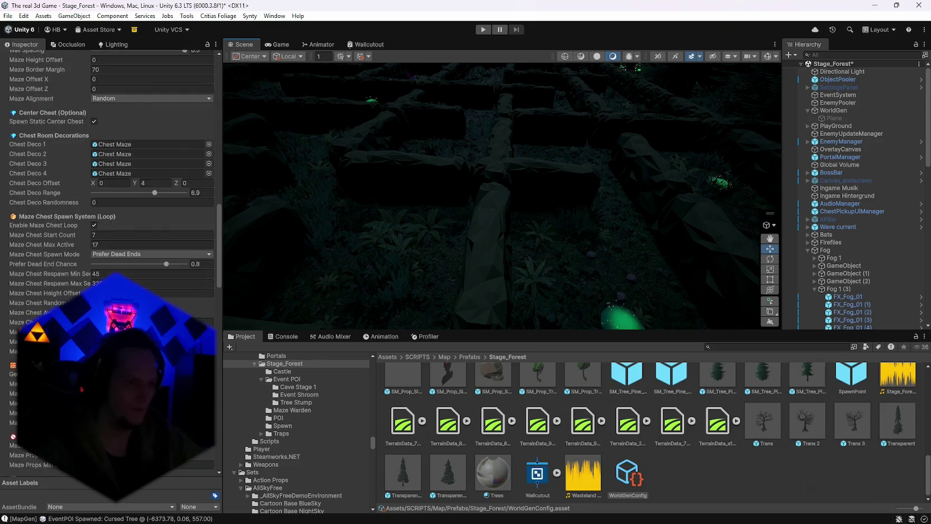
Expand Maze Prop Prefabs and remove SM_Env_Pebbles_02 and SM_Env_Pebbles_01 from the list.
scroll(172, 265, down, 9)
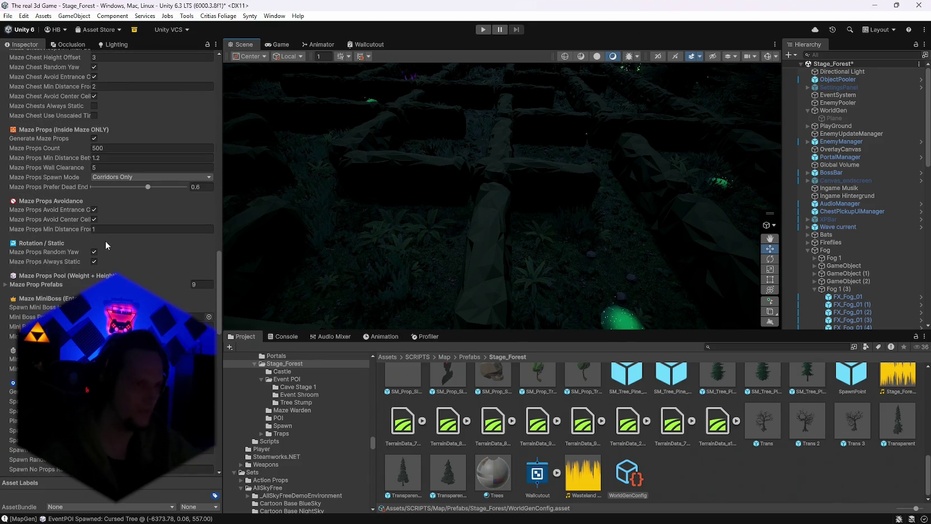
click(21, 285)
scroll(21, 284, down, 2)
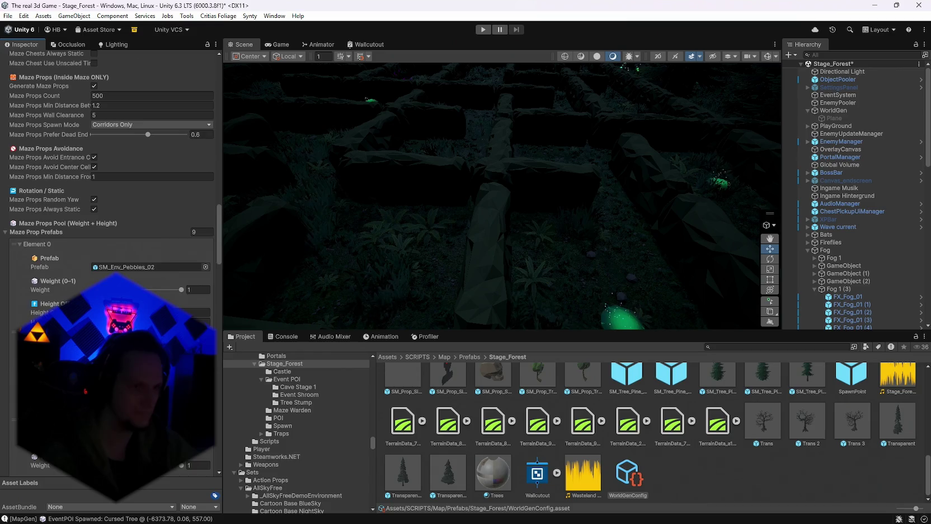
scroll(39, 244, down, 1)
click(38, 220)
right_click(38, 220)
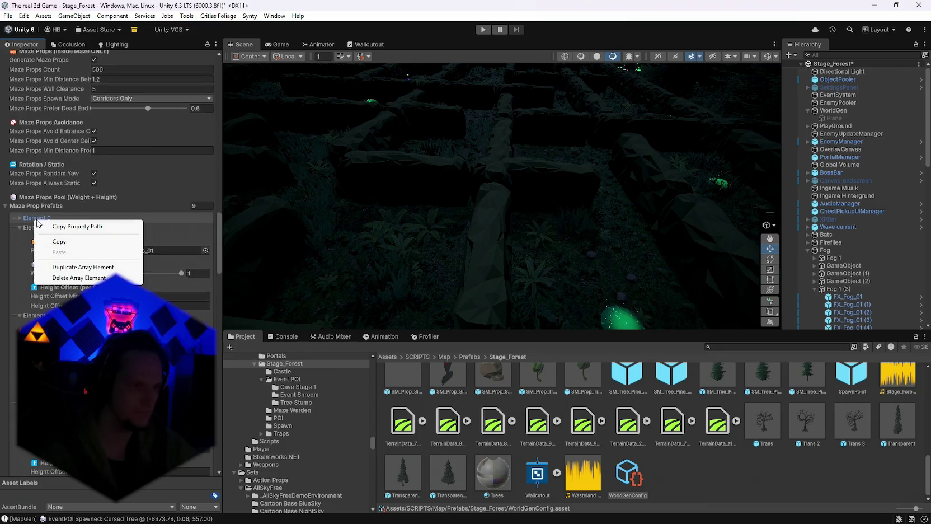
click(65, 278)
right_click(42, 218)
click(21, 219)
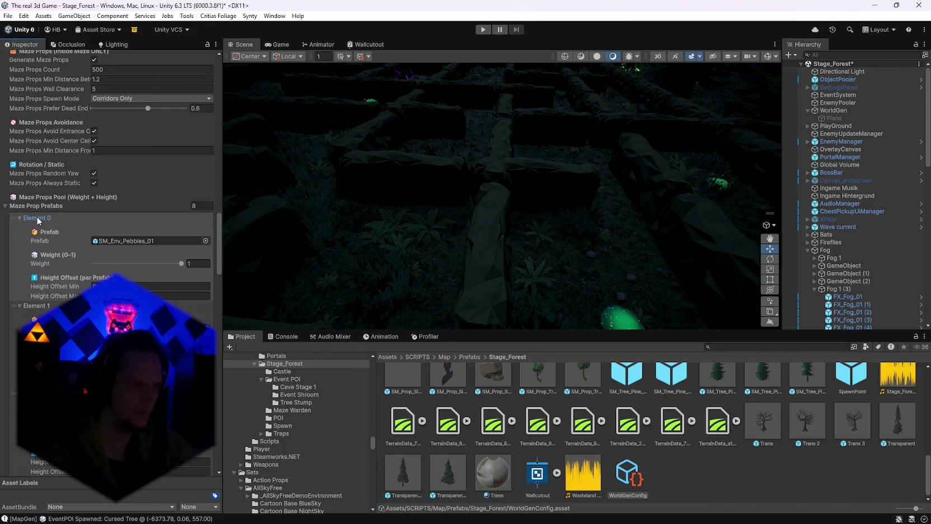
right_click(38, 219)
click(65, 276)
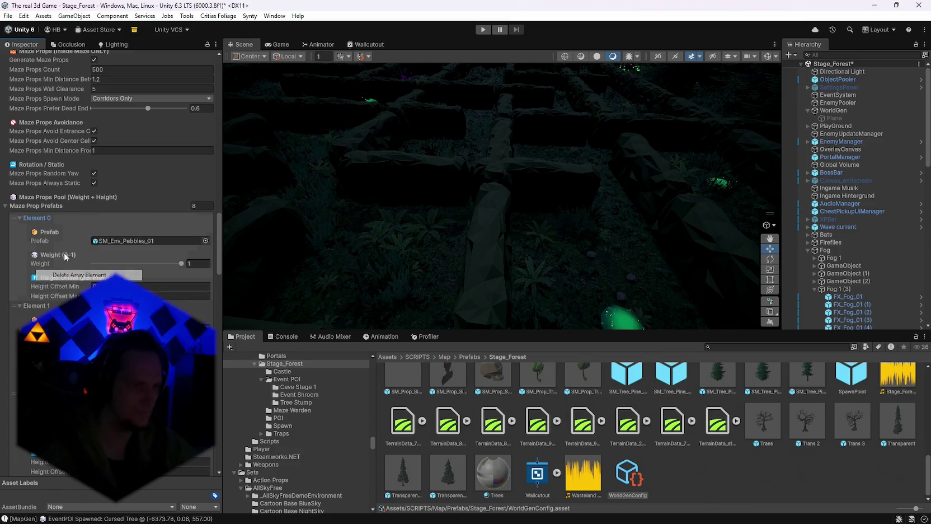
Remove five more props so Jump Shroom is first, and set its Weight to 0.1.
right_click(48, 220)
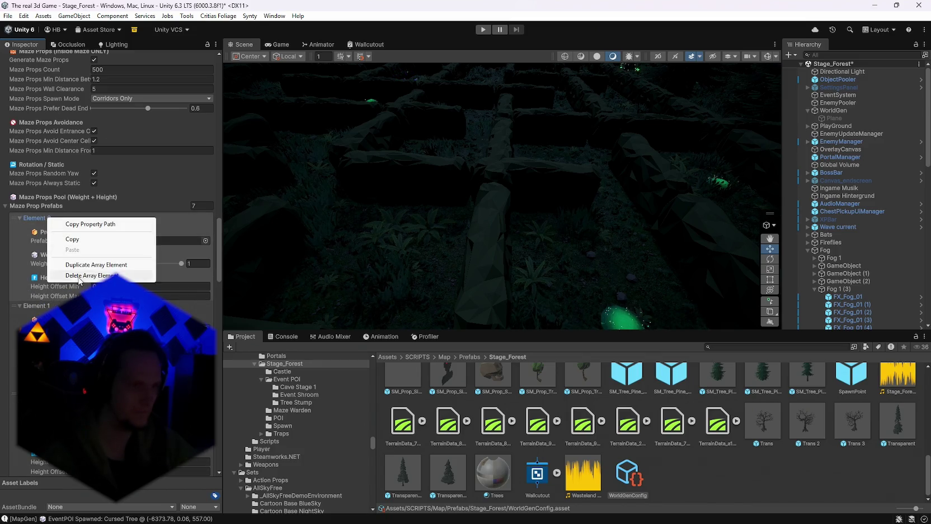
click(65, 278)
right_click(47, 219)
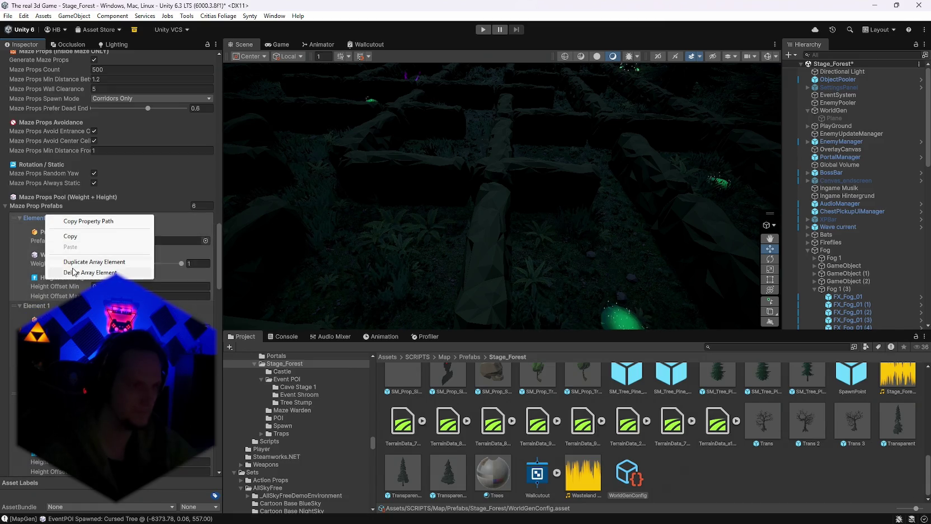
click(65, 275)
right_click(48, 221)
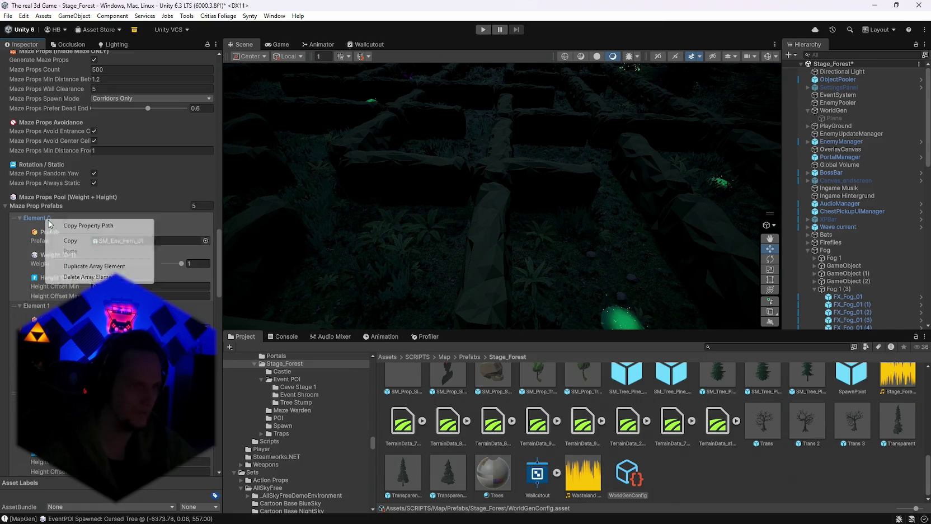
click(79, 277)
right_click(42, 221)
click(63, 276)
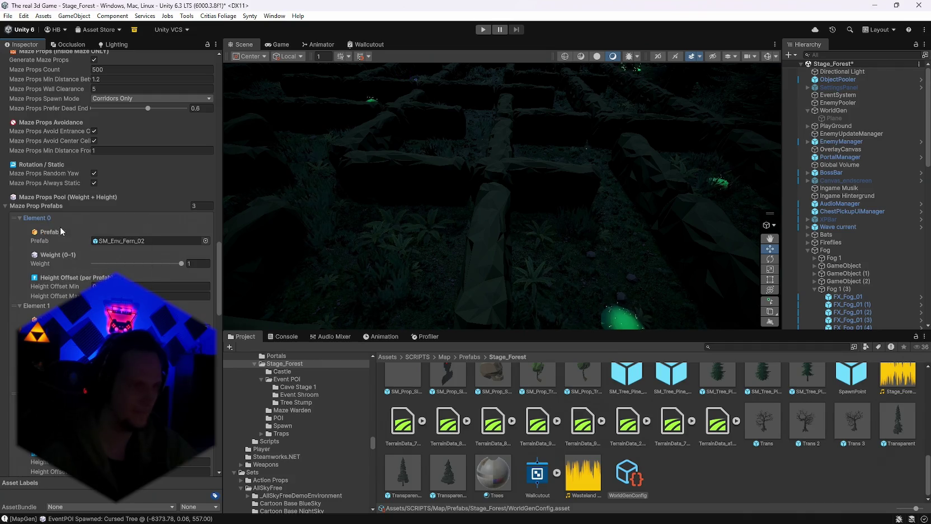
right_click(47, 218)
click(70, 273)
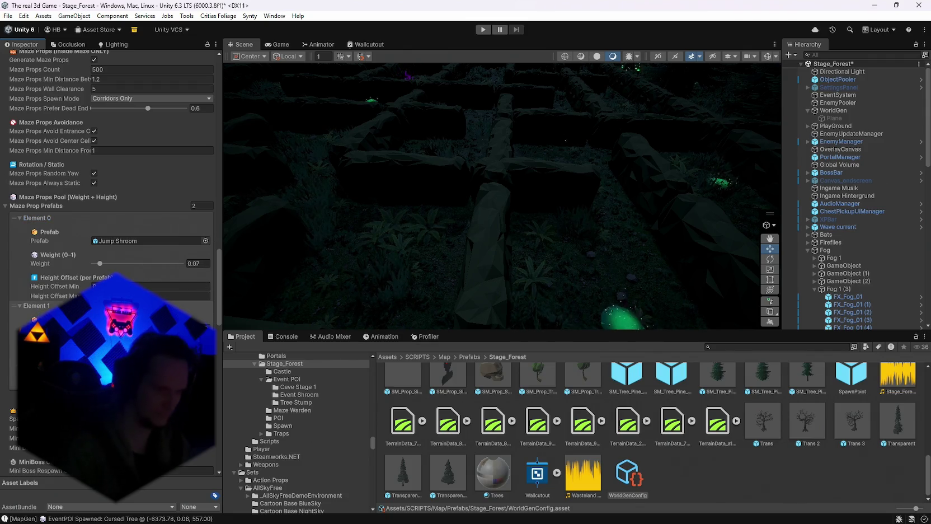
click(202, 264)
text(0.1)
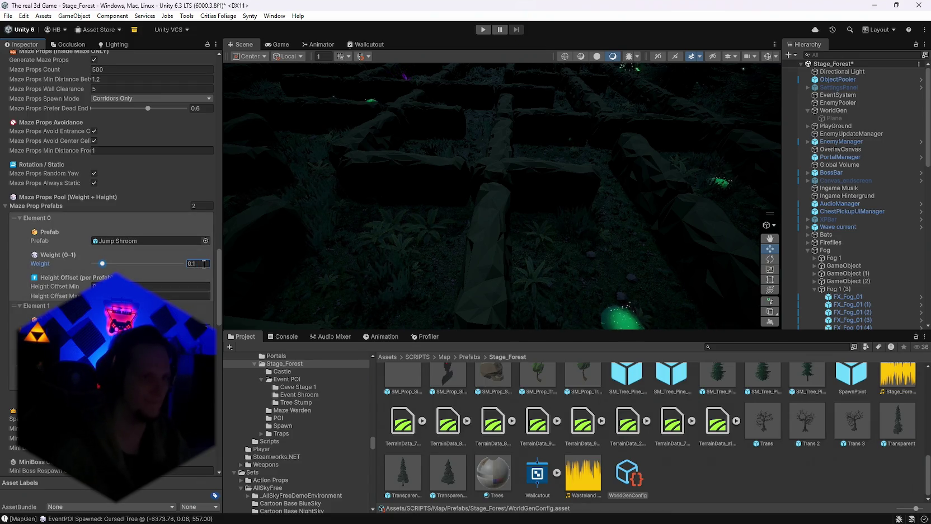
scroll(242, 289, down, 10)
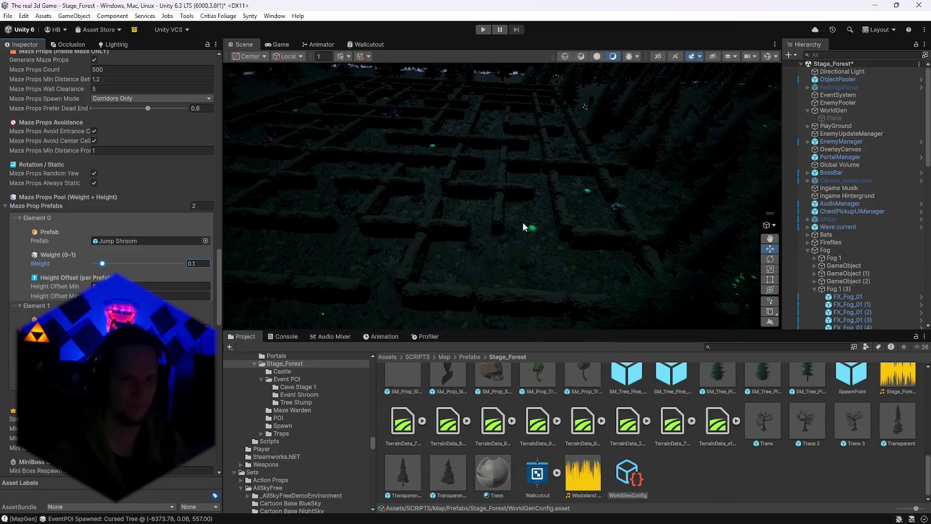
Regenerate the world from WorldGen's Map Generator with the new Jump Shroom weight.
click(834, 110)
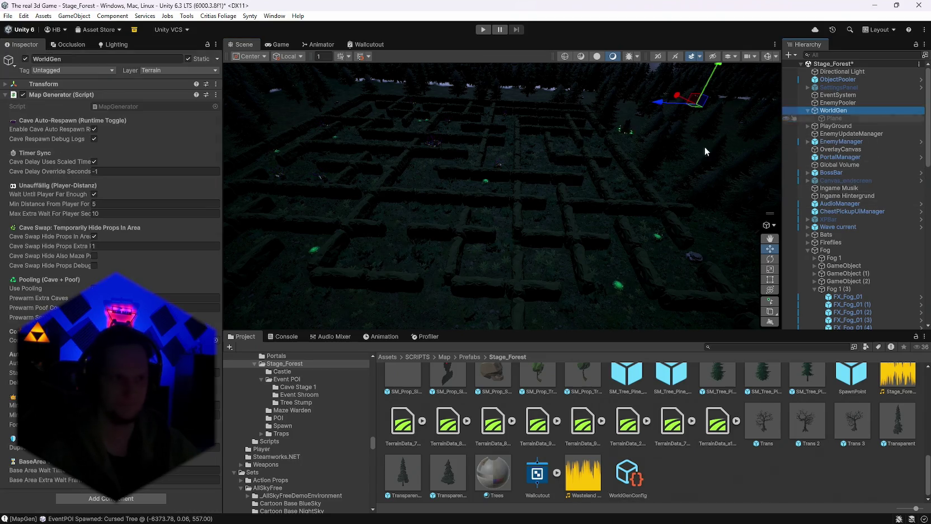
click(215, 95)
click(296, 248)
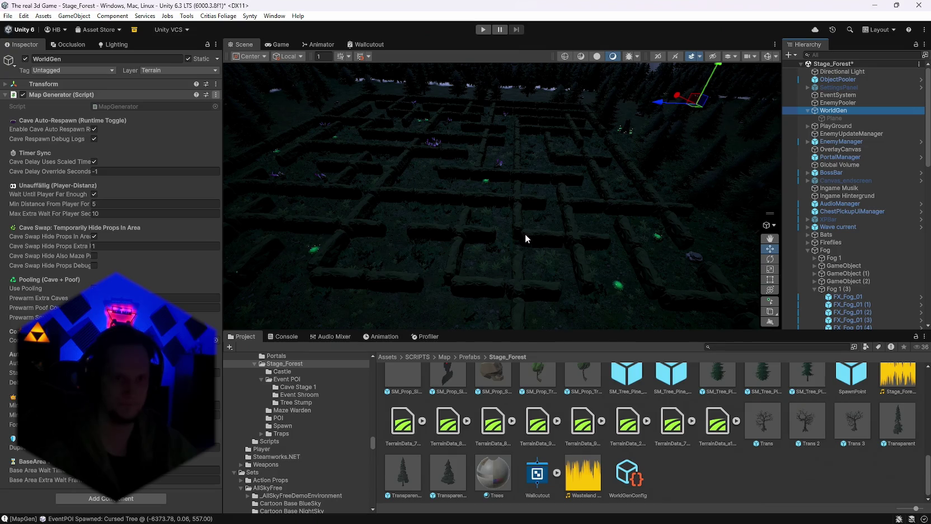
mouse_move(525, 233)
mouse_down()
mouse_move(569, 207)
mouse_move(314, 258)
mouse_up()
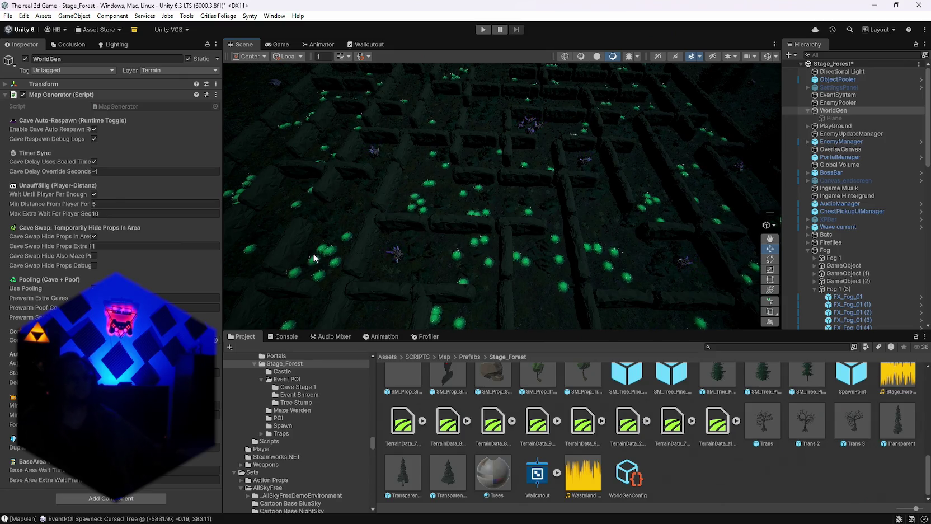
mouse_move(311, 257)
mouse_down()
mouse_move(492, 160)
mouse_move(290, 90)
mouse_move(173, 109)
mouse_move(110, 151)
mouse_move(107, 165)
mouse_up()
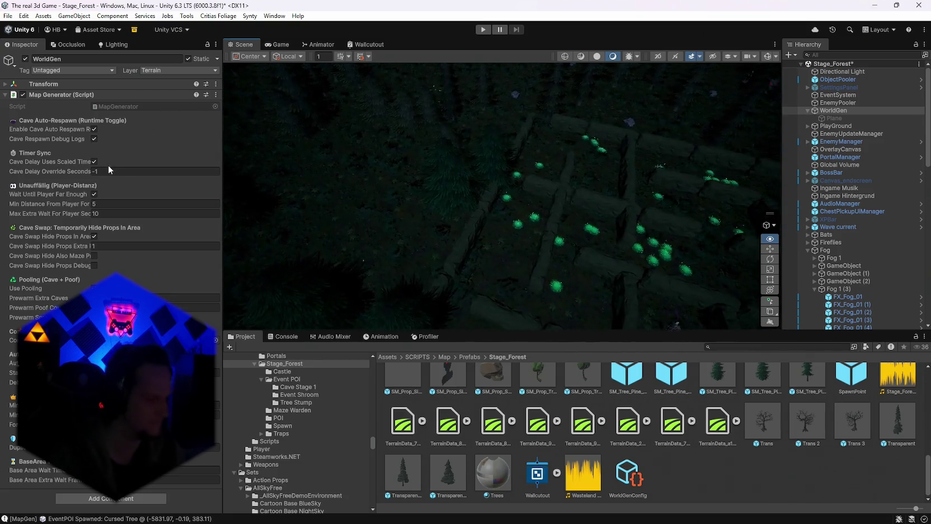
Inspect the spawned mushrooms up close and from above, then reopen WorldGenConfig.
mouse_move(313, 184)
mouse_down()
mouse_move(433, 192)
mouse_move(689, 100)
mouse_move(572, 77)
mouse_move(419, 125)
mouse_up()
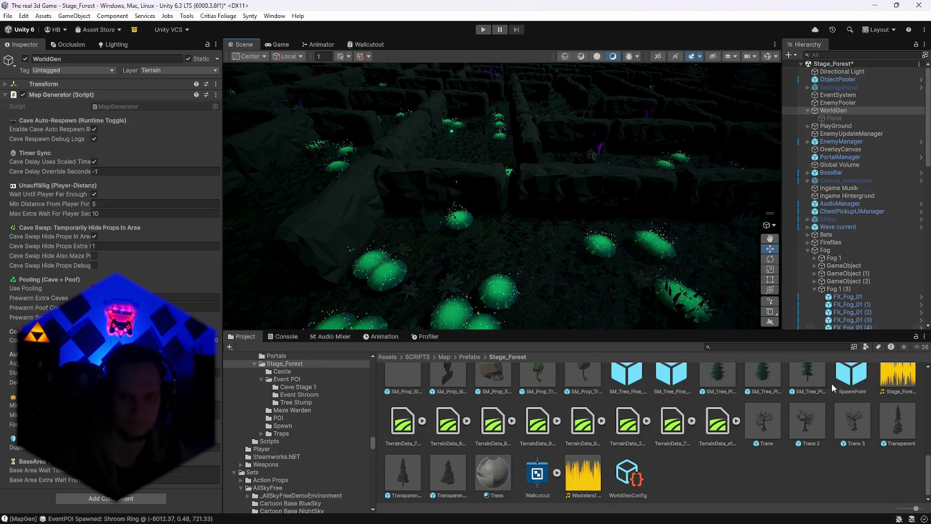
drag(634, 221, 590, 250)
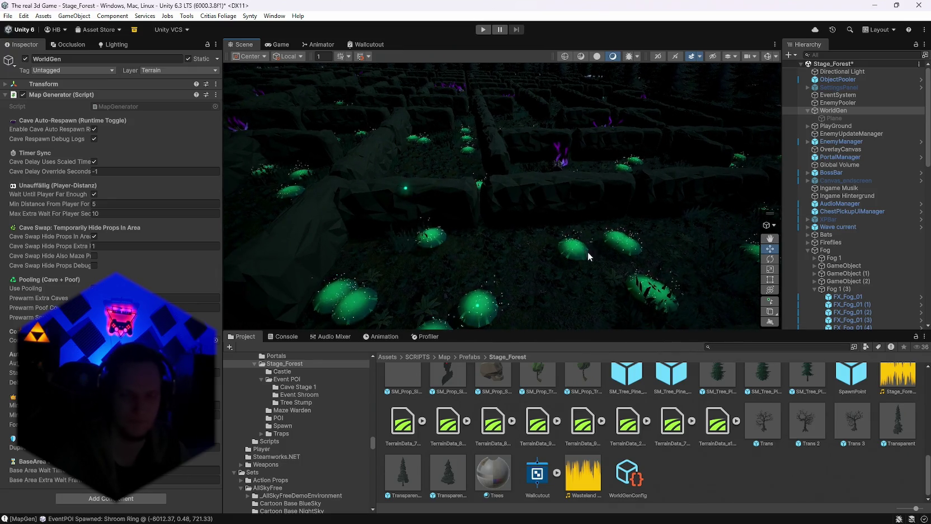
mouse_move(676, 255)
mouse_down()
mouse_move(384, 256)
mouse_move(425, 260)
mouse_move(468, 234)
mouse_up()
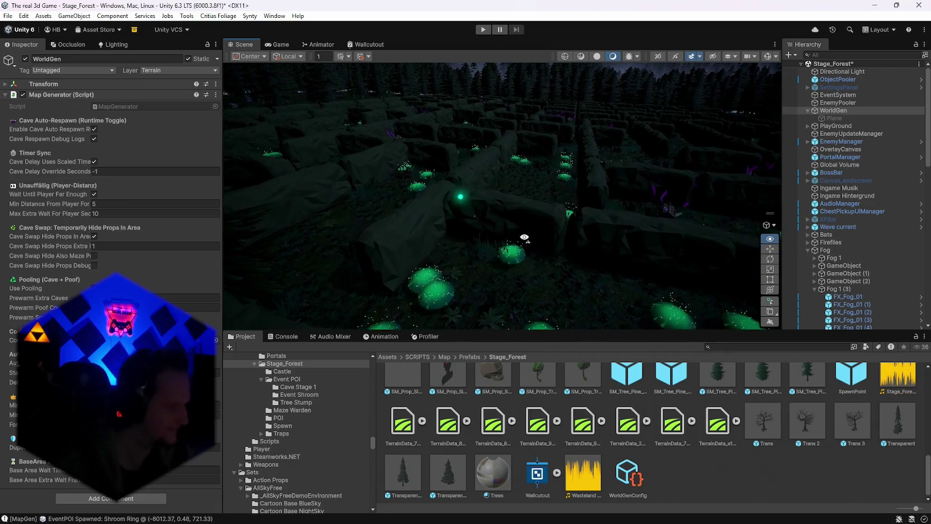
scroll(873, 272, down, 5)
click(625, 475)
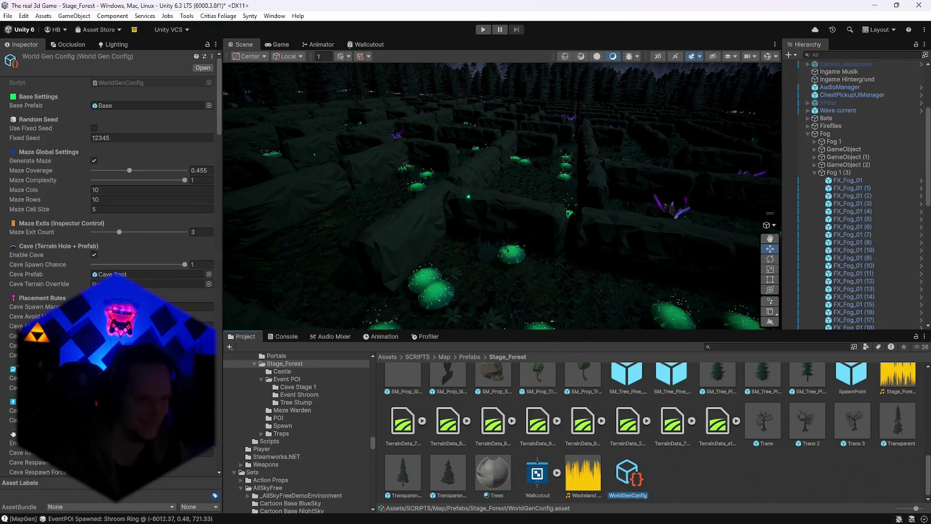
Scroll through the WorldGenConfig settings, then select the WorldGen object in the Hierarchy.
scroll(112, 224, down, 15)
scroll(112, 224, down, 5)
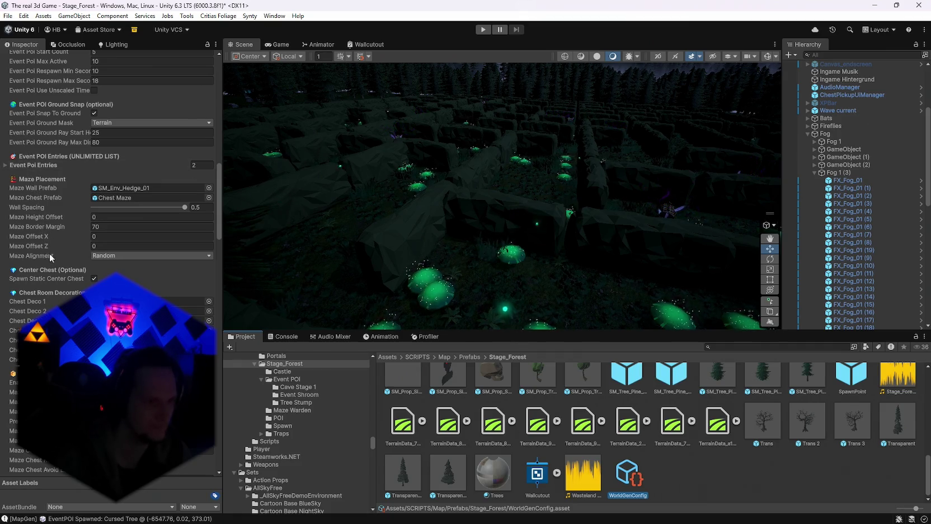
scroll(57, 266, down, 6)
scroll(56, 266, down, 2)
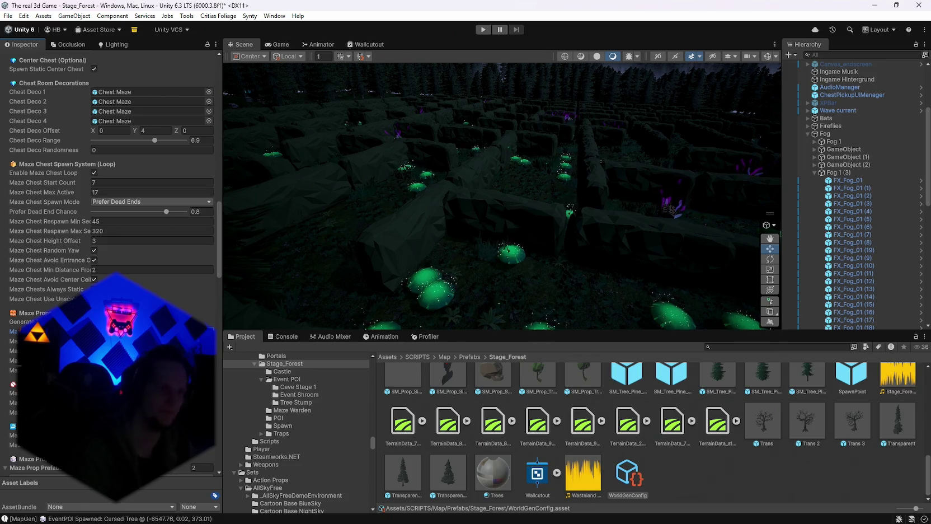
scroll(566, 274, down, 10)
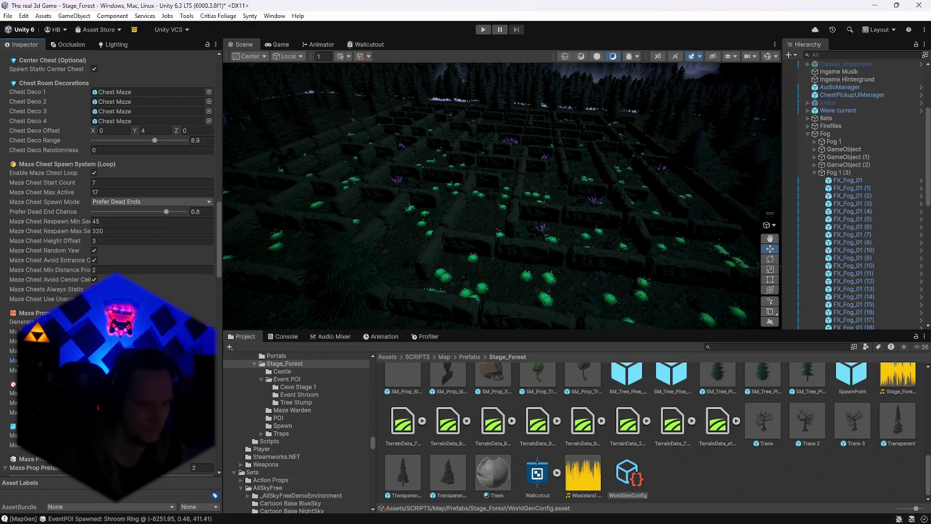
scroll(442, 222, up, 5)
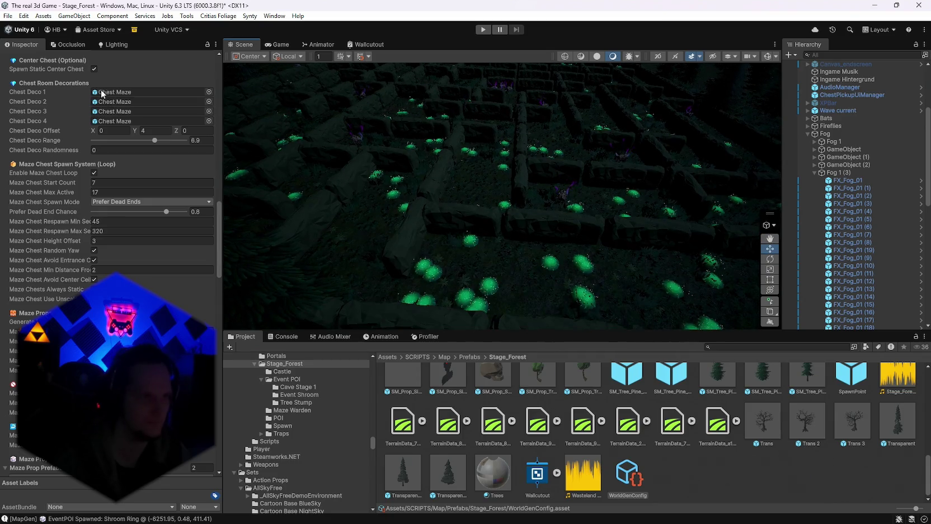
scroll(168, 237, down, 15)
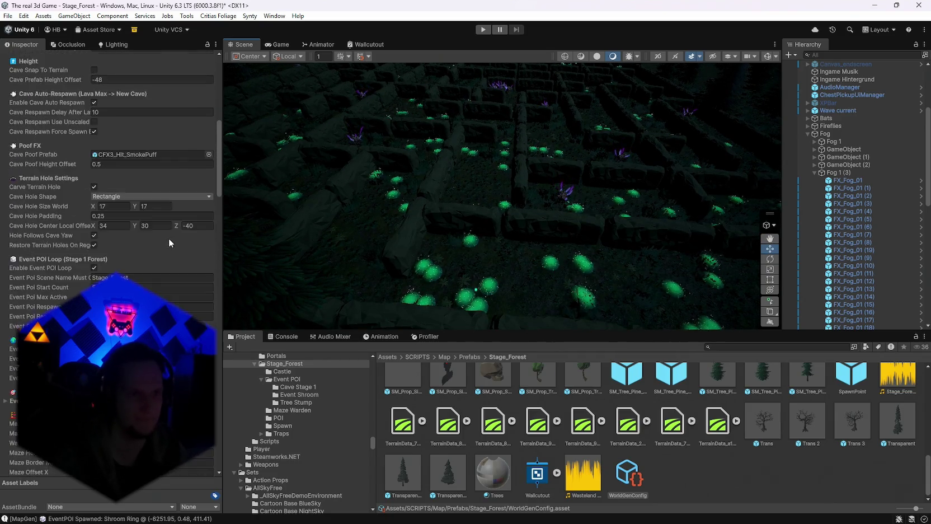
scroll(169, 238, down, 5)
scroll(878, 132, up, 5)
click(864, 111)
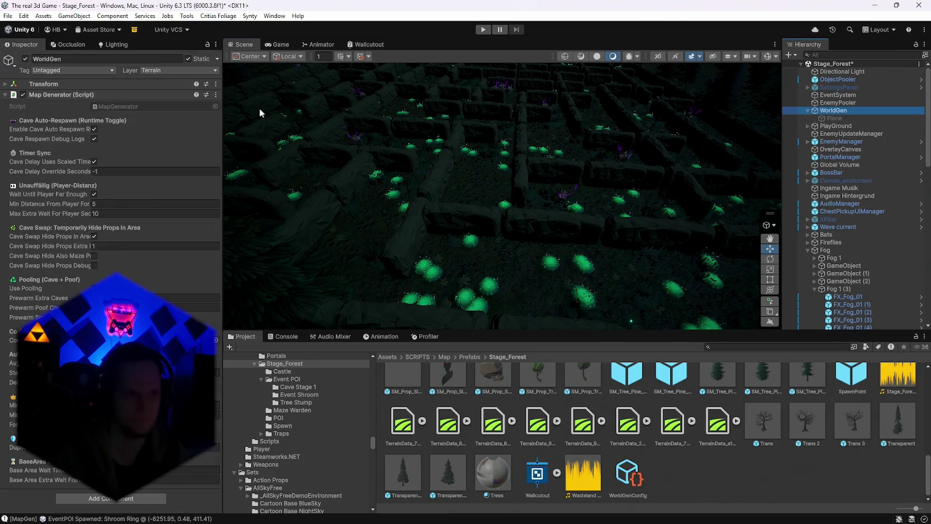
Run Generate World from the Map Generator ⋮ menu and orbit around the new maze layout.
click(215, 94)
click(240, 244)
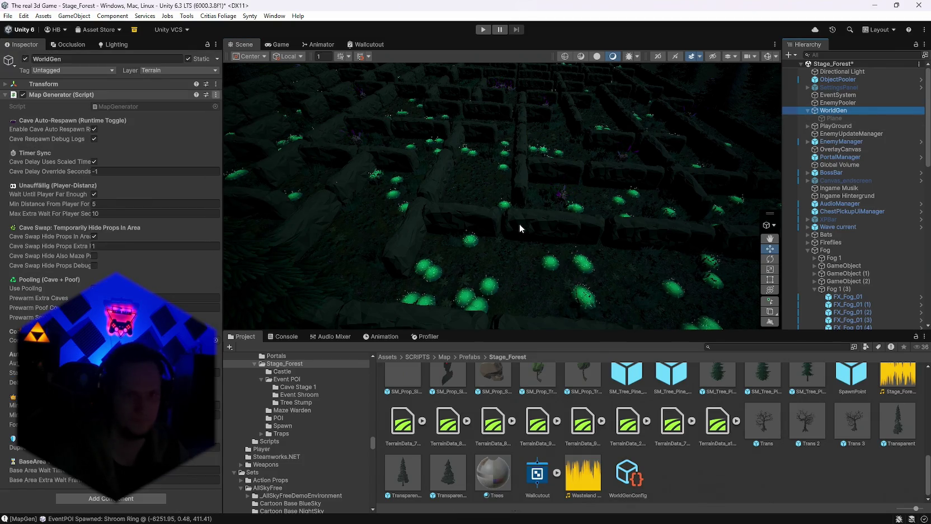
mouse_move(519, 218)
mouse_down()
mouse_move(351, 229)
mouse_move(308, 207)
mouse_up()
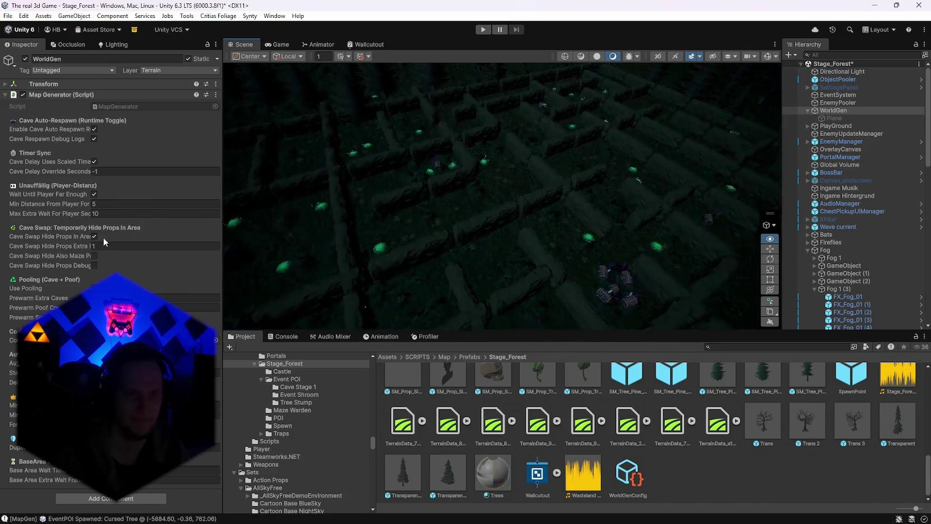
drag(187, 271, 201, 264)
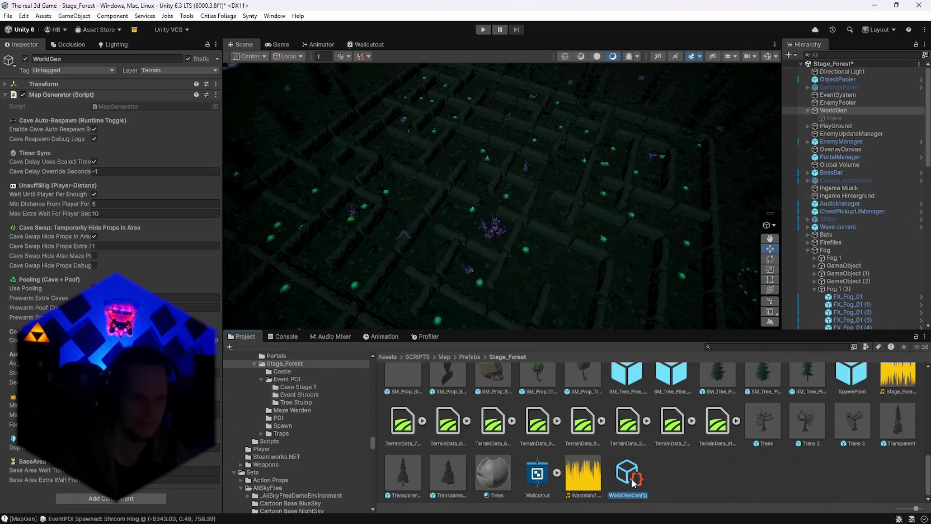
Regenerate the world from WorldGen with Maze Props Count 50 and orbit over the sparser maze.
scroll(112, 224, down, 15)
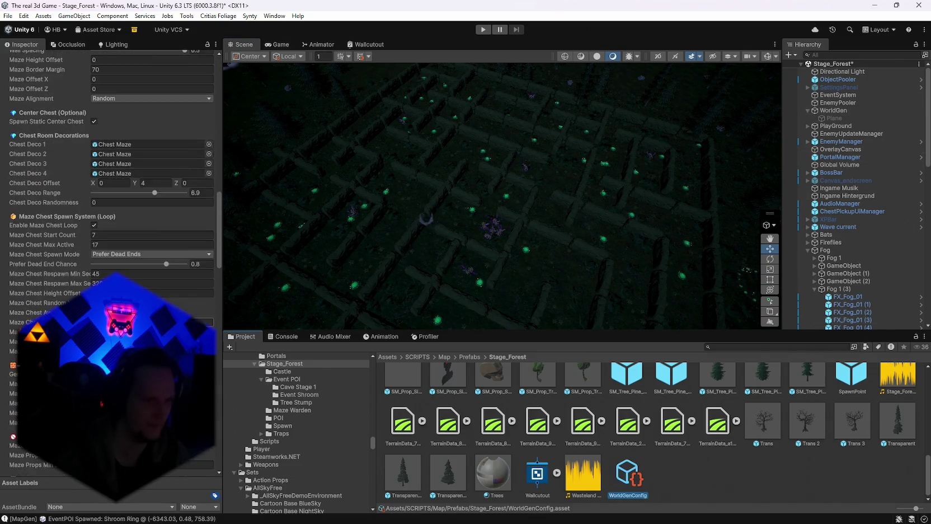
scroll(111, 224, down, 5)
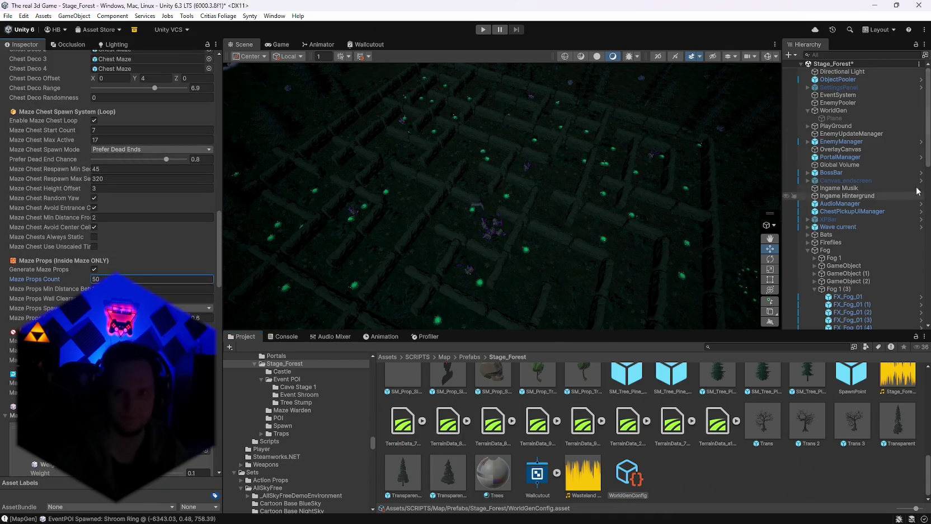
click(853, 111)
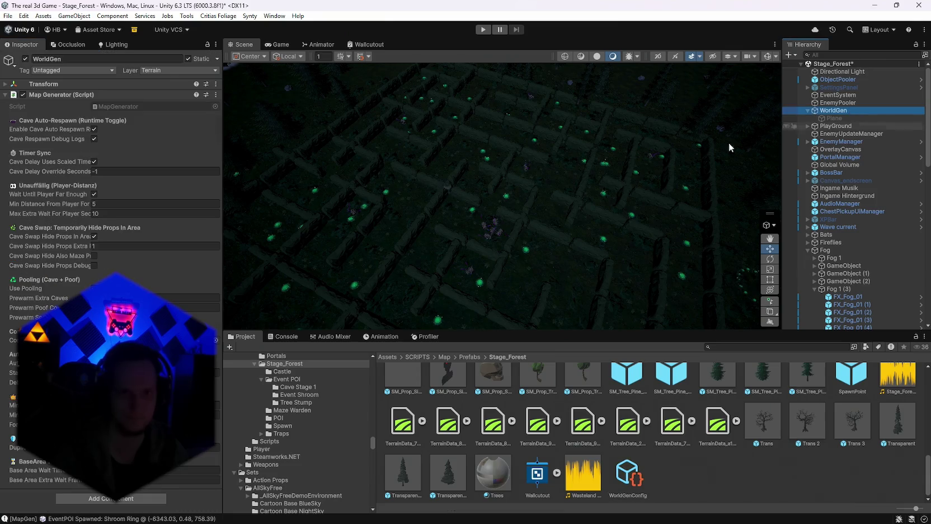
click(215, 95)
click(243, 245)
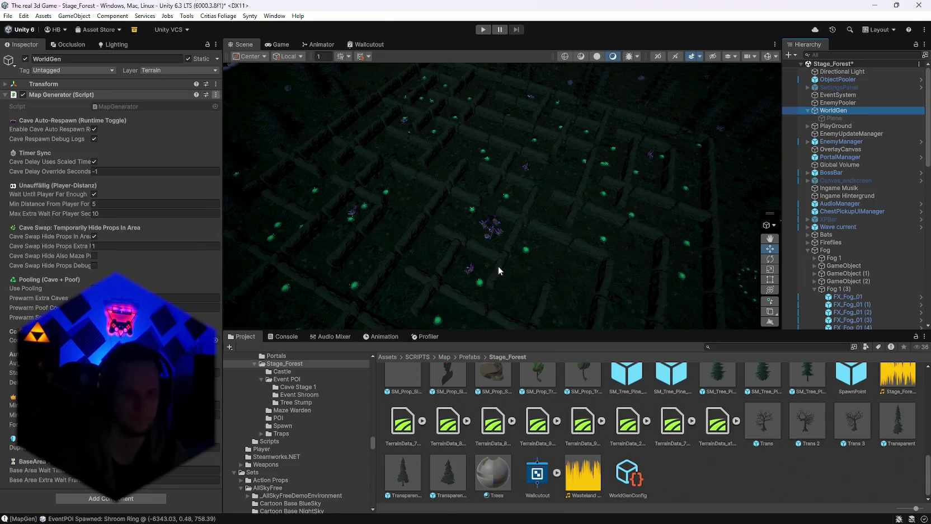
mouse_move(535, 257)
mouse_down()
mouse_move(757, 257)
mouse_move(657, 276)
mouse_move(484, 260)
mouse_move(526, 254)
mouse_move(534, 208)
mouse_move(478, 199)
mouse_move(666, 192)
mouse_move(531, 226)
mouse_move(593, 207)
mouse_up()
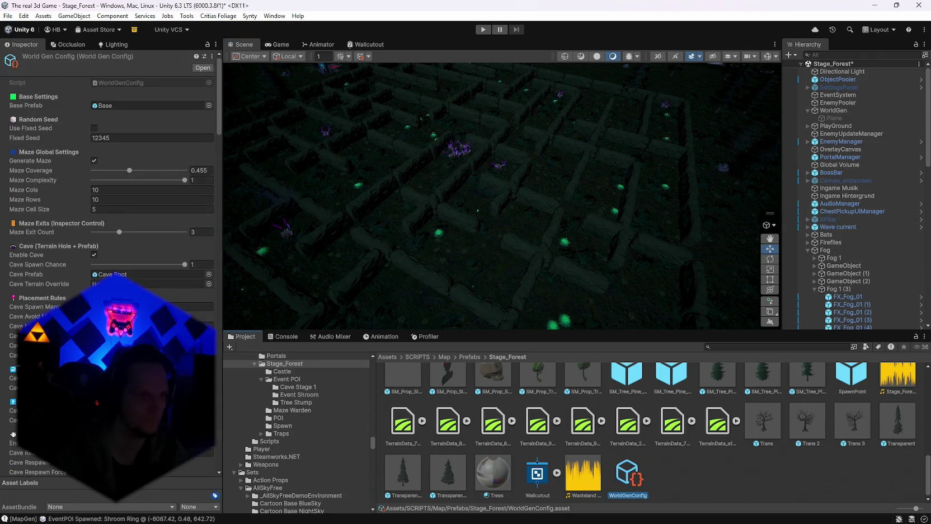
scroll(109, 262, down, 10)
scroll(112, 168, up, 5)
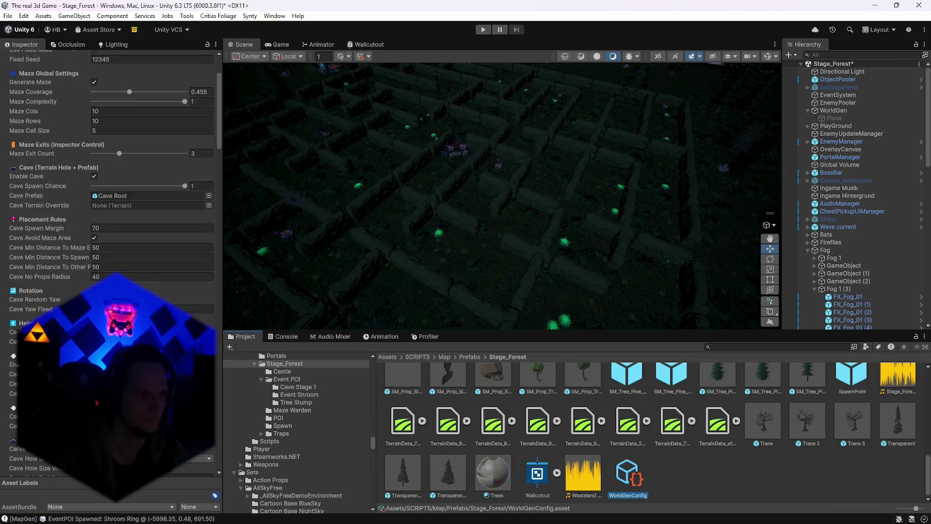
scroll(160, 281, down, 5)
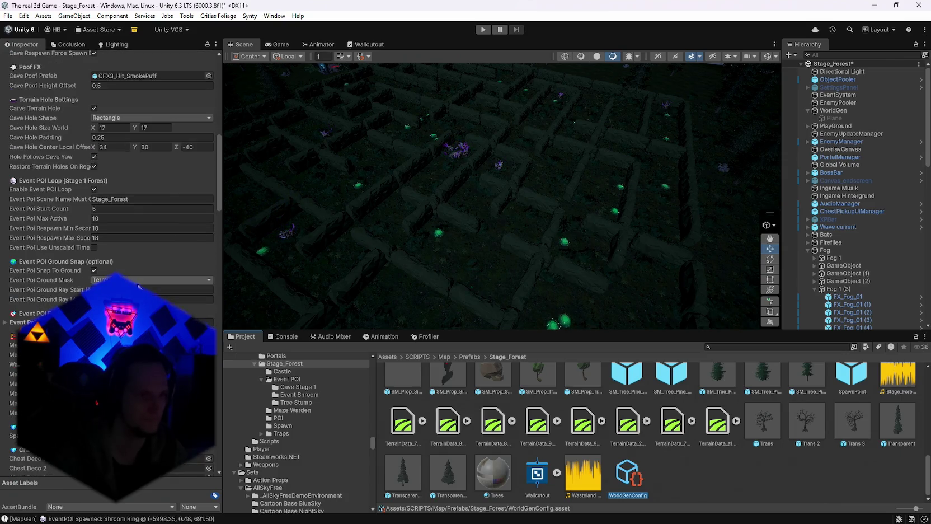
scroll(171, 297, up, 5)
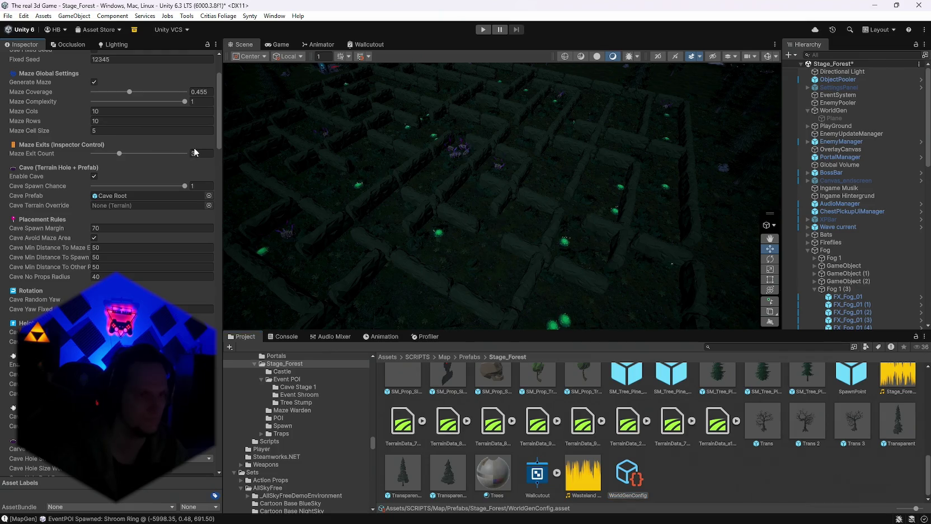
click(198, 151)
scroll(198, 150, down, 9)
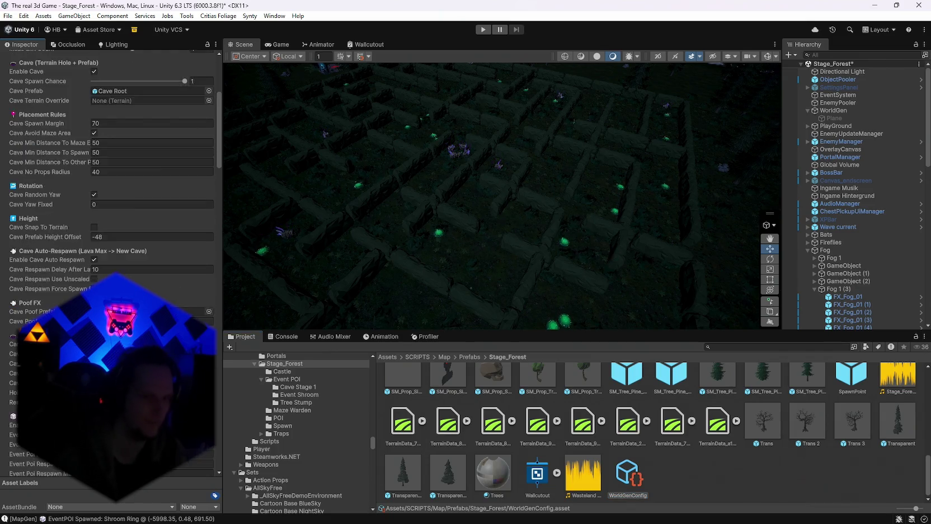
scroll(112, 257, down, 6)
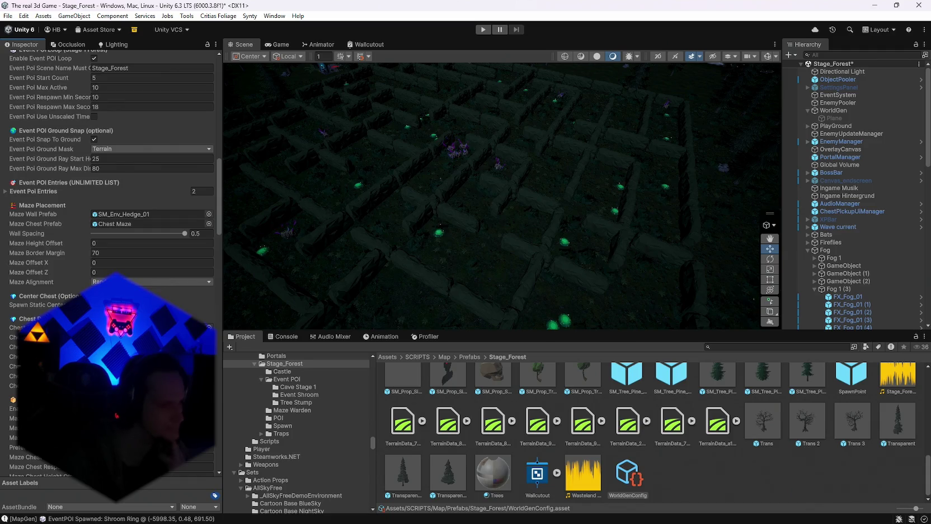
scroll(112, 224, down, 2)
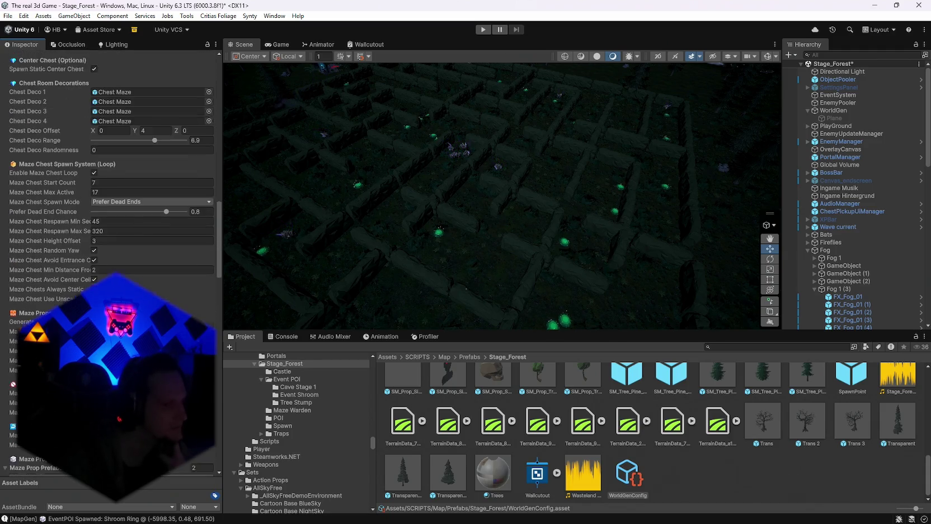
mouse_move(658, 519)
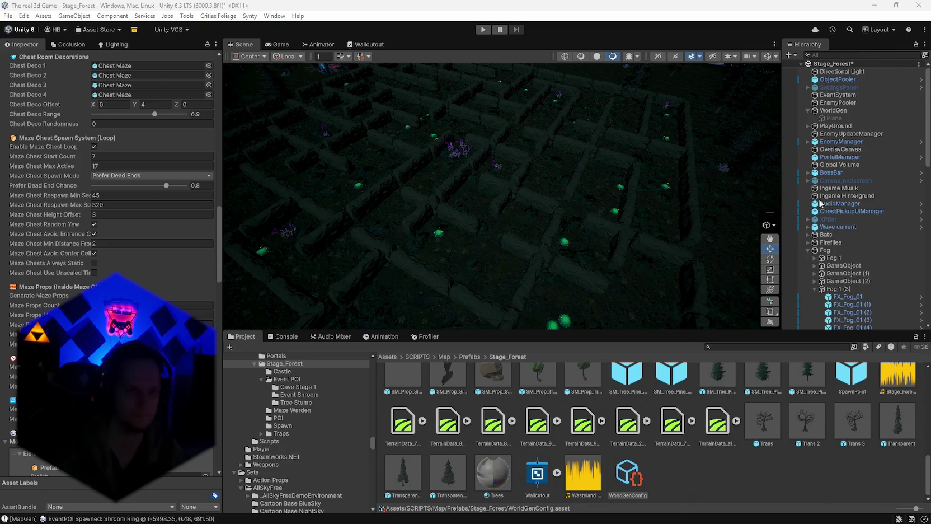
scroll(157, 239, up, 6)
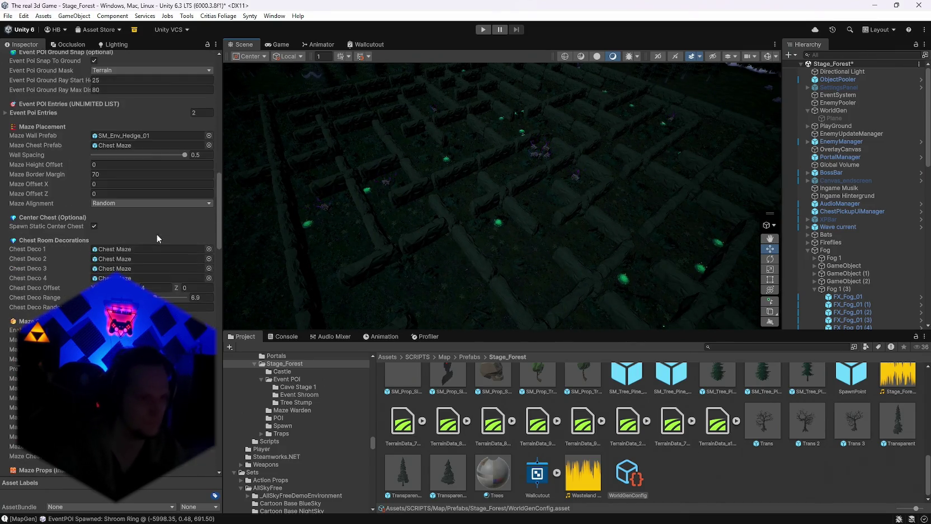
scroll(156, 234, down, 10)
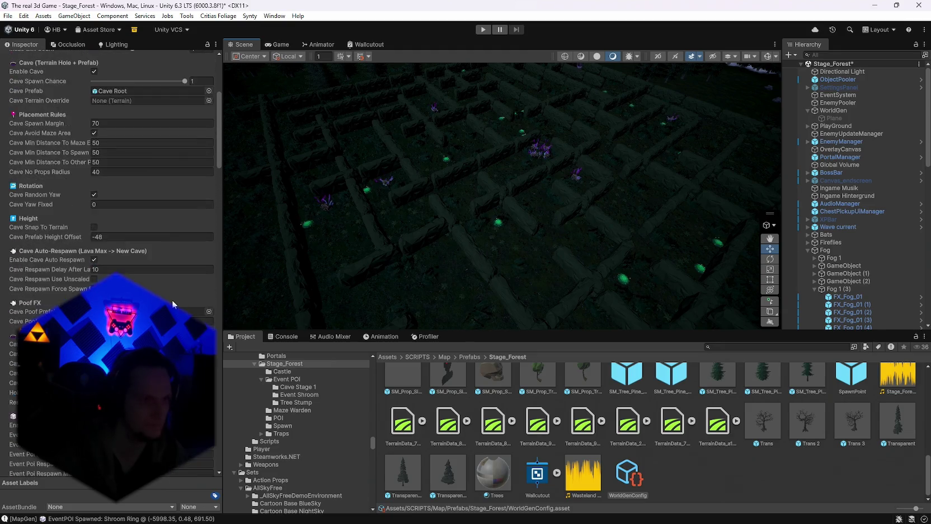
click(834, 110)
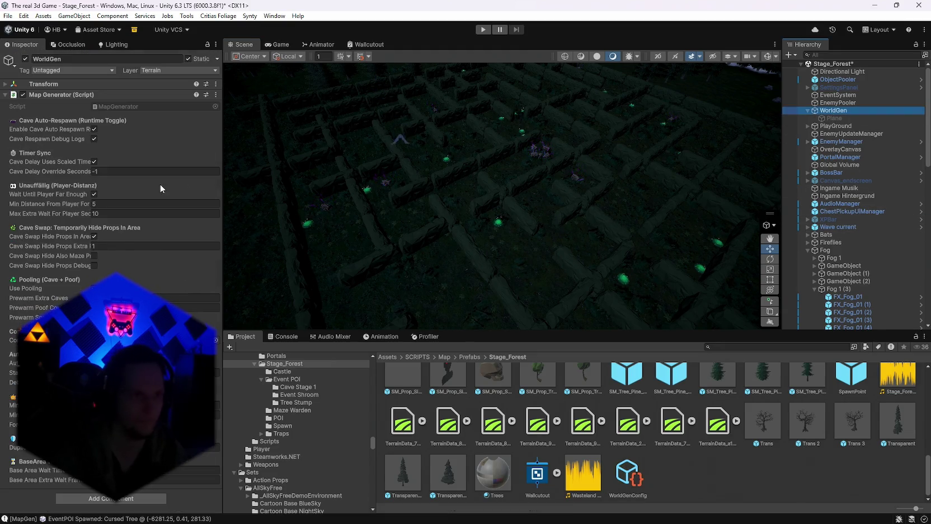
click(628, 476)
scroll(161, 282, down, 10)
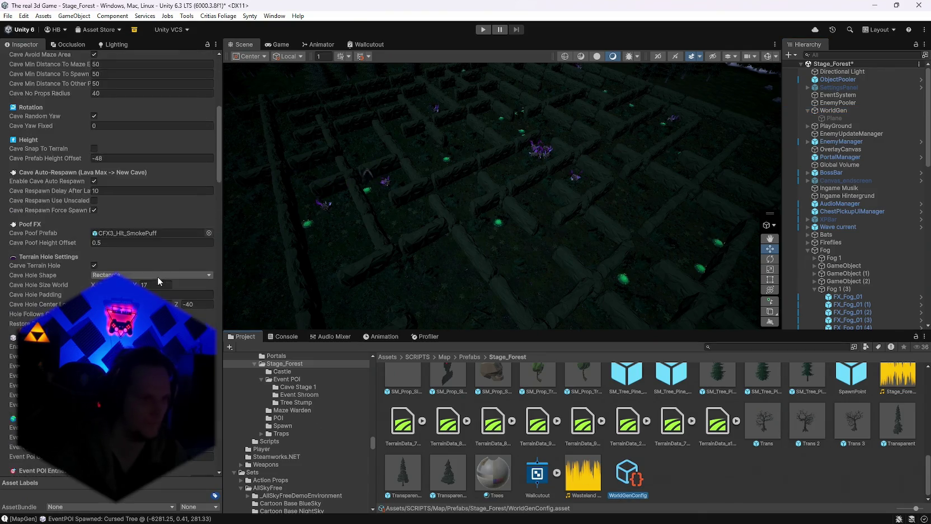
scroll(157, 277, up, 10)
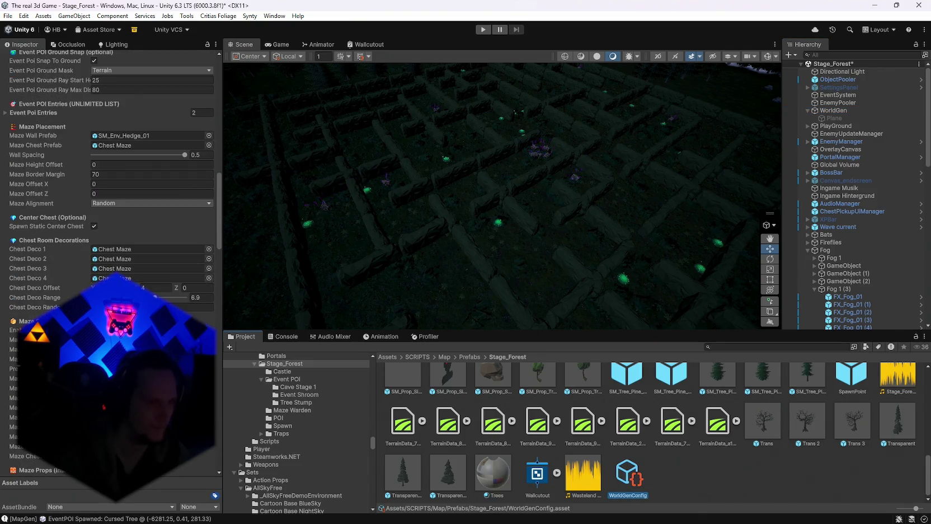
scroll(112, 258, down, 5)
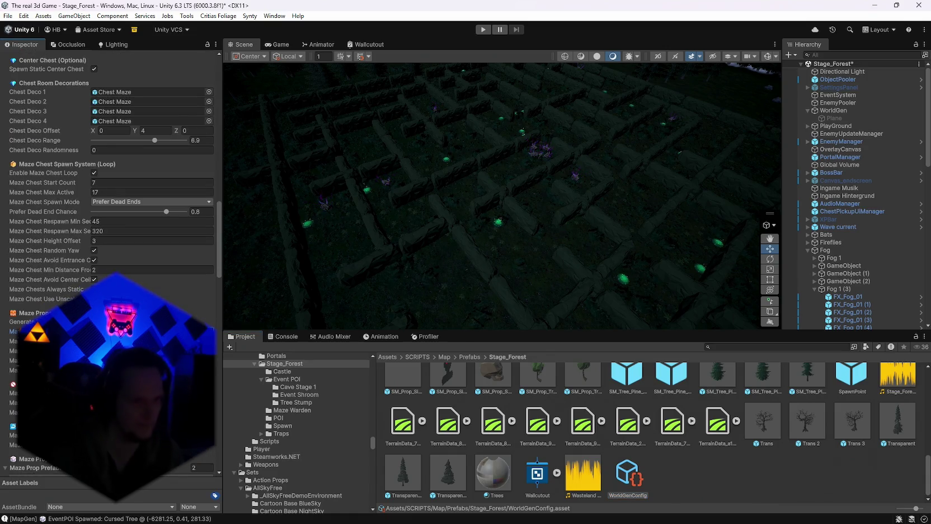
click(843, 109)
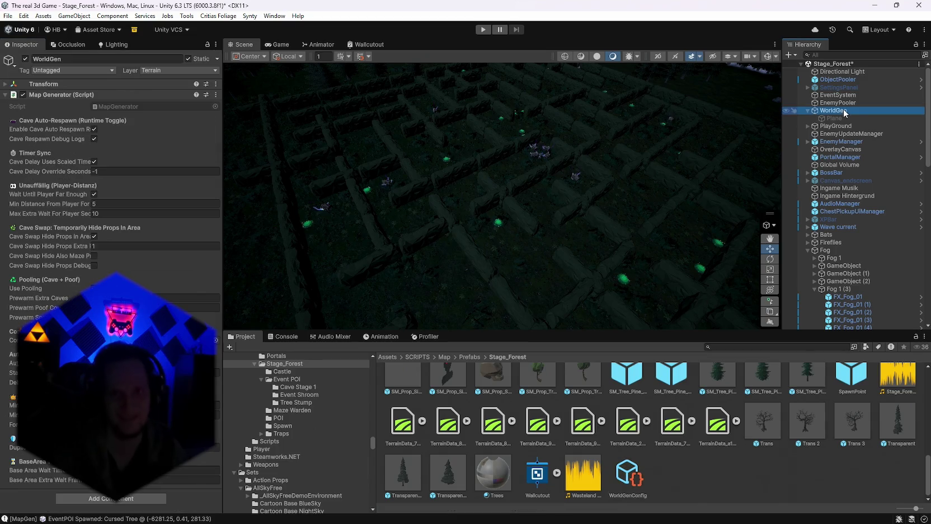
Regenerate the maze world and orbit from overhead views out toward the tree horizon.
mouse_move(695, 173)
mouse_down()
mouse_move(593, 152)
mouse_move(594, 136)
mouse_move(405, 258)
mouse_move(405, 291)
mouse_up()
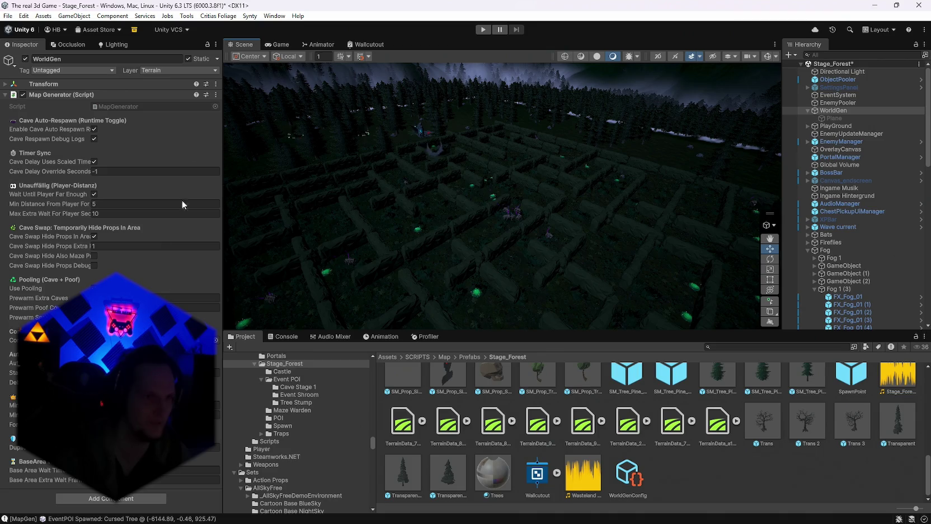
click(216, 94)
click(259, 244)
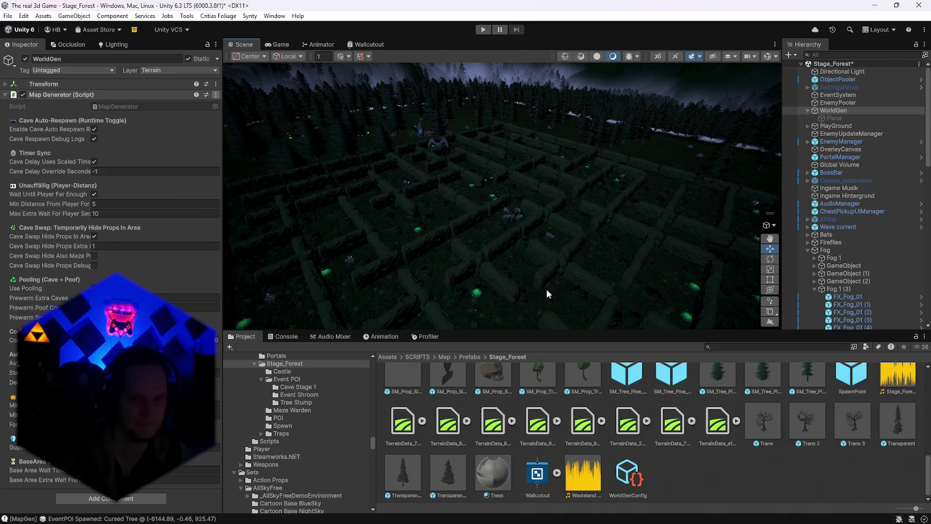
mouse_move(576, 209)
mouse_down()
mouse_move(623, 211)
mouse_move(401, 223)
mouse_move(474, 206)
mouse_move(509, 210)
mouse_move(526, 220)
mouse_move(526, 285)
mouse_move(567, 297)
mouse_move(604, 276)
mouse_up()
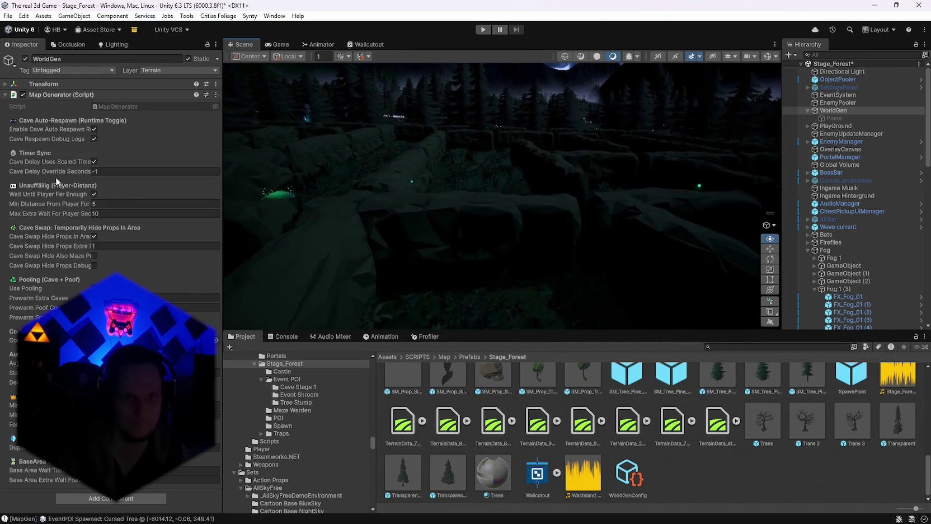
mouse_move(644, 238)
mouse_down()
mouse_move(660, 240)
mouse_move(562, 237)
mouse_up()
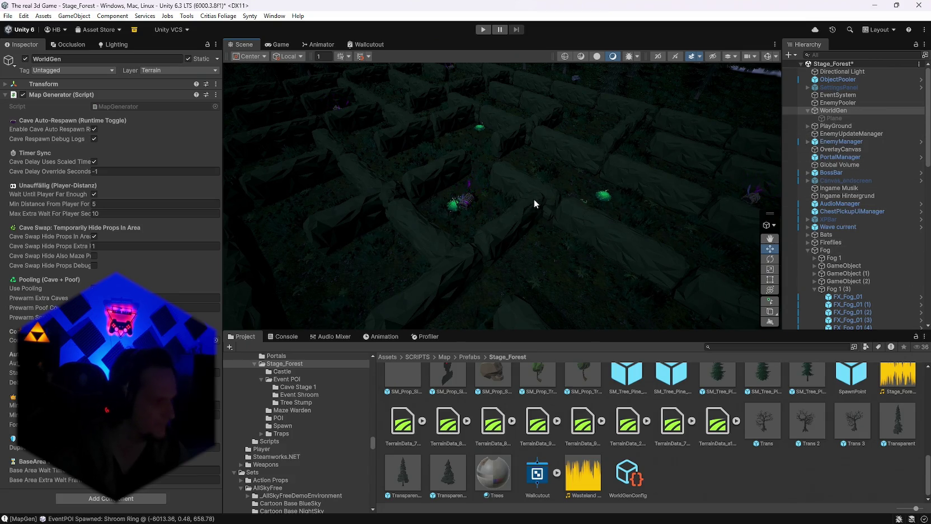
mouse_move(537, 198)
mouse_down()
mouse_move(371, 168)
mouse_move(249, 61)
mouse_move(151, 27)
mouse_move(11, 72)
mouse_move(124, 161)
mouse_move(157, 482)
mouse_move(7, 32)
mouse_move(917, 62)
mouse_move(890, 90)
mouse_move(784, 96)
mouse_move(135, 97)
mouse_move(177, 99)
mouse_up()
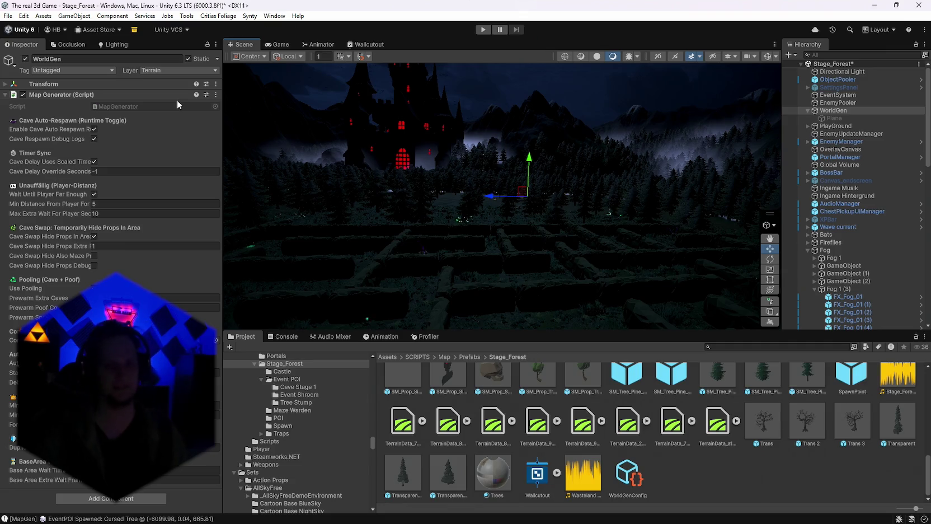
Change WorldGenConfig's Maze Props Count to 20, then reselect the WorldGen object.
scroll(839, 188, down, 3)
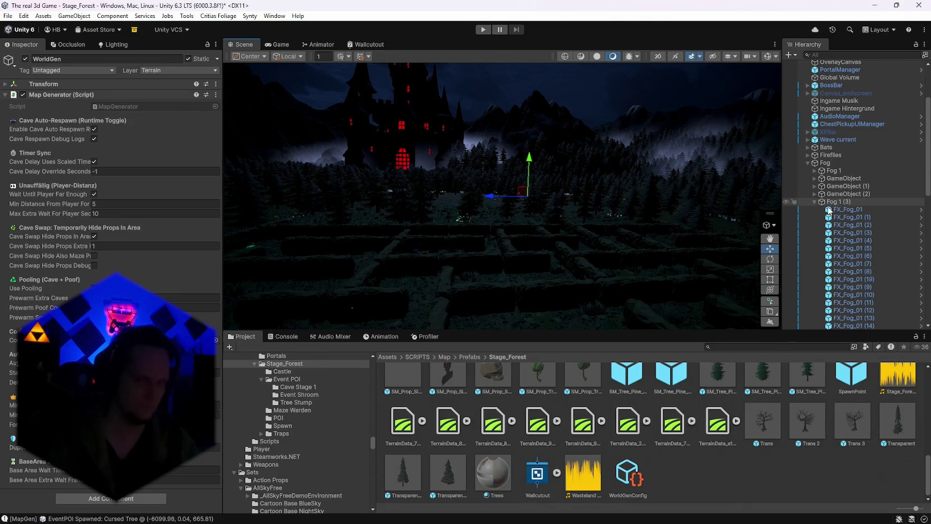
scroll(826, 223, up, 3)
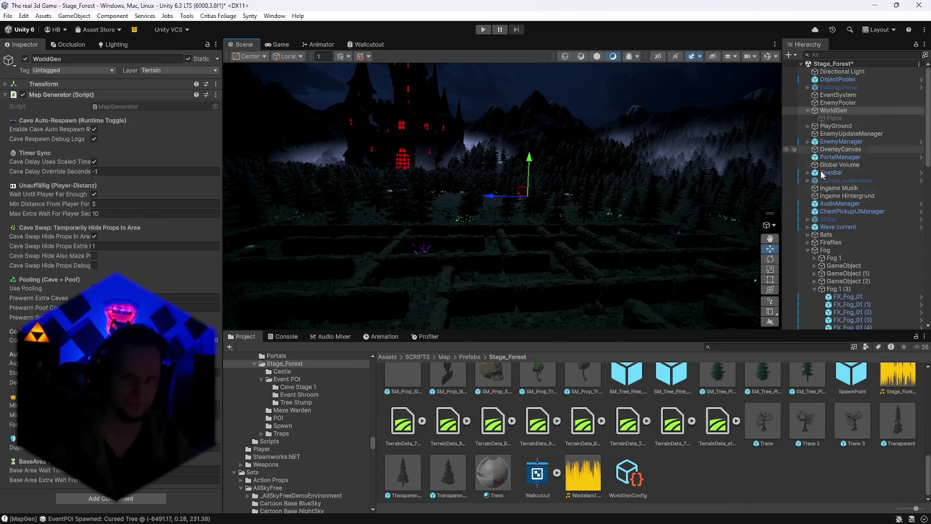
click(629, 465)
scroll(112, 168, down, 15)
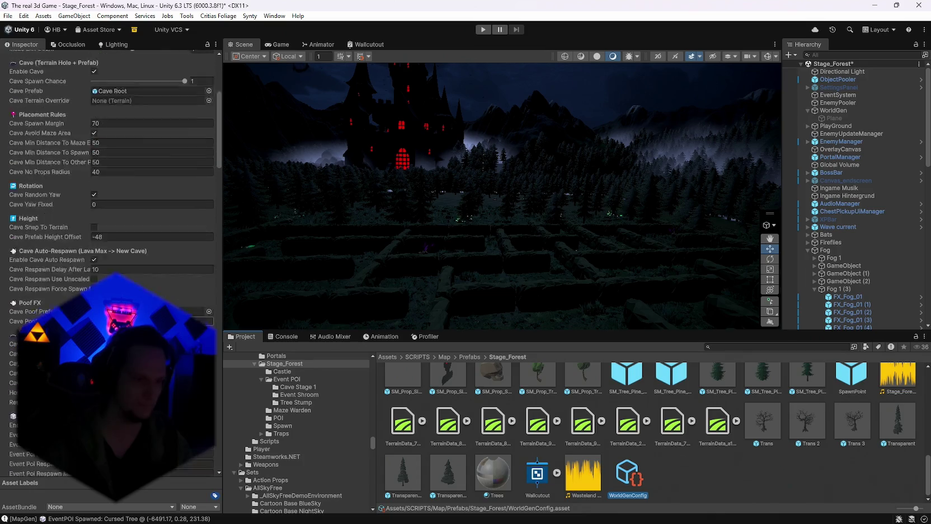
scroll(112, 167, down, 15)
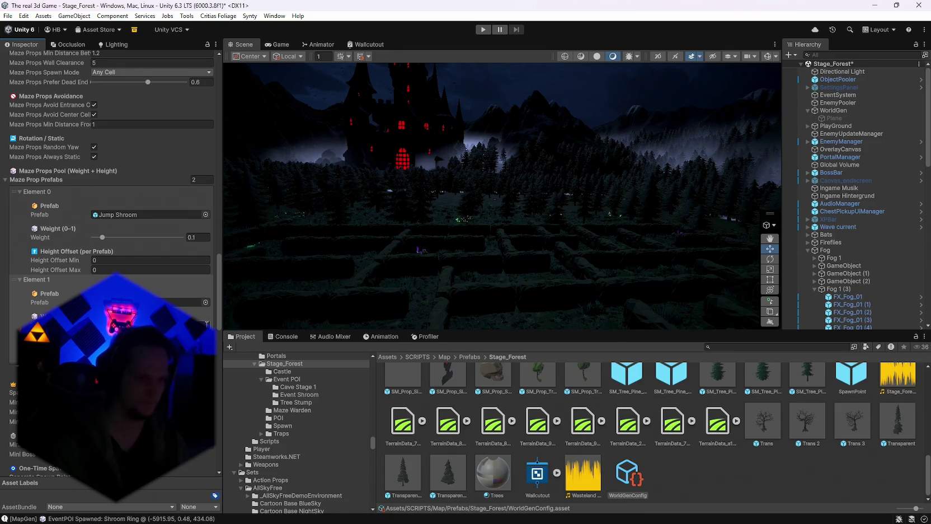
scroll(207, 323, down, 12)
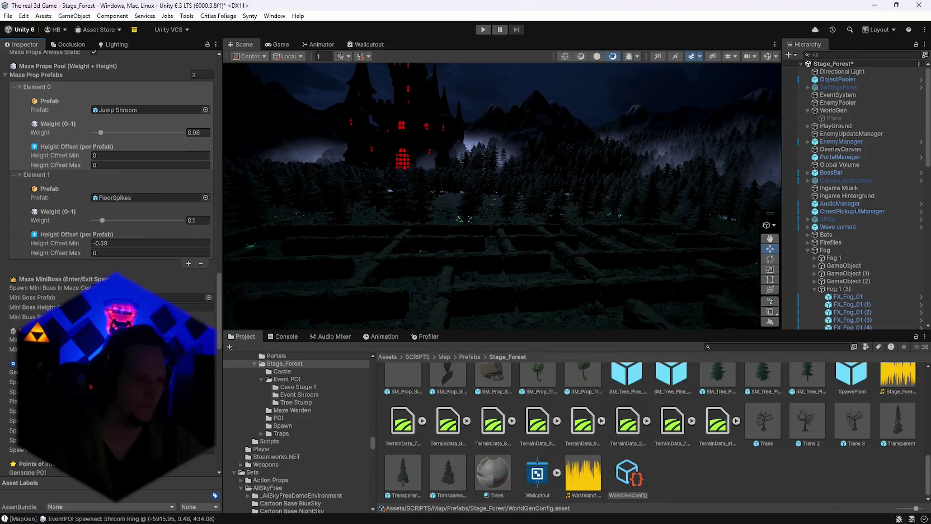
scroll(207, 324, up, 8)
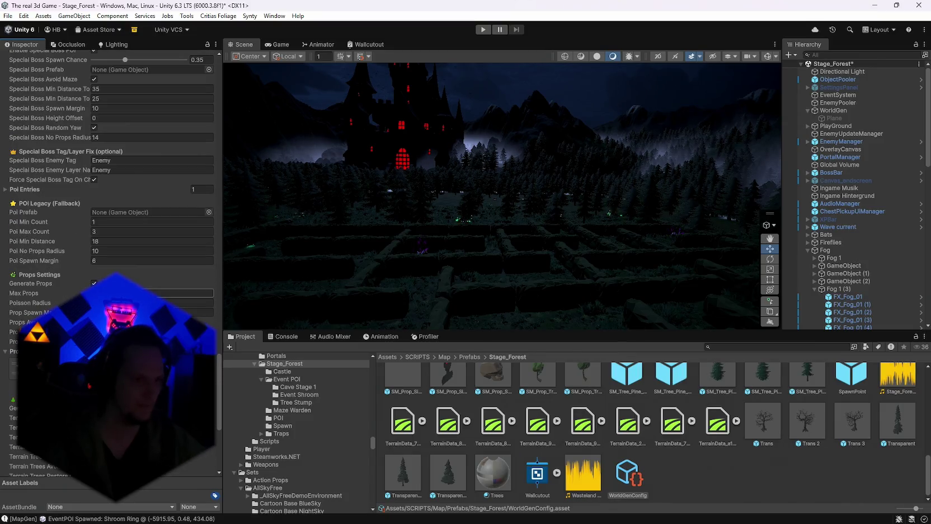
scroll(111, 184, up, 10)
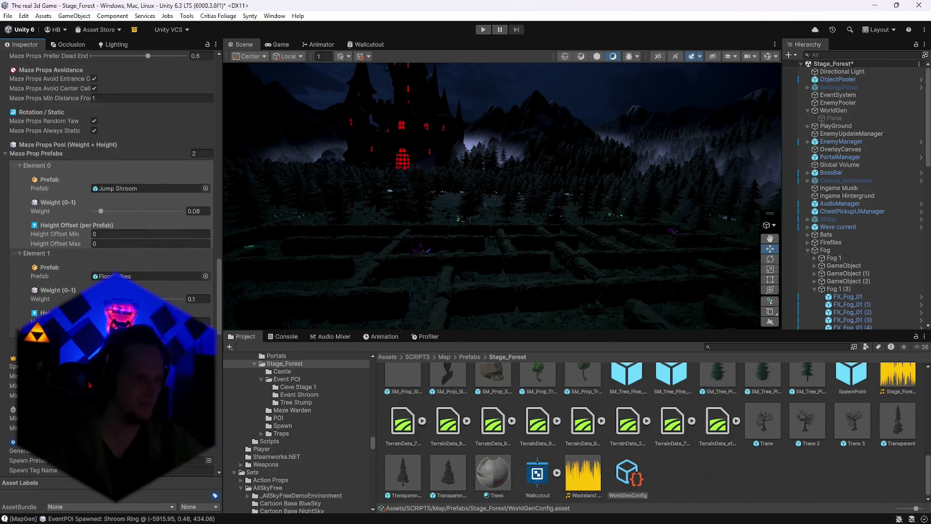
scroll(112, 197, up, 8)
click(112, 197)
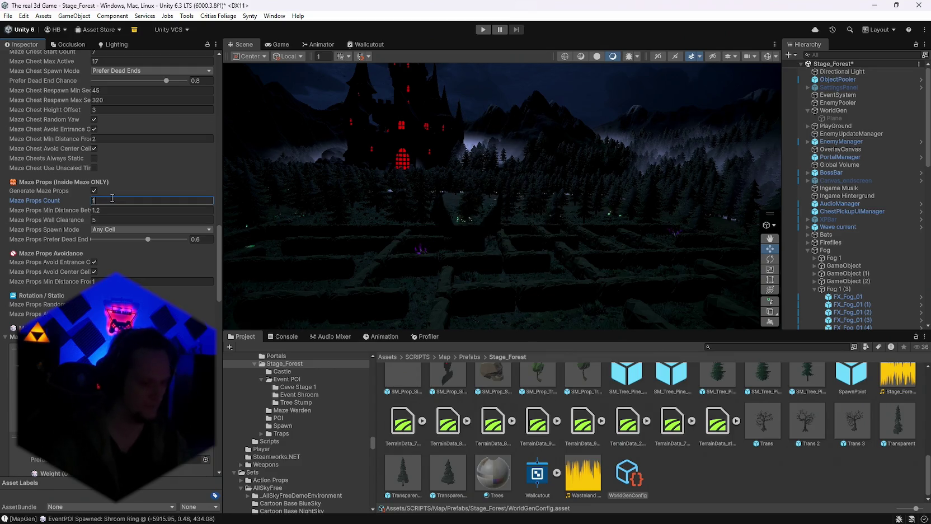
text(0)
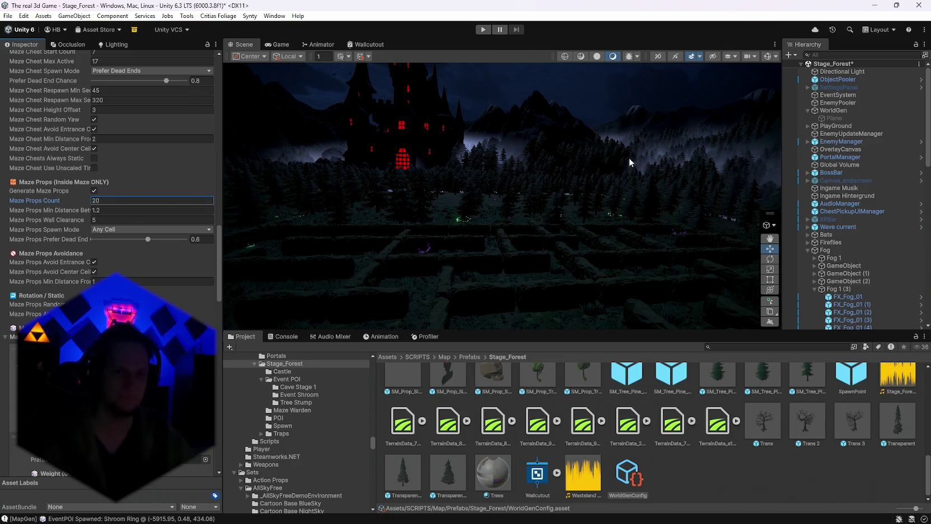
drag(630, 162, 245, 170)
click(245, 169)
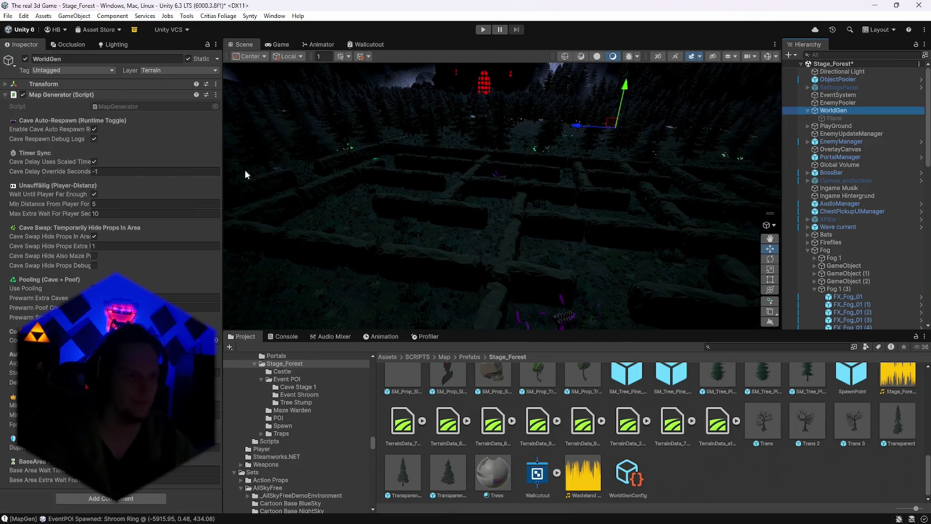
Run Generate World from the Map Generator menu and orbit to a top-down view of the maze.
click(216, 94)
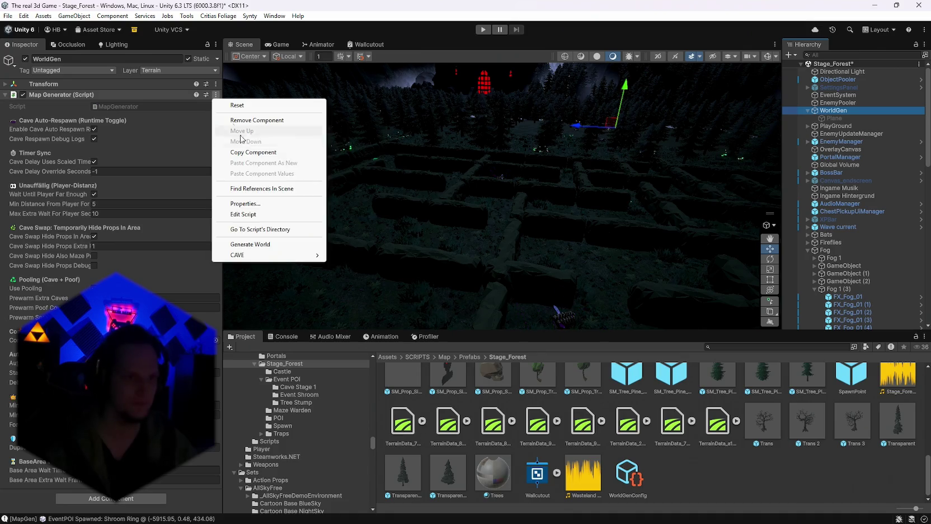
click(251, 243)
mouse_move(540, 208)
mouse_down()
mouse_move(506, 211)
mouse_move(457, 247)
mouse_move(430, 251)
mouse_move(380, 236)
mouse_move(395, 261)
mouse_move(440, 287)
mouse_move(662, 305)
mouse_move(532, 308)
mouse_move(529, 296)
mouse_move(482, 287)
mouse_move(568, 299)
mouse_move(478, 266)
mouse_move(280, 239)
mouse_move(169, 230)
mouse_move(136, 247)
mouse_move(772, 235)
mouse_move(492, 225)
mouse_move(480, 210)
mouse_move(450, 230)
mouse_move(478, 241)
mouse_move(597, 235)
mouse_up()
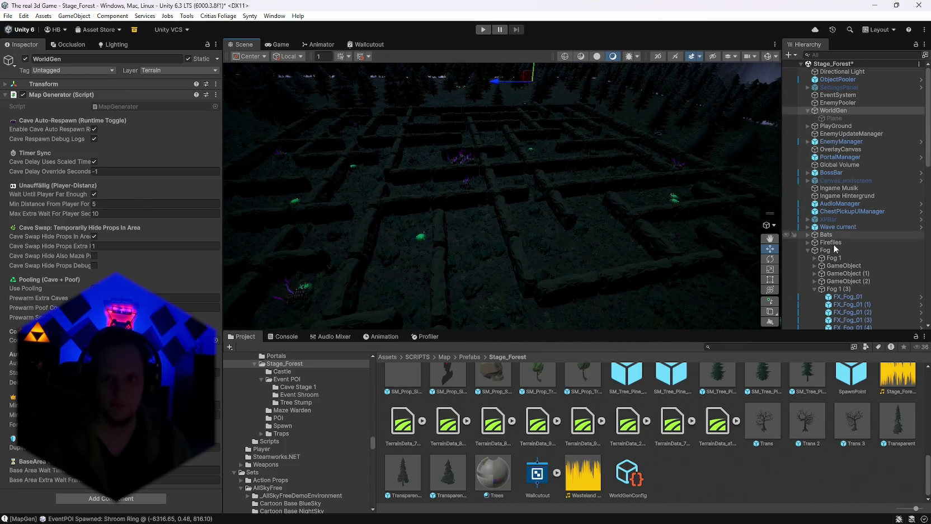
scroll(674, 429, up, 10)
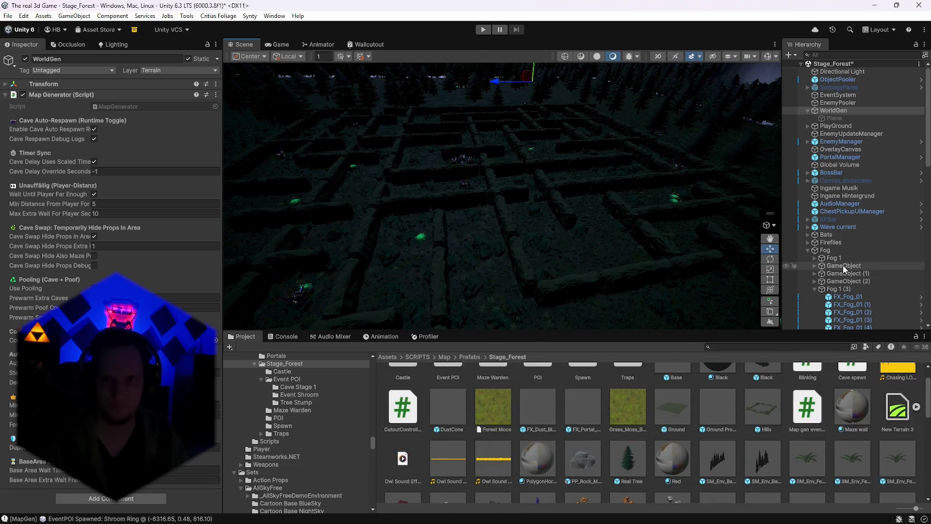
Open the SM_Env_Hedge_01 prefab and expand FloorSpikes (0–3) to reveal their children.
scroll(743, 443, down, 10)
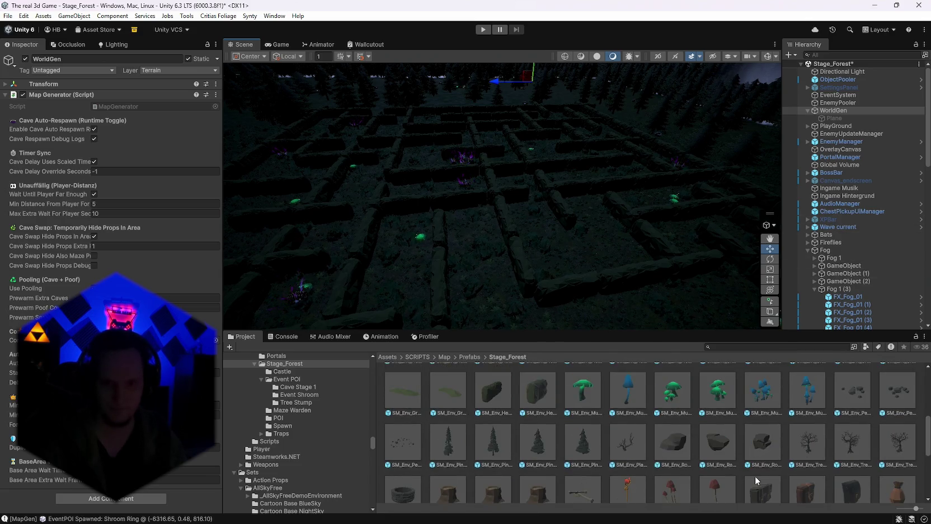
click(500, 429)
double_click(500, 429)
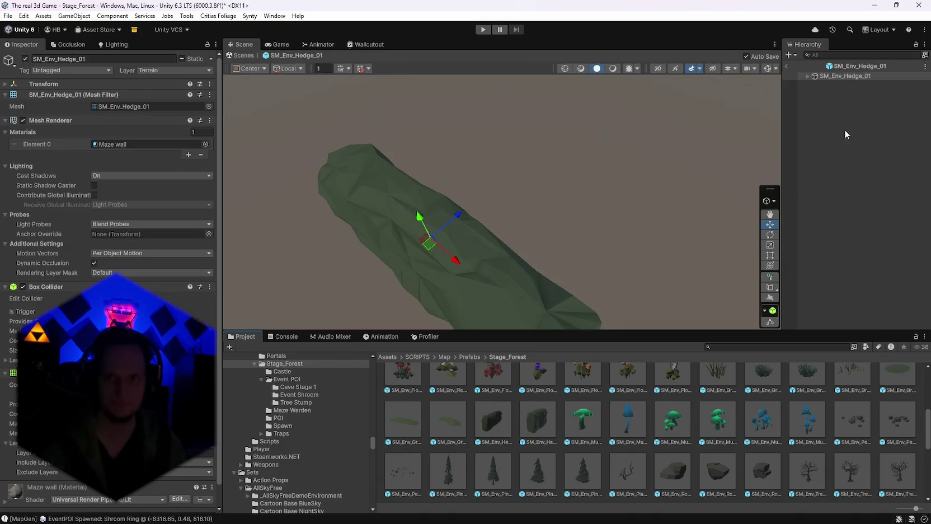
click(808, 76)
click(813, 84)
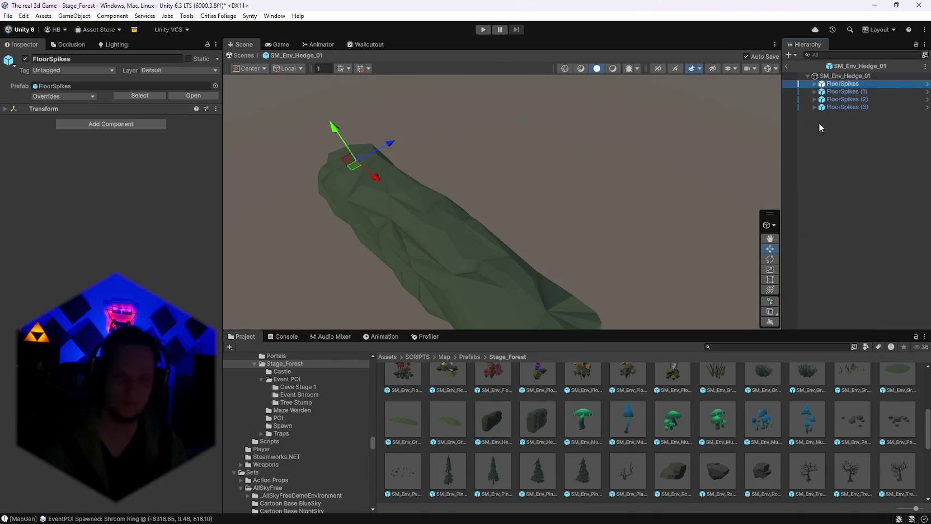
click(856, 92)
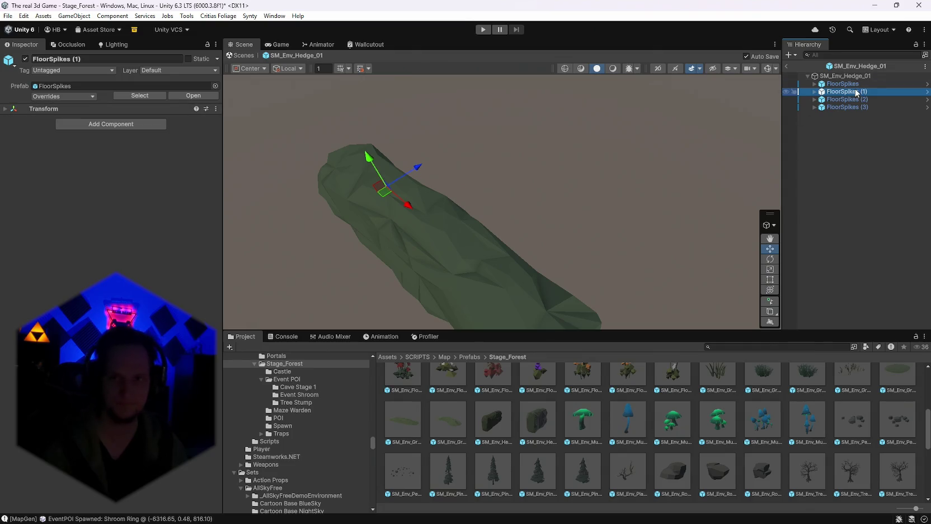
click(5, 108)
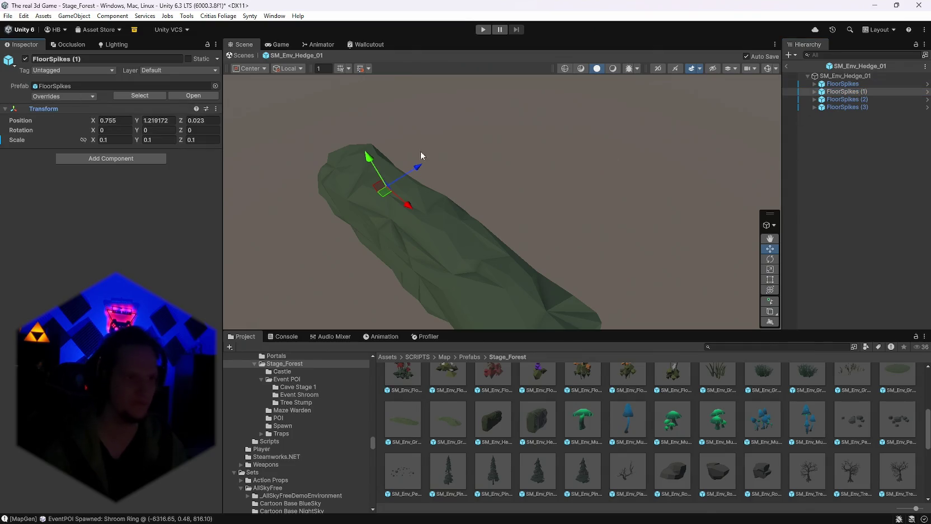
click(814, 83)
click(814, 115)
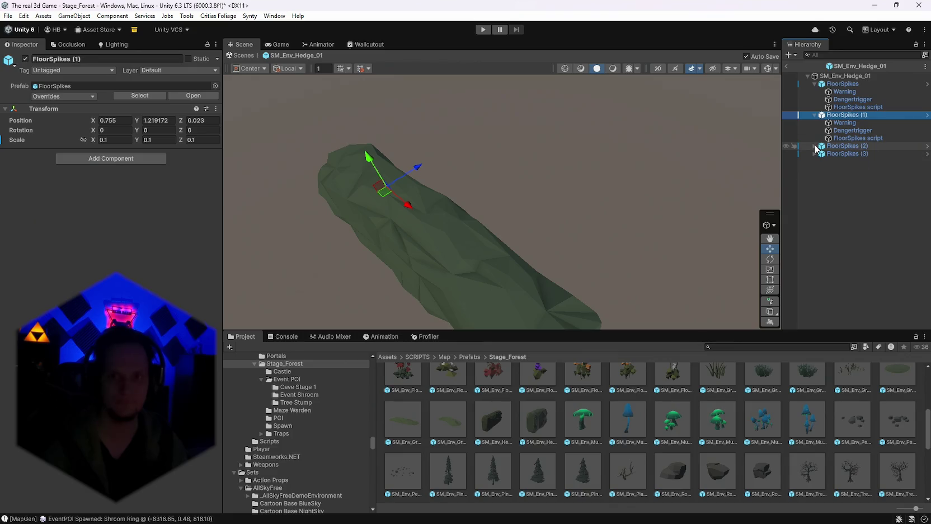
click(814, 146)
click(814, 177)
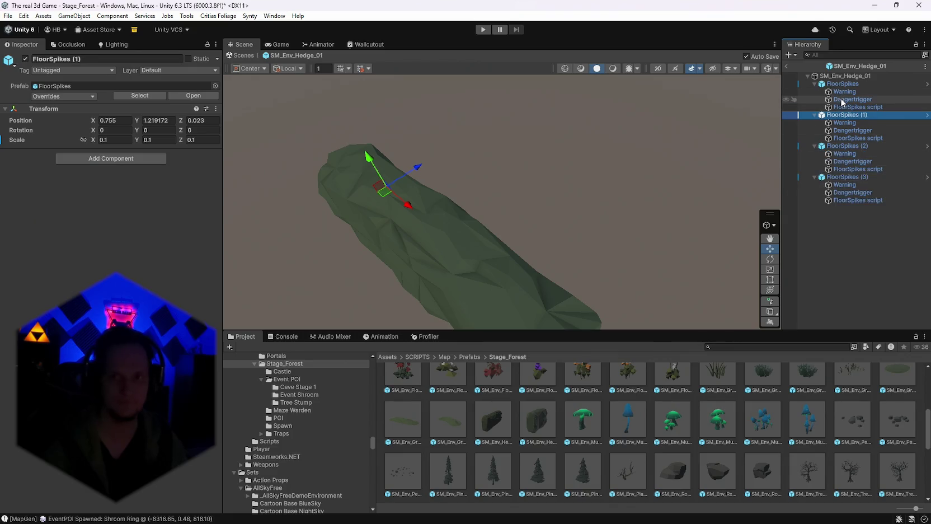
Delete the Warning object from all four FloorSpikes traps.
click(842, 91)
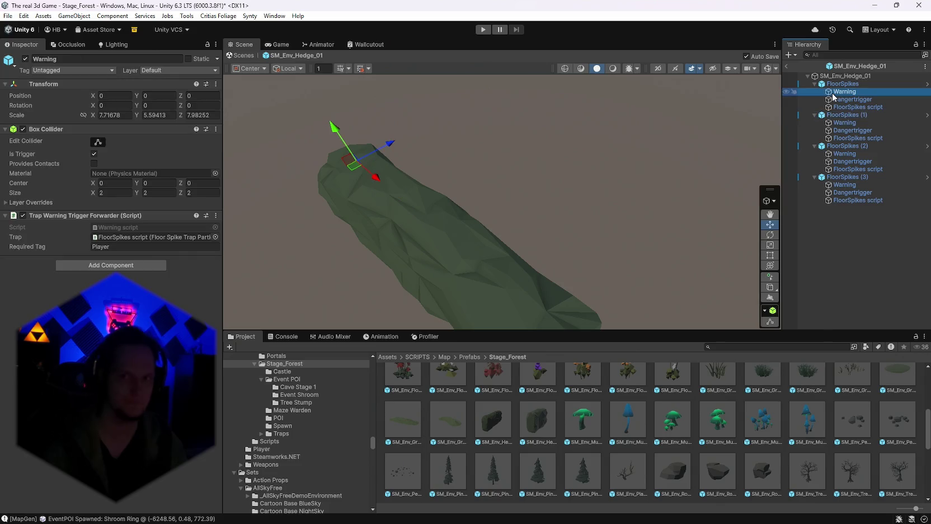
ctrl+click(845, 123)
ctrl+click(845, 154)
ctrl+click(844, 185)
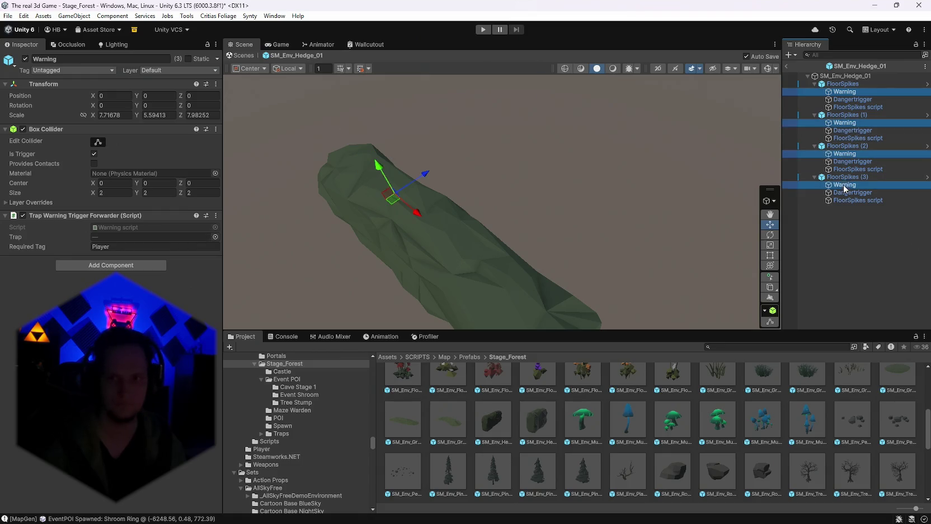
key(Delete)
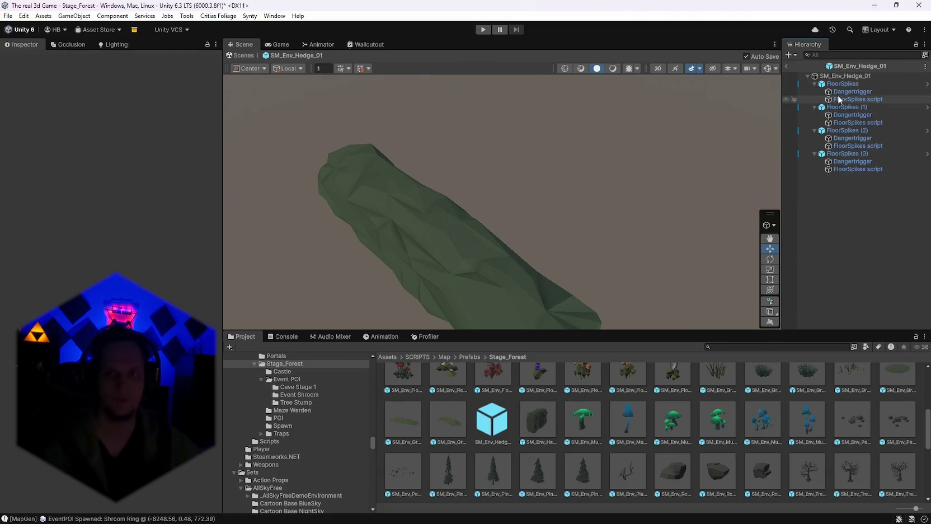
click(842, 92)
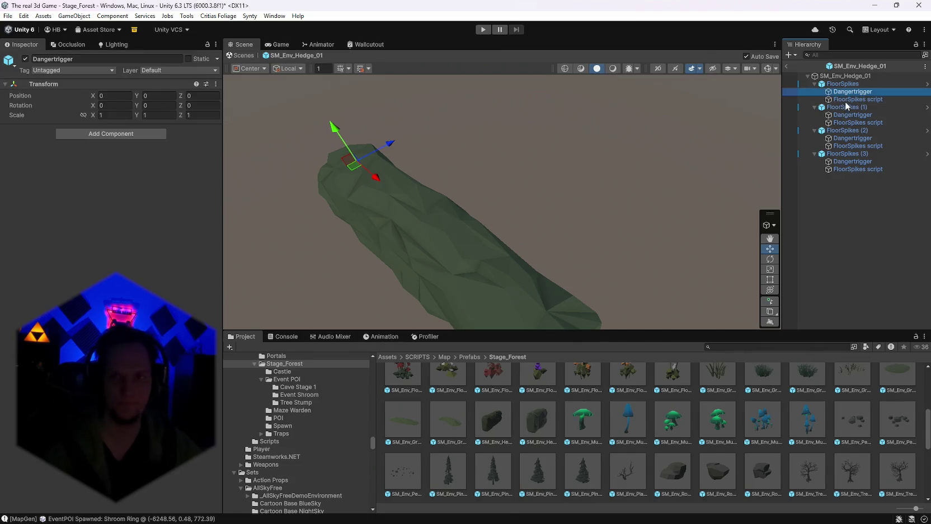
click(856, 99)
Multi-select all four FloorSpikes scripts and set their Windup Delay to 0.45.
scroll(112, 224, down, 10)
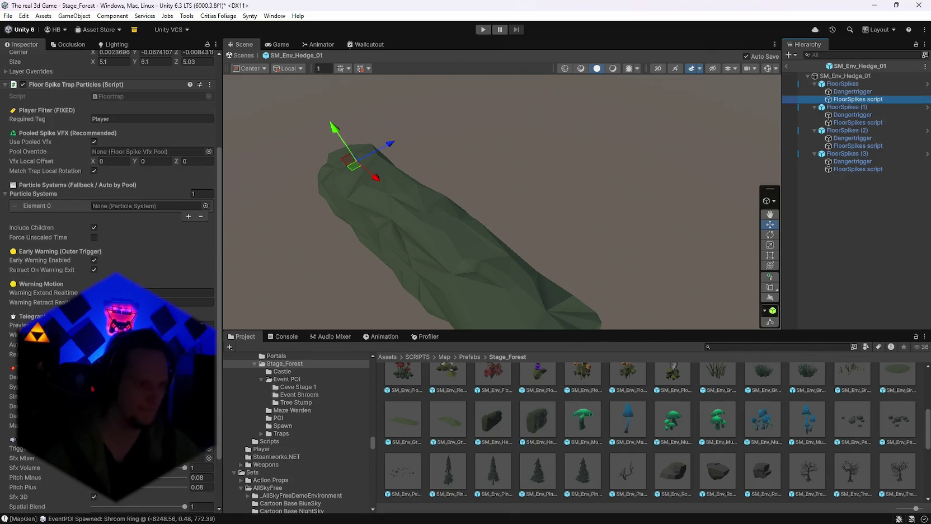
scroll(112, 224, down, 3)
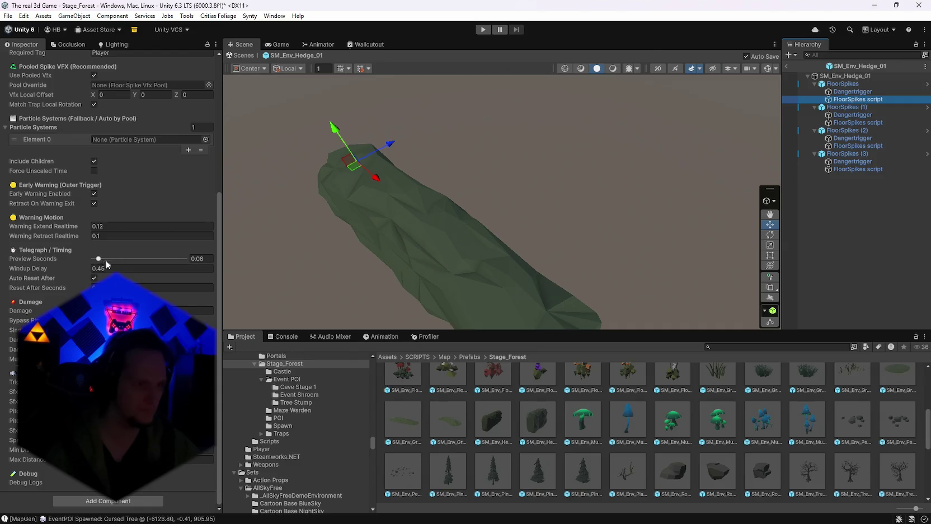
mouse_move(44, 264)
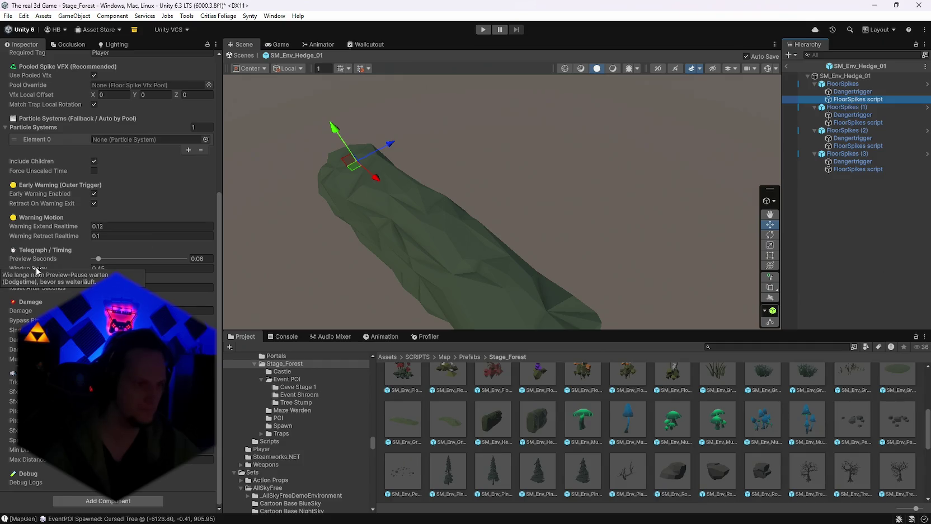
click(112, 269)
text(0)
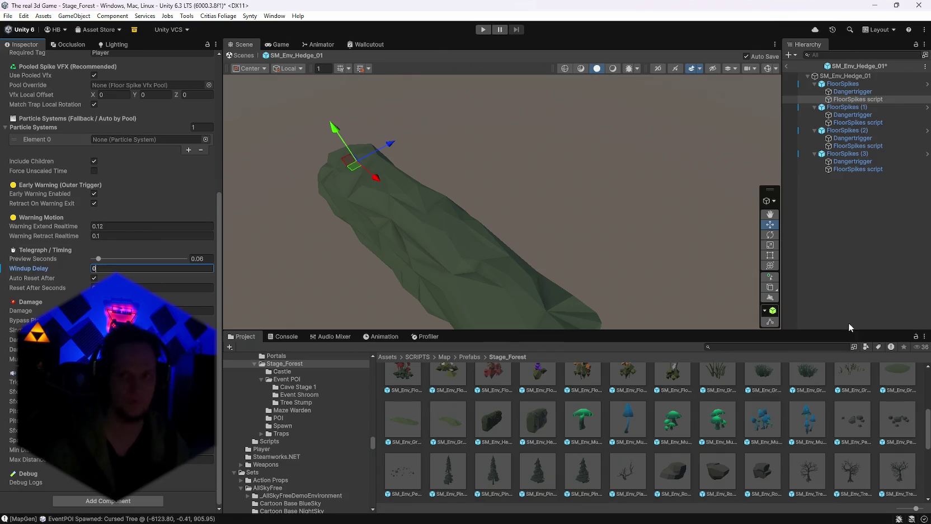
click(839, 154)
click(847, 173)
click(843, 170)
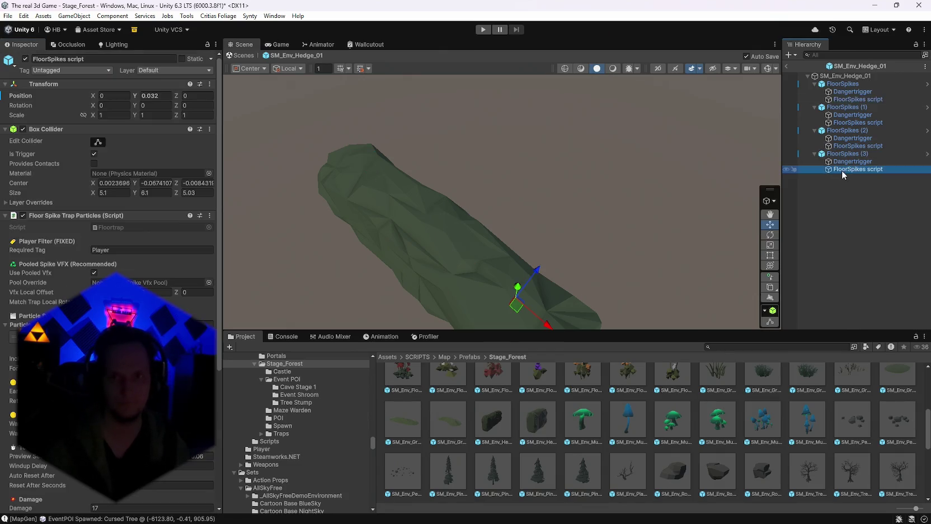
click(850, 99)
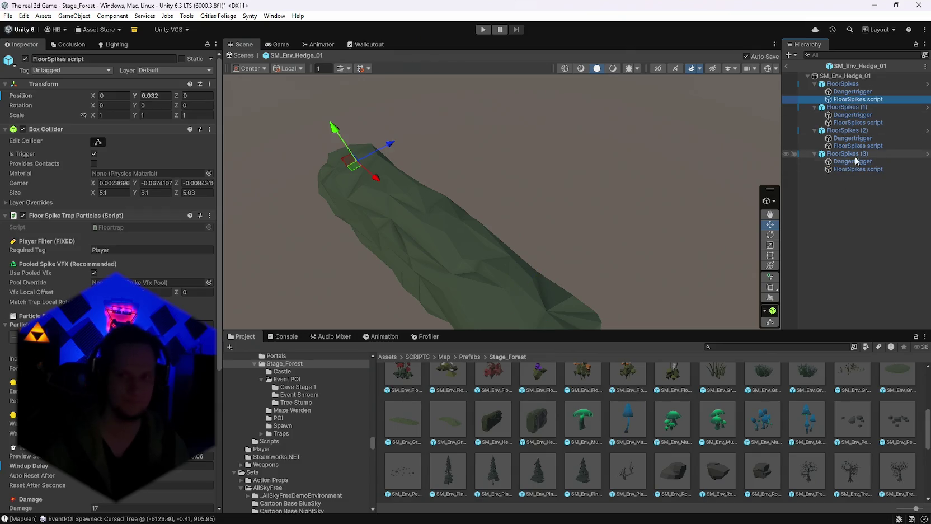
ctrl+click(851, 122)
ctrl+click(843, 146)
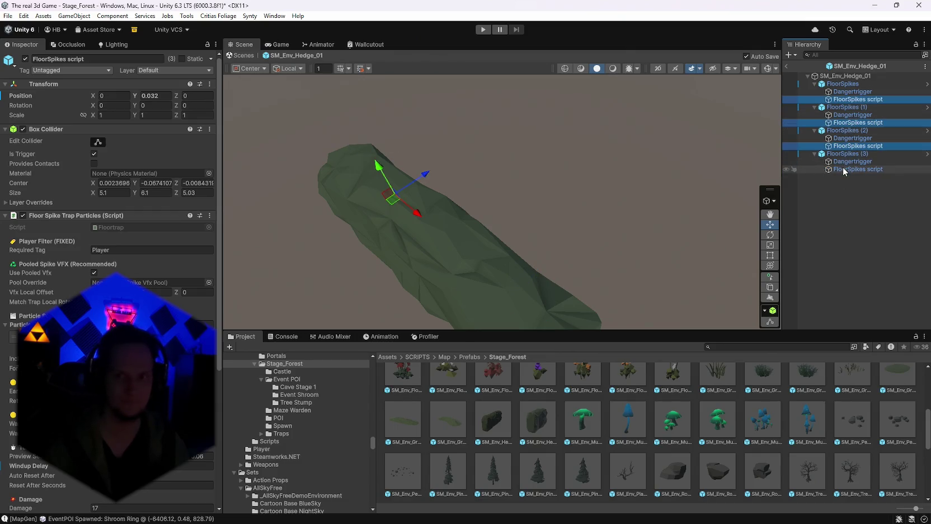
ctrl+click(842, 170)
scroll(111, 252, down, 6)
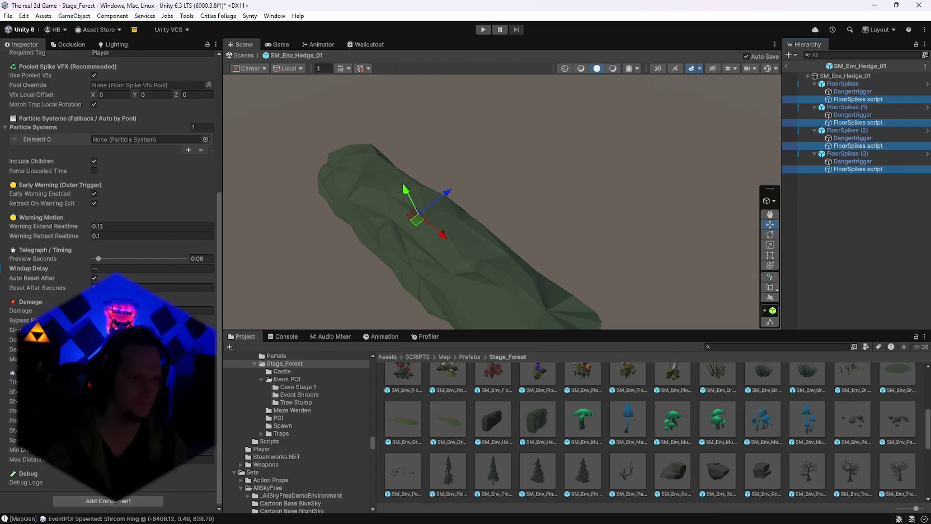
click(104, 267)
text(0.45)
key(Return)
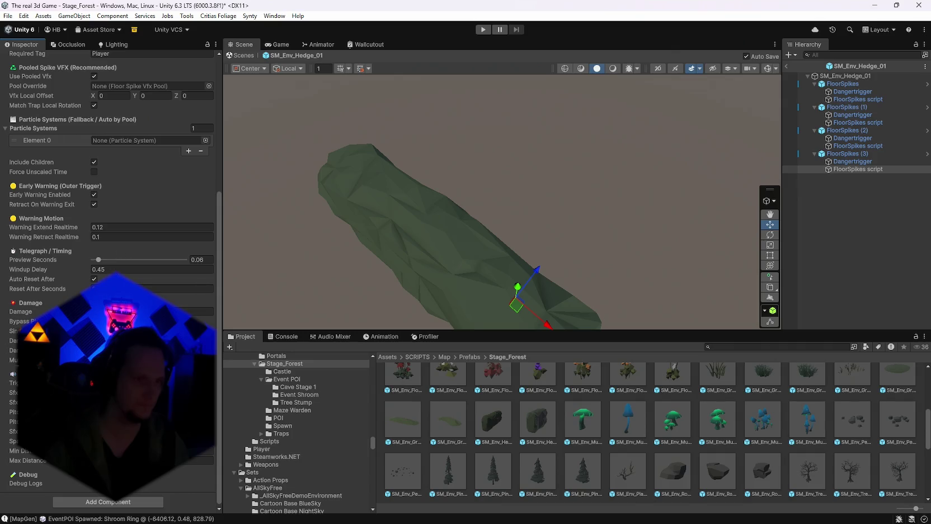
Change the shared Windup Delay to 0.2 and return to the Stage_Forest scene.
text(0.2)
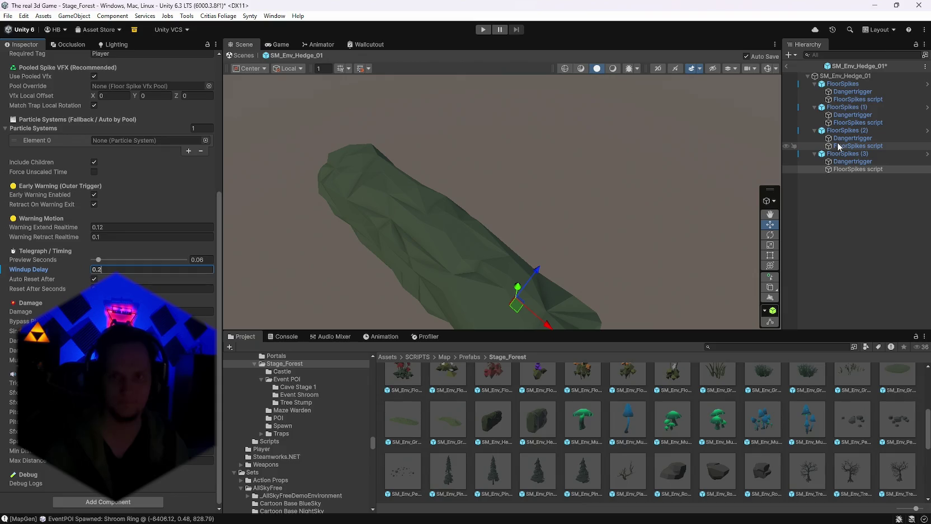
ctrl+click(838, 145)
ctrl+click(839, 122)
ctrl+click(839, 99)
click(117, 270)
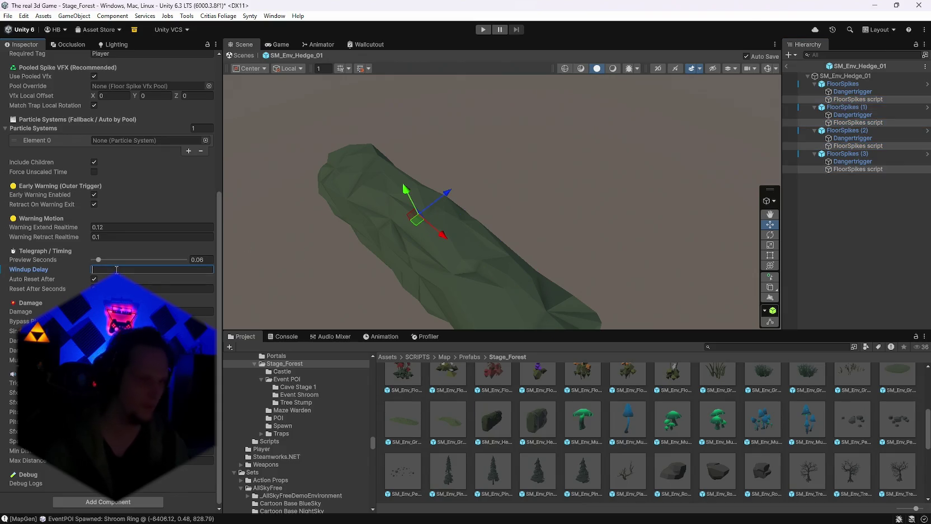
text(0.2)
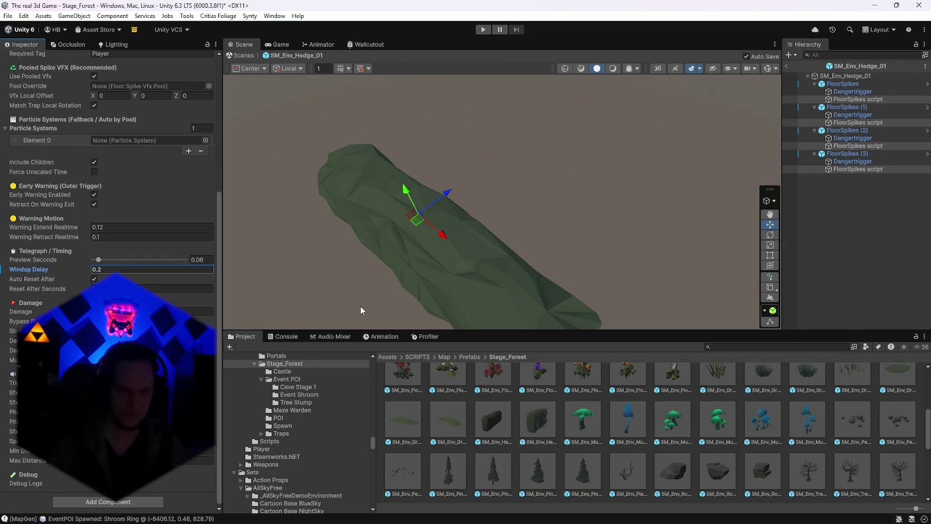
click(787, 66)
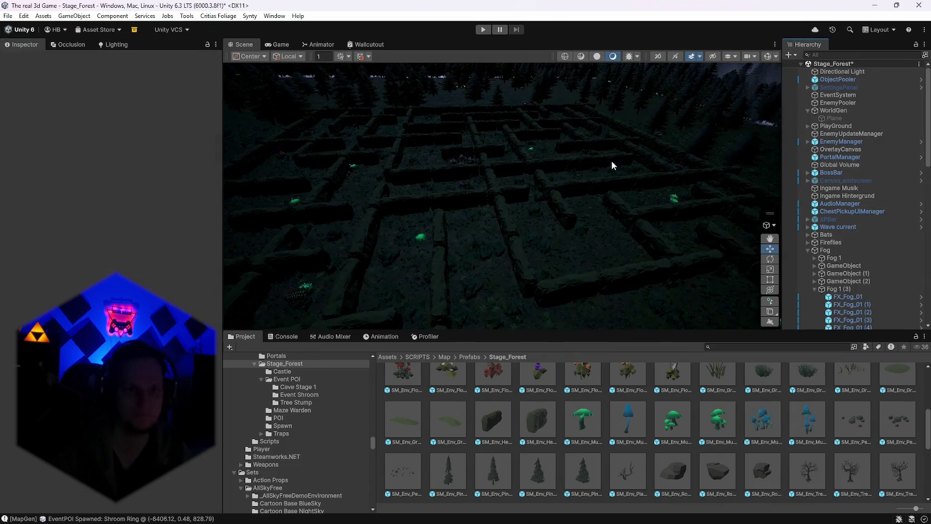
Fly over the maze toward the glowing mushroom, then reopen SM_Env_Hedge_01 in Prefab Mode.
mouse_move(611, 160)
mouse_down()
mouse_move(430, 149)
mouse_move(306, 174)
mouse_move(425, 141)
mouse_move(657, 146)
mouse_move(571, 118)
mouse_move(402, 95)
mouse_move(467, 131)
mouse_move(370, 163)
mouse_move(401, 186)
mouse_move(514, 200)
mouse_move(776, 160)
mouse_up()
scroll(426, 141, up, 1)
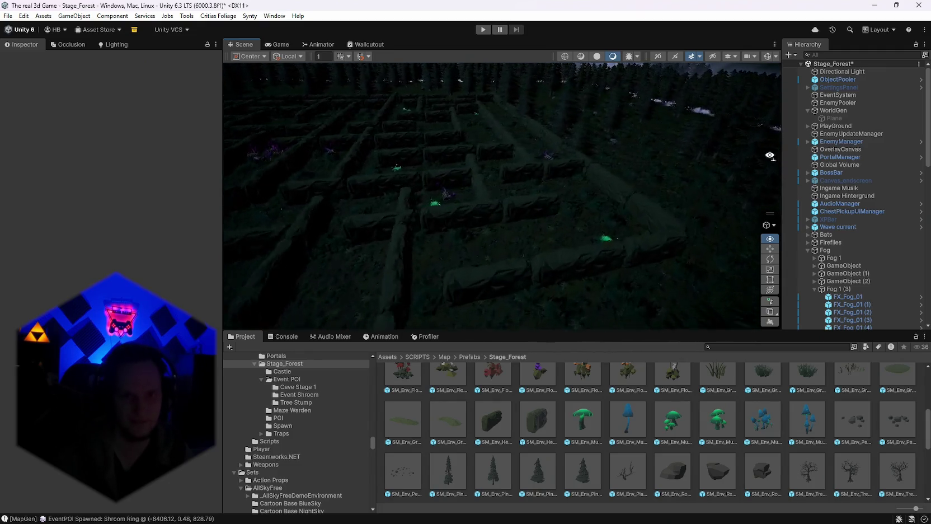
mouse_move(553, 124)
mouse_down()
mouse_move(538, 125)
mouse_move(563, 125)
mouse_up()
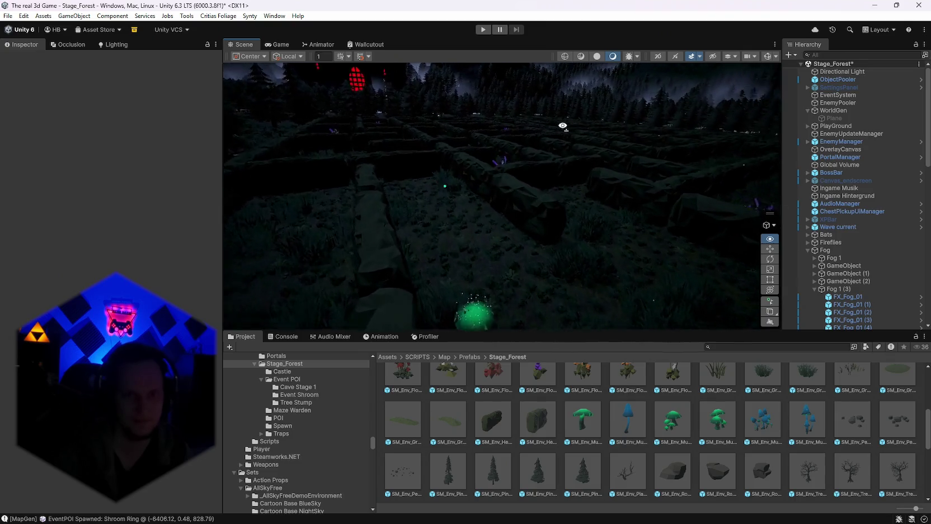
drag(635, 125, 609, 145)
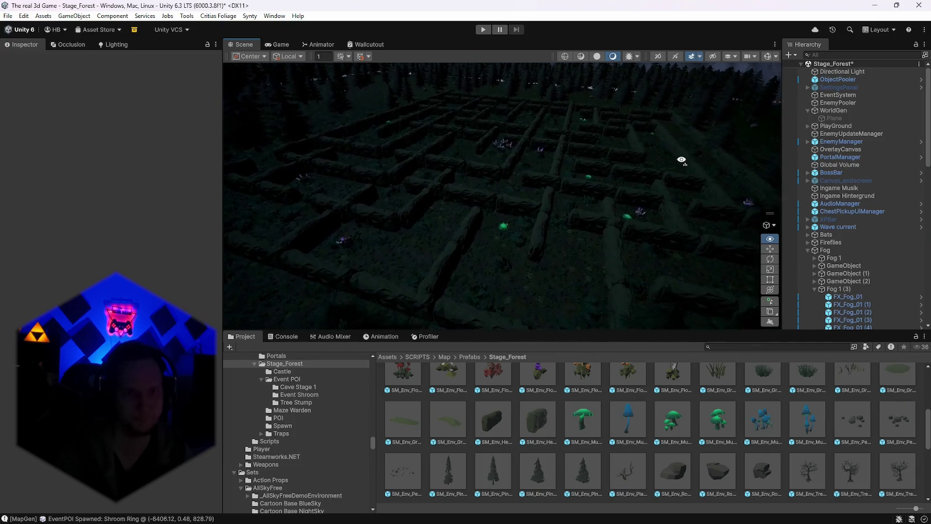
mouse_move(697, 156)
mouse_down()
mouse_move(730, 137)
mouse_move(771, 168)
mouse_up()
scroll(768, 434, up, 5)
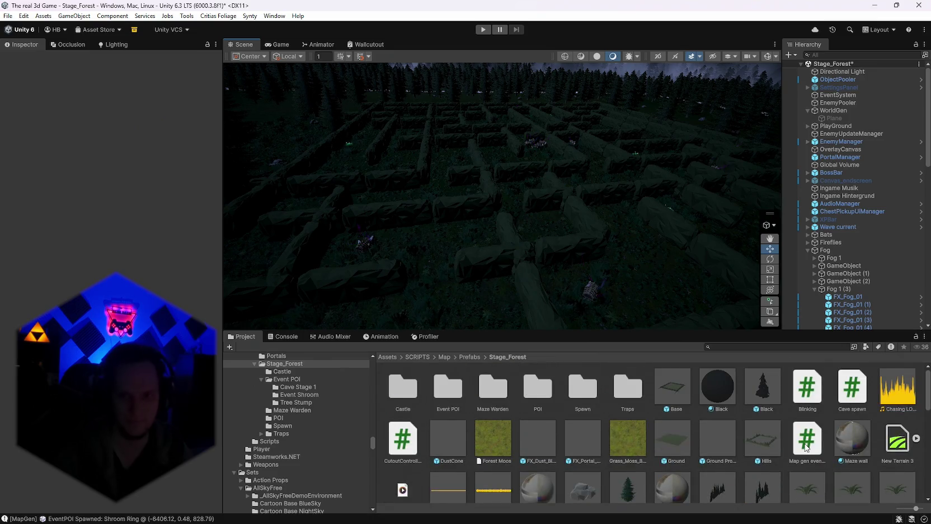
scroll(727, 442, down, 7)
scroll(696, 451, up, 1)
double_click(493, 390)
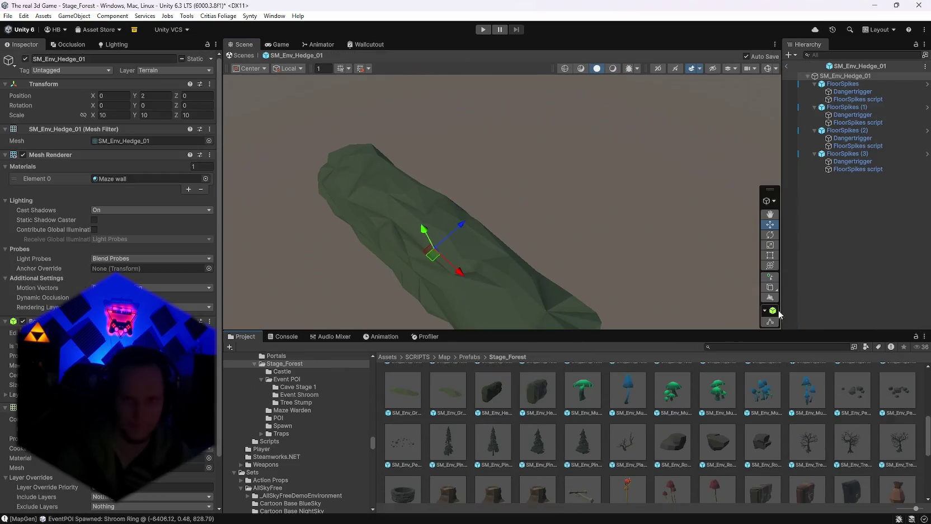
click(846, 161)
click(844, 170)
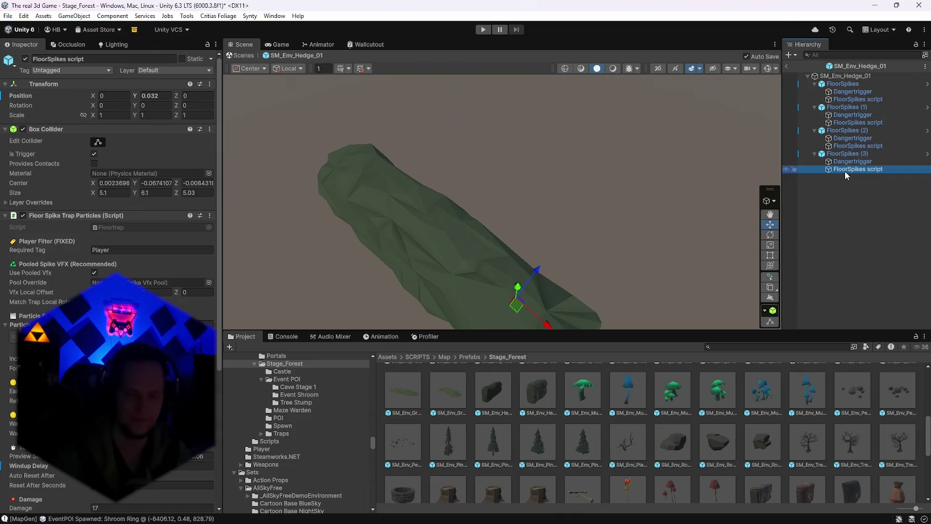
scroll(112, 252, down, 3)
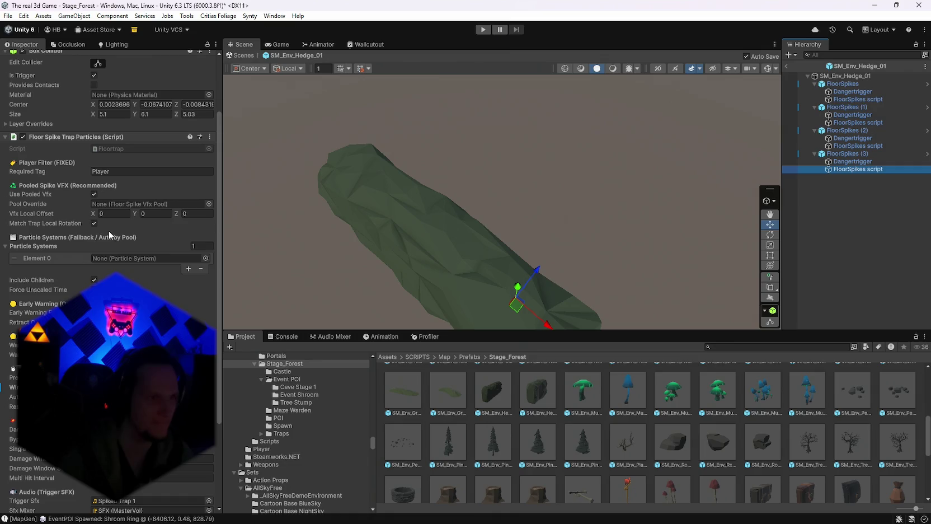
scroll(90, 238, down, 4)
text(0.1)
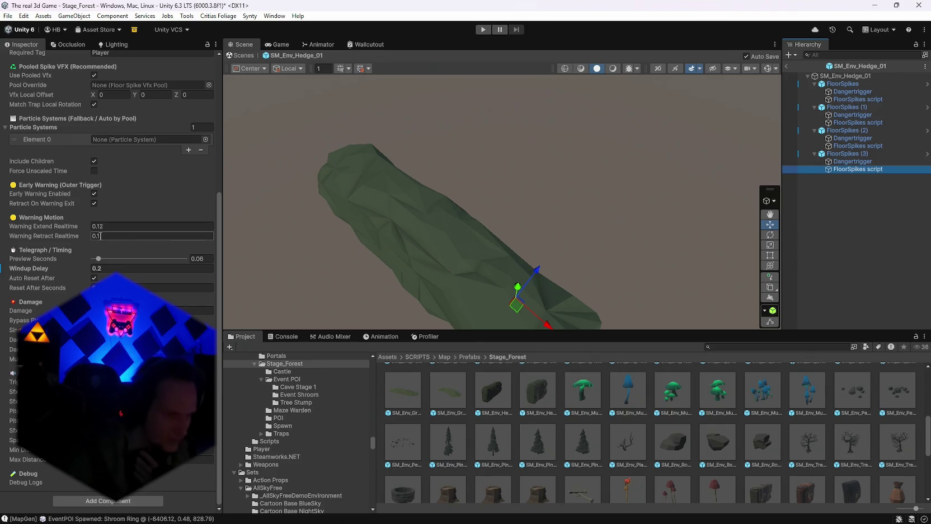
key(Return)
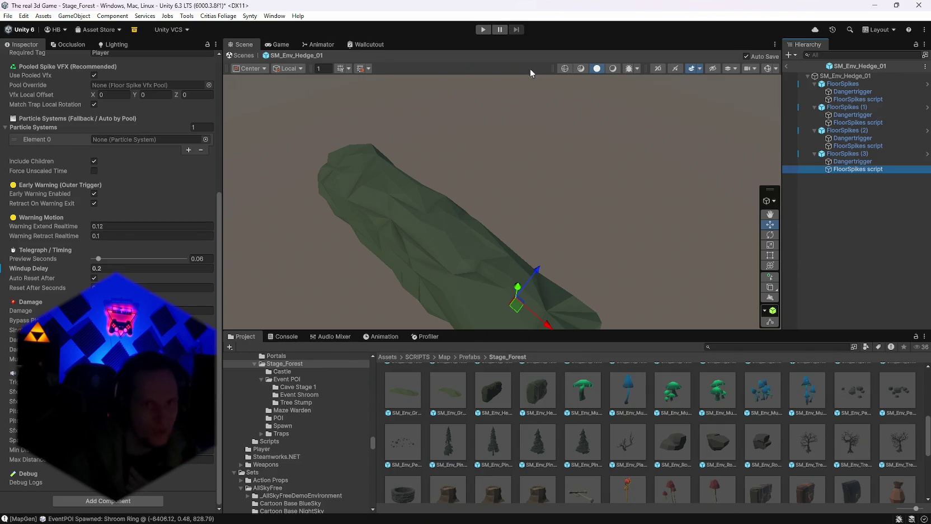
click(789, 67)
mouse_move(607, 189)
mouse_down()
mouse_move(588, 189)
mouse_move(622, 253)
mouse_move(661, 264)
mouse_move(665, 231)
mouse_move(648, 222)
mouse_move(626, 162)
mouse_move(415, 152)
mouse_move(256, 119)
mouse_move(322, 125)
mouse_move(423, 156)
mouse_move(332, 150)
mouse_move(301, 89)
mouse_move(336, 121)
mouse_up()
click(841, 71)
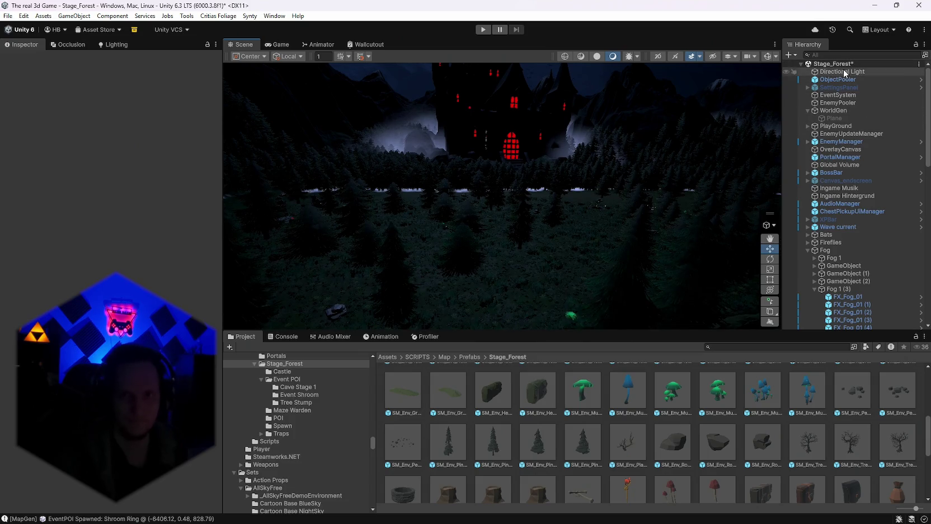
click(88, 207)
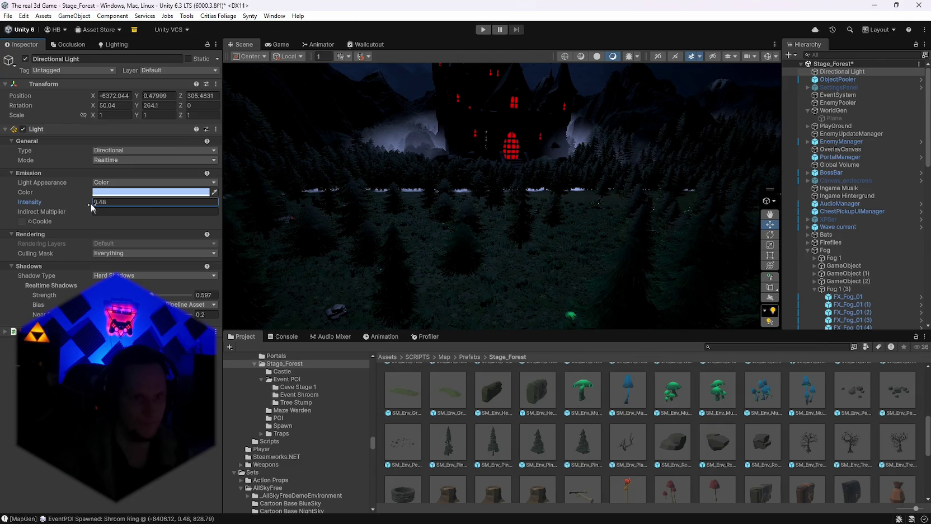
mouse_move(453, 203)
mouse_down()
mouse_move(669, 252)
mouse_move(411, 223)
mouse_move(474, 201)
mouse_move(627, 207)
mouse_move(604, 183)
mouse_move(779, 216)
mouse_move(905, 180)
mouse_move(78, 202)
mouse_move(97, 240)
mouse_move(68, 245)
mouse_move(64, 255)
mouse_move(912, 257)
mouse_move(877, 216)
mouse_up()
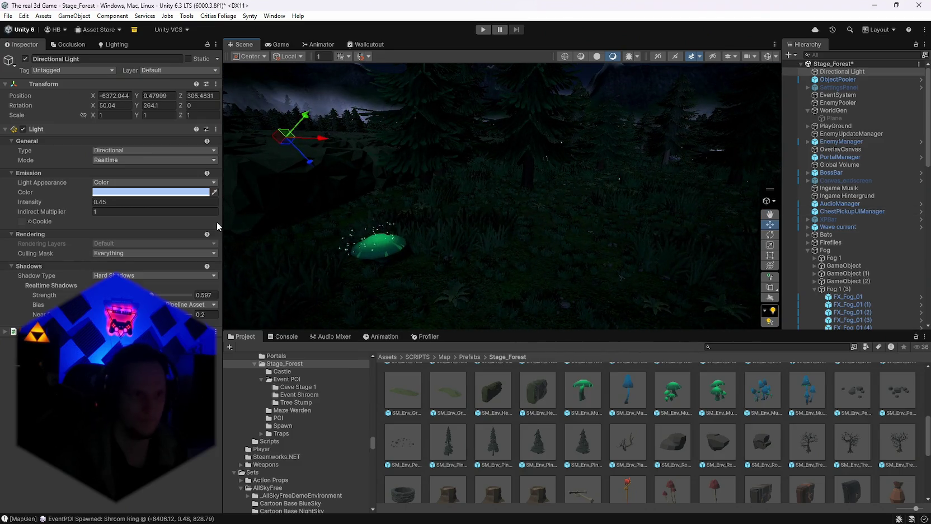
click(87, 202)
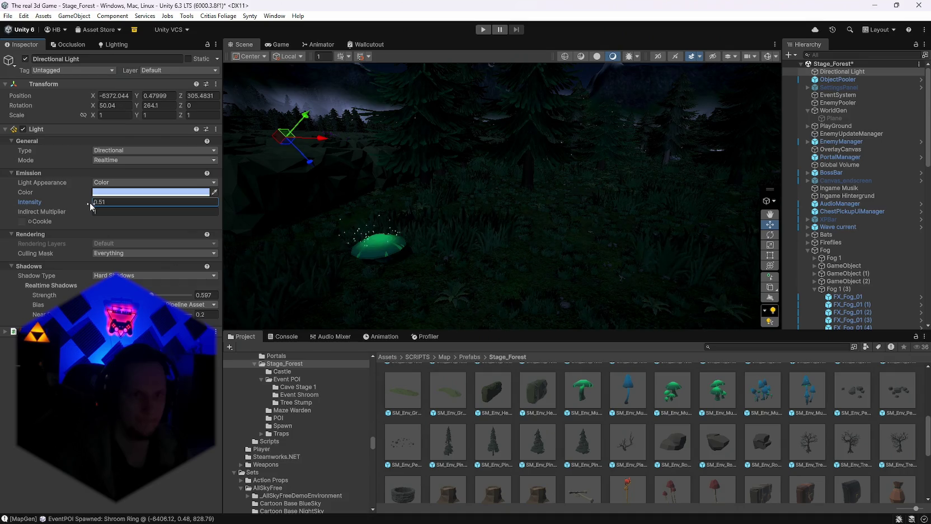
mouse_move(556, 245)
mouse_down()
mouse_move(408, 224)
mouse_move(257, 224)
mouse_move(172, 249)
mouse_move(350, 257)
mouse_move(498, 281)
mouse_move(590, 326)
mouse_move(896, 314)
mouse_up()
drag(16, 310, 15, 310)
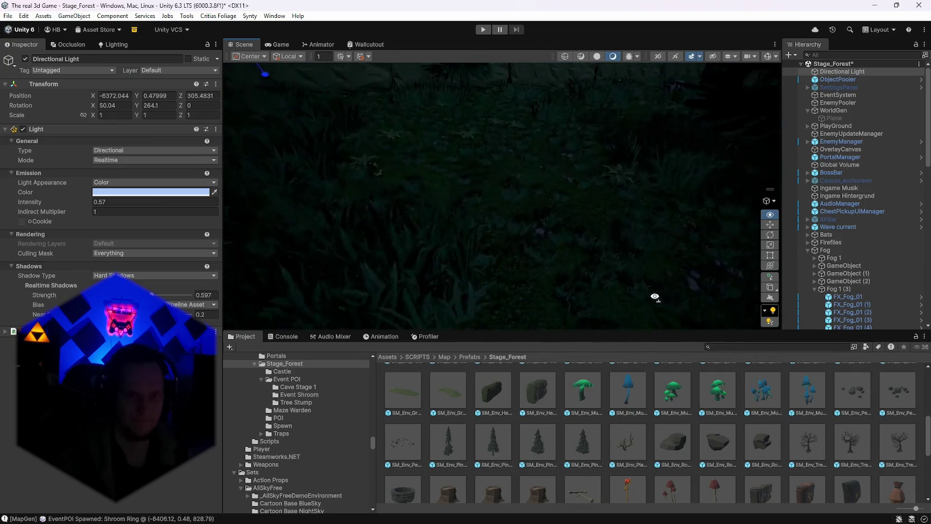
mouse_move(472, 181)
mouse_down()
mouse_move(661, 303)
mouse_move(711, 260)
mouse_move(665, 253)
mouse_up()
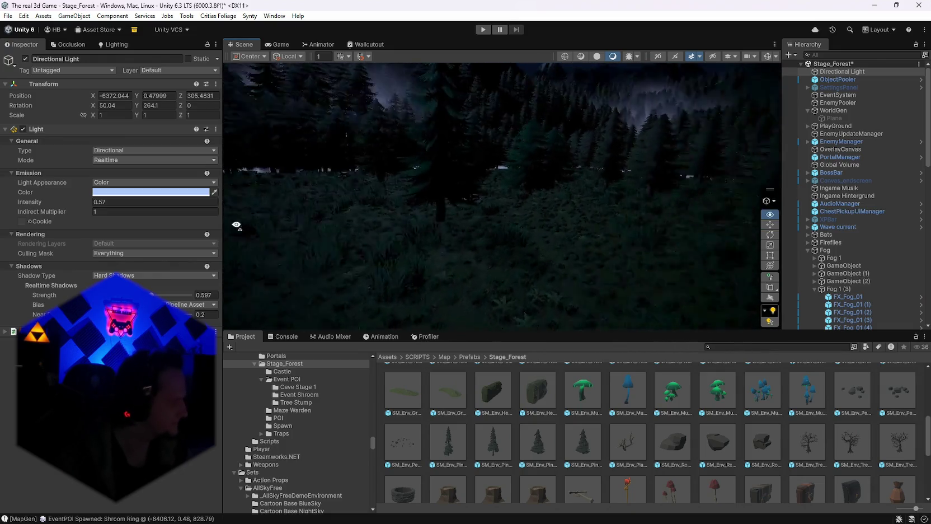
mouse_move(236, 225)
mouse_down()
mouse_move(558, 230)
mouse_move(529, 245)
mouse_move(538, 224)
mouse_move(586, 213)
mouse_move(704, 219)
mouse_move(690, 237)
mouse_move(784, 273)
mouse_move(736, 266)
mouse_move(917, 351)
mouse_move(861, 314)
mouse_move(772, 280)
mouse_move(907, 283)
mouse_up()
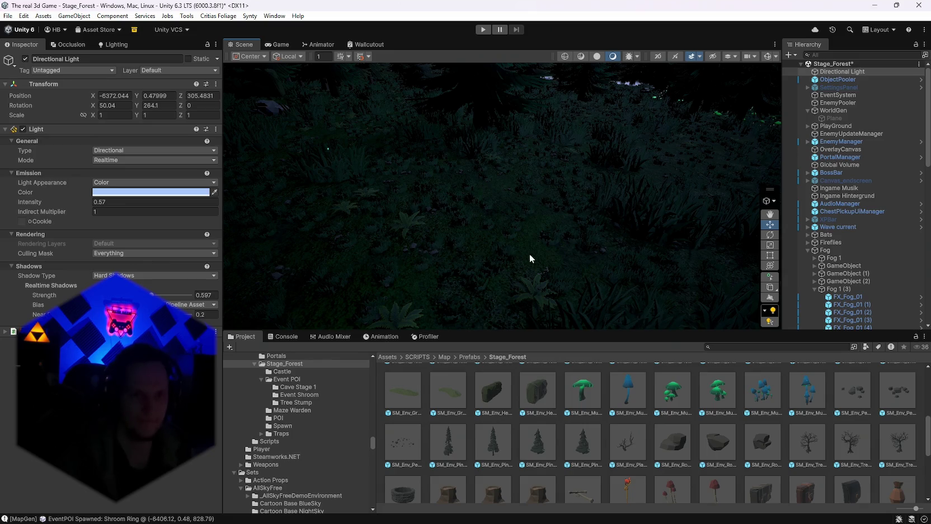
click(498, 208)
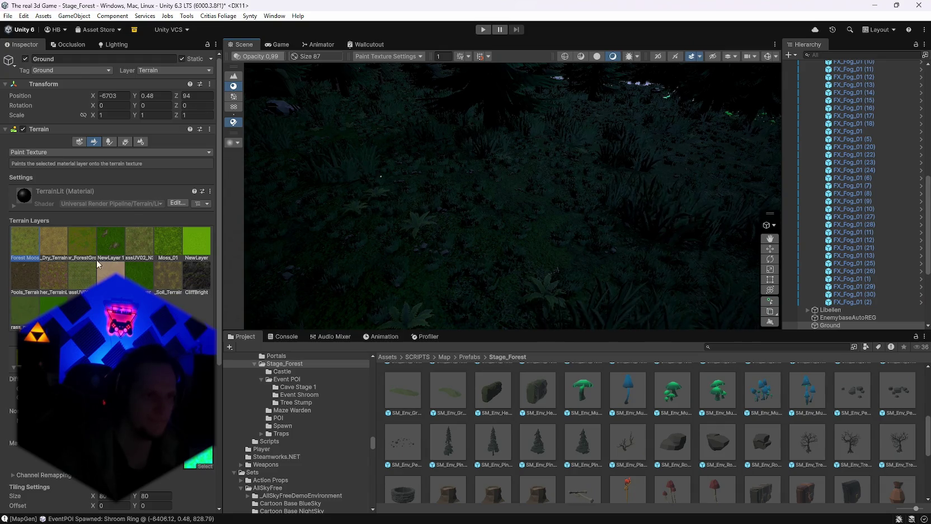
Reselect the Ground terrain and bring the view closer to the forest floor.
mouse_move(416, 270)
mouse_down()
mouse_move(436, 216)
mouse_move(407, 213)
mouse_move(490, 226)
mouse_move(453, 228)
mouse_up()
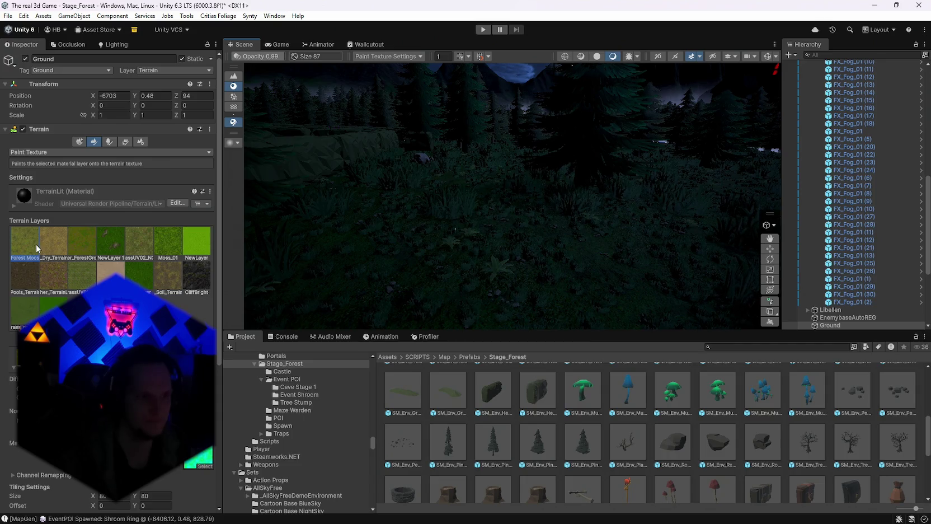
scroll(112, 280, down, 2)
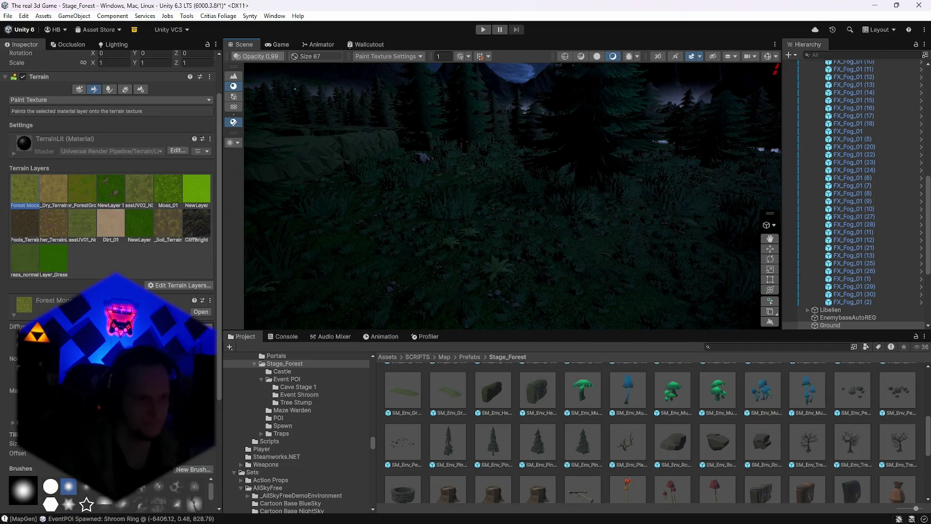
drag(493, 241, 544, 323)
key(ctrl+z)
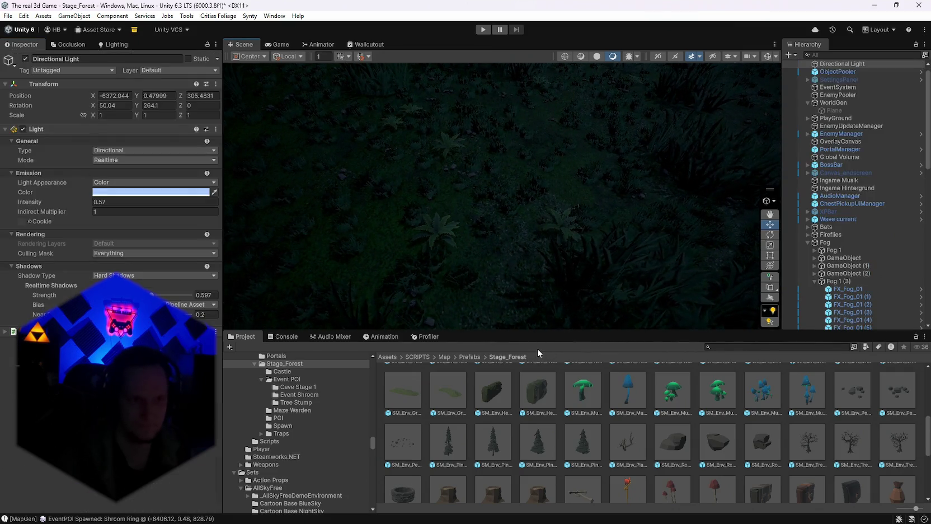
click(479, 235)
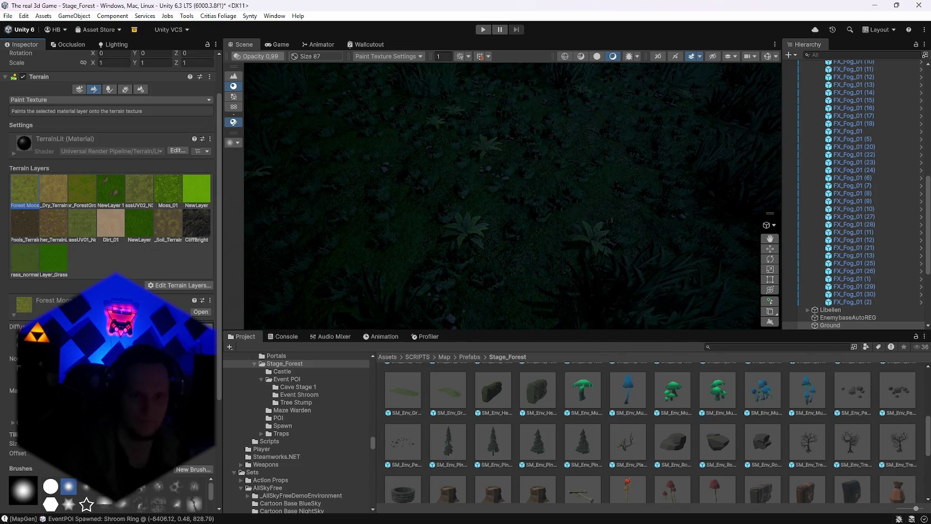
mouse_move(454, 271)
mouse_down()
mouse_move(219, 256)
mouse_move(778, 234)
mouse_move(279, 245)
mouse_up()
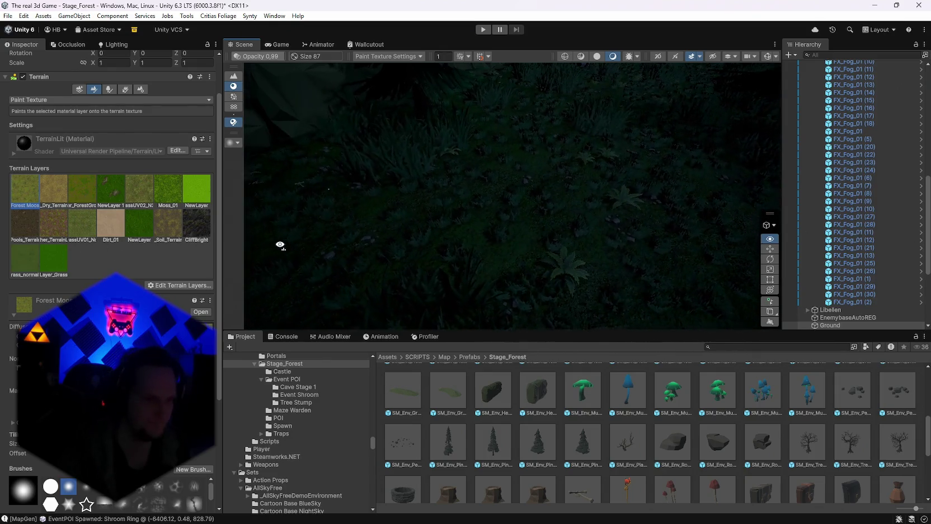
scroll(112, 224, down, 5)
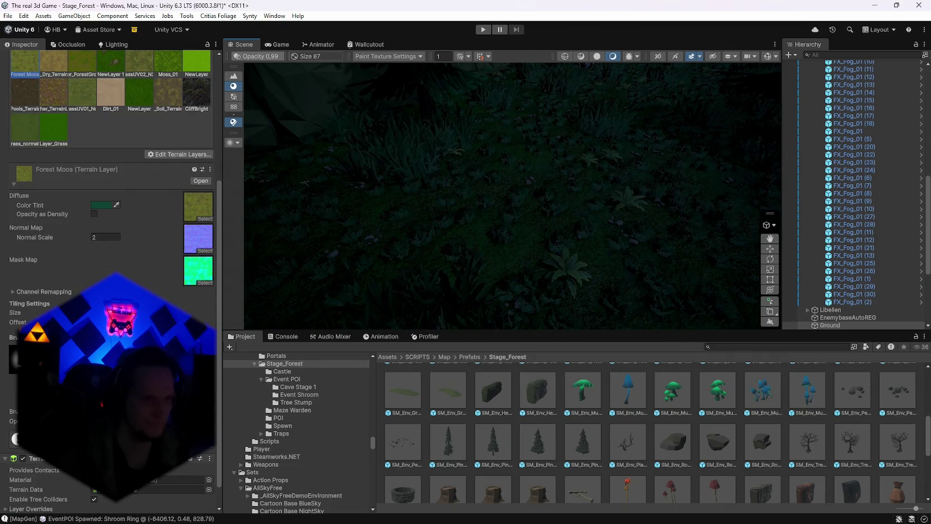
scroll(112, 224, up, 4)
Locate the Forest Moos layer's diffuse texture, Grass_Moss_B, in the Project window.
click(198, 308)
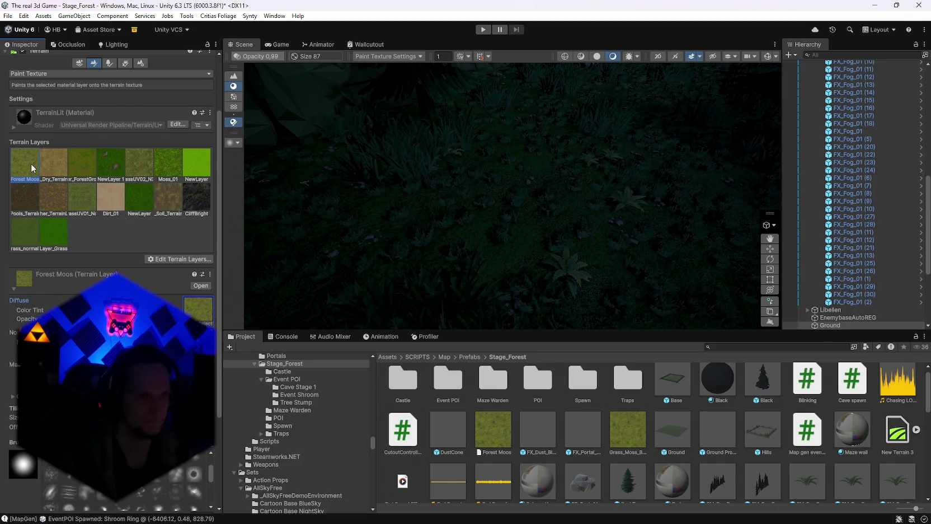
drag(445, 245, 474, 249)
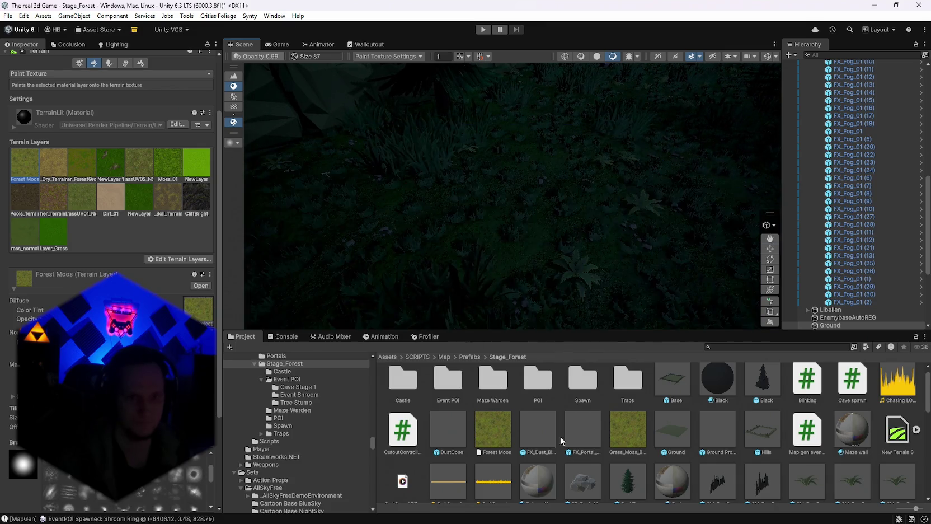
click(200, 315)
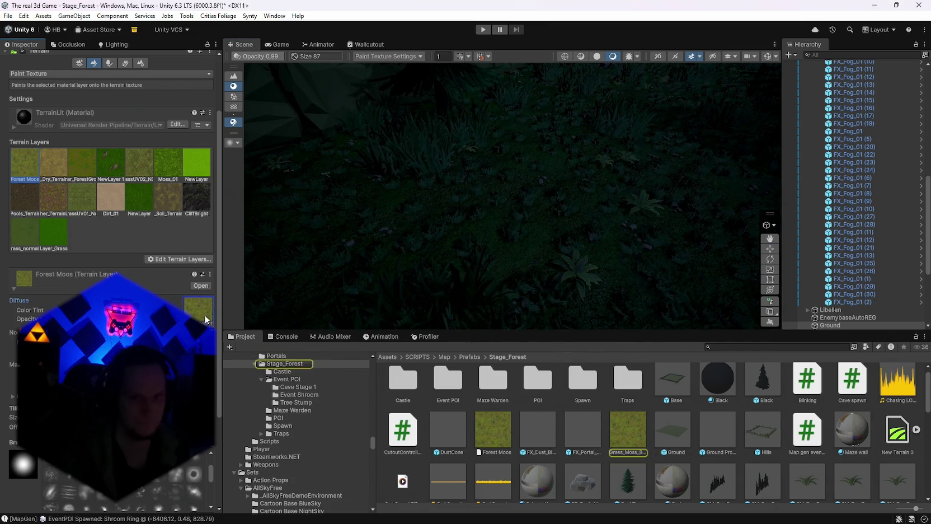
click(201, 315)
click(201, 315)
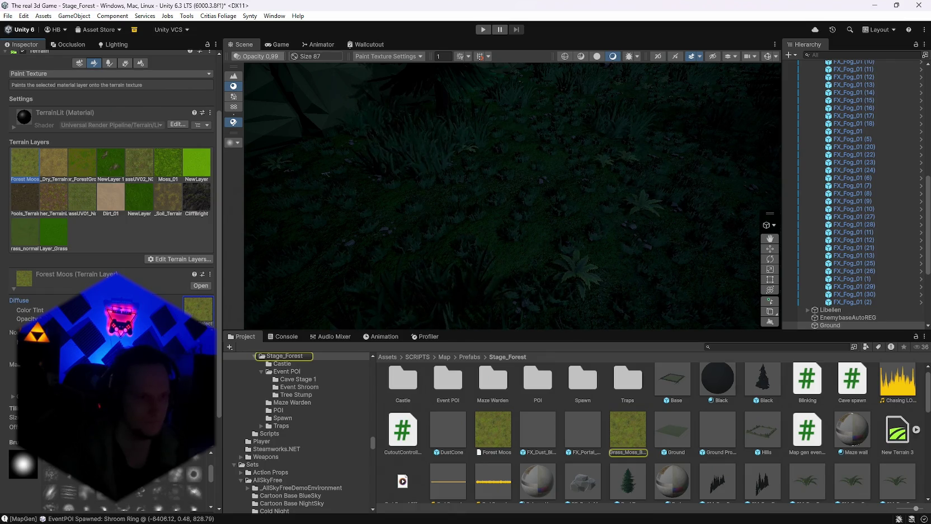
click(201, 315)
click(201, 314)
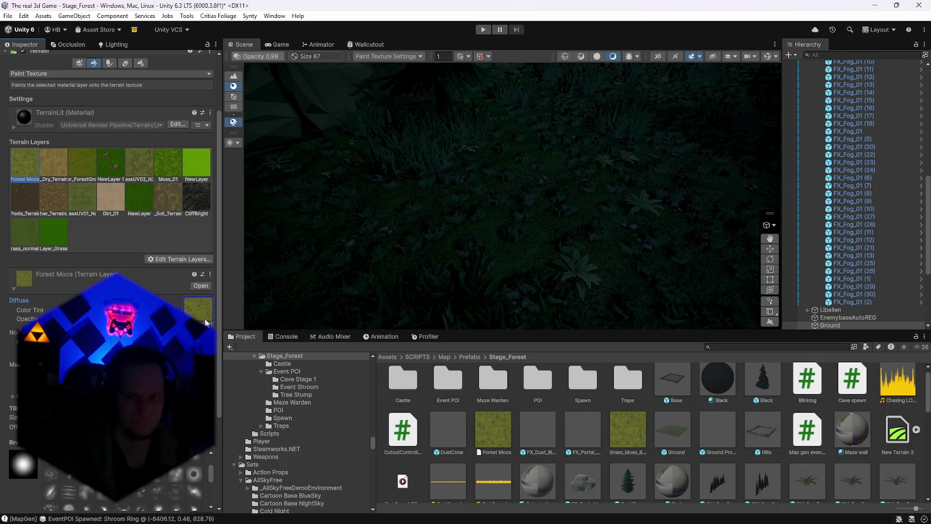
scroll(614, 465, down, 3)
scroll(615, 465, up, 3)
Review Forest Moos's Metallic value and Channel Remapping ranges, then reselect Ground for painting.
click(615, 435)
scroll(147, 224, up, 1)
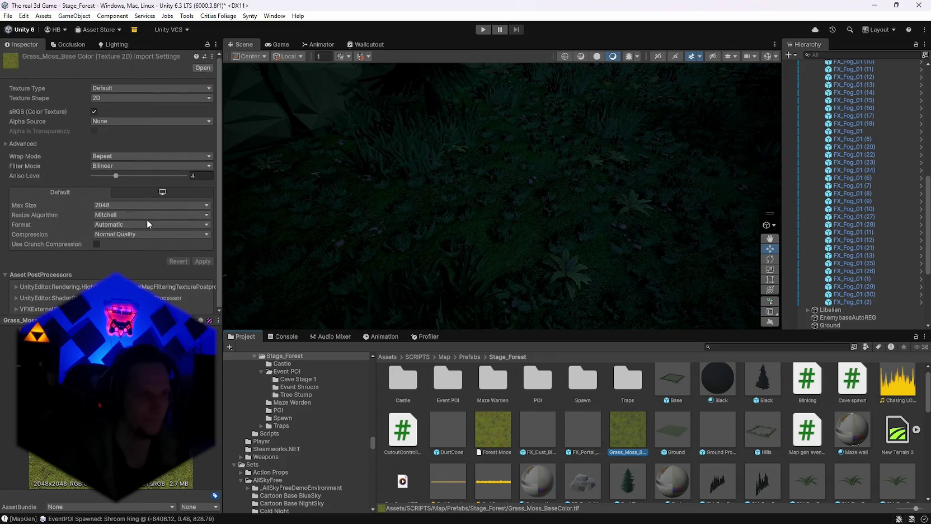
click(506, 442)
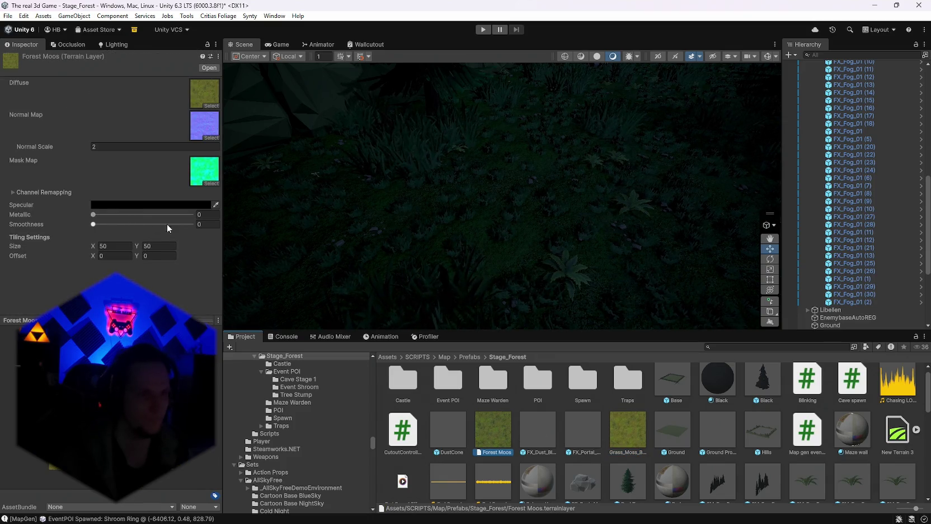
drag(98, 214, 148, 214)
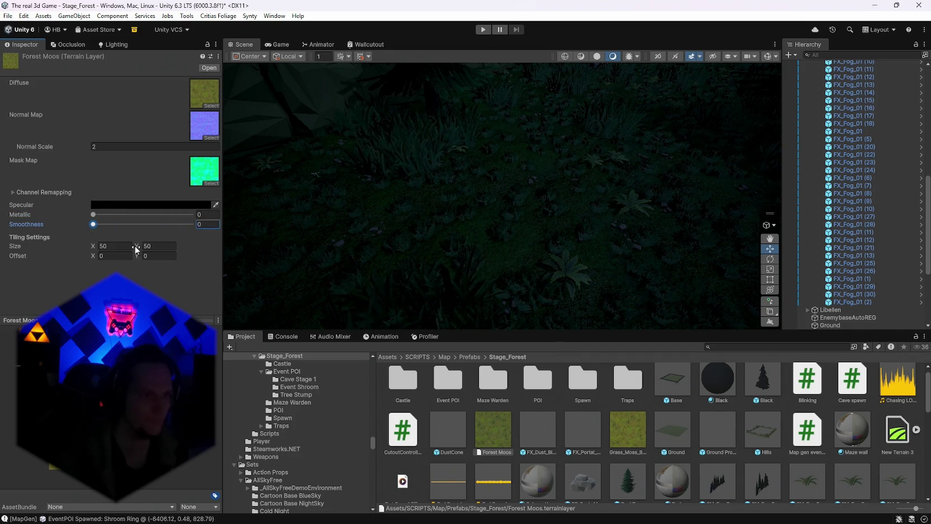
click(495, 259)
click(493, 431)
click(12, 192)
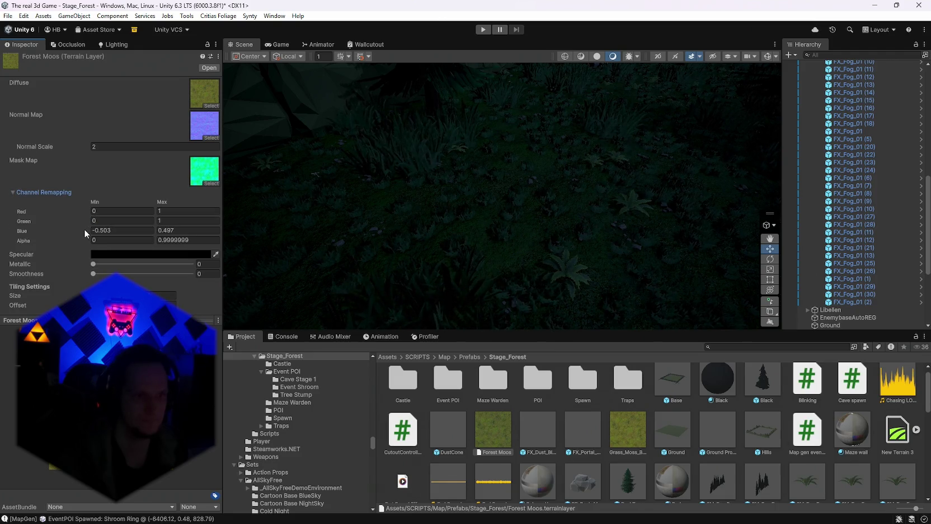
click(414, 220)
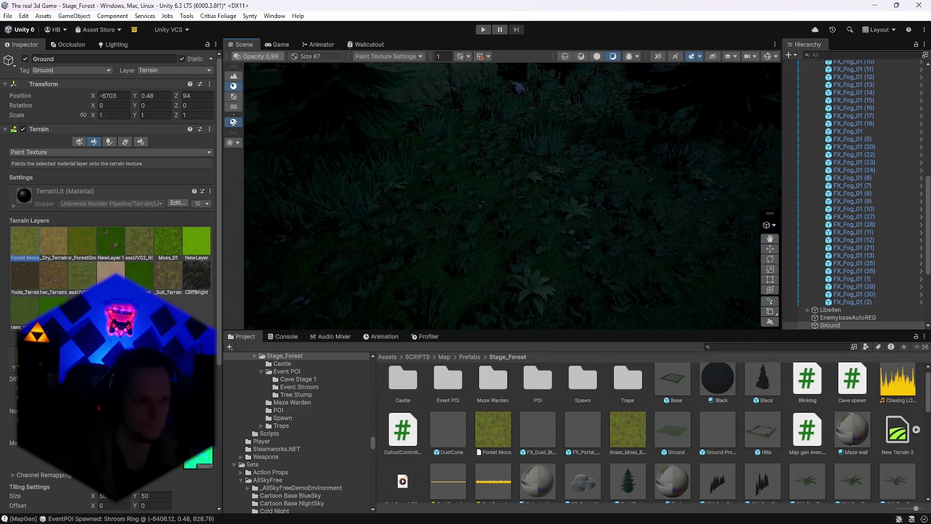
Shift the Forest Moos Color Tint to a darker green, then fly toward the meadow treeline.
click(144, 288)
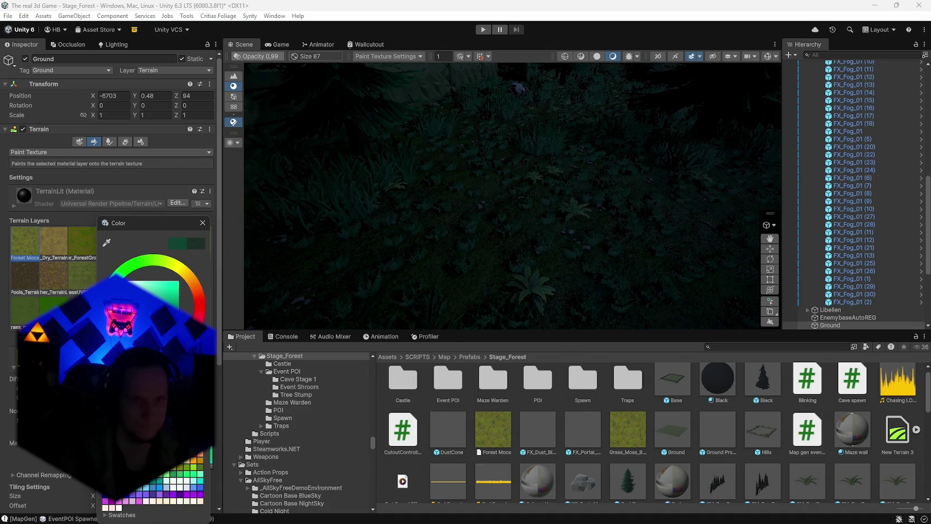
scroll(588, 264, up, 3)
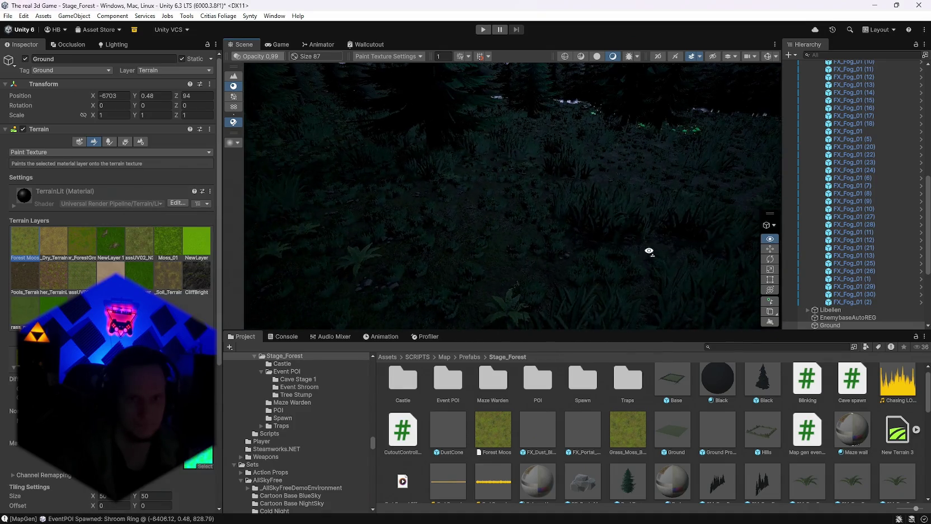
click(493, 431)
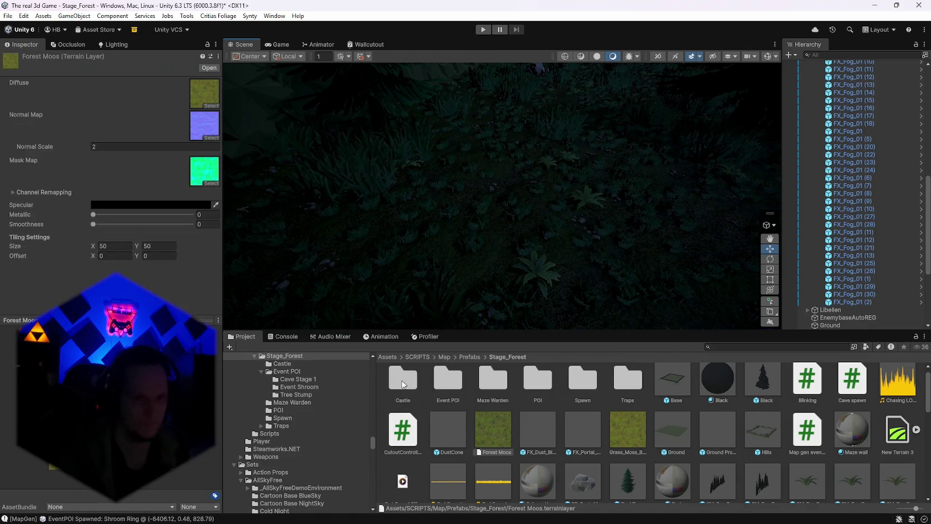
click(501, 235)
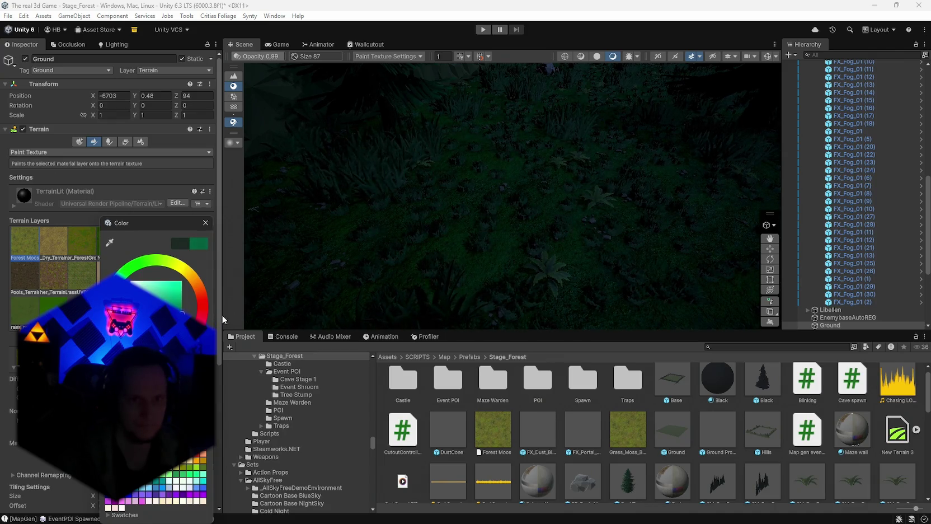
drag(180, 309, 181, 327)
mouse_move(252, 270)
mouse_down()
mouse_move(625, 196)
mouse_move(436, 201)
mouse_move(411, 146)
mouse_move(290, 168)
mouse_move(246, 204)
mouse_up()
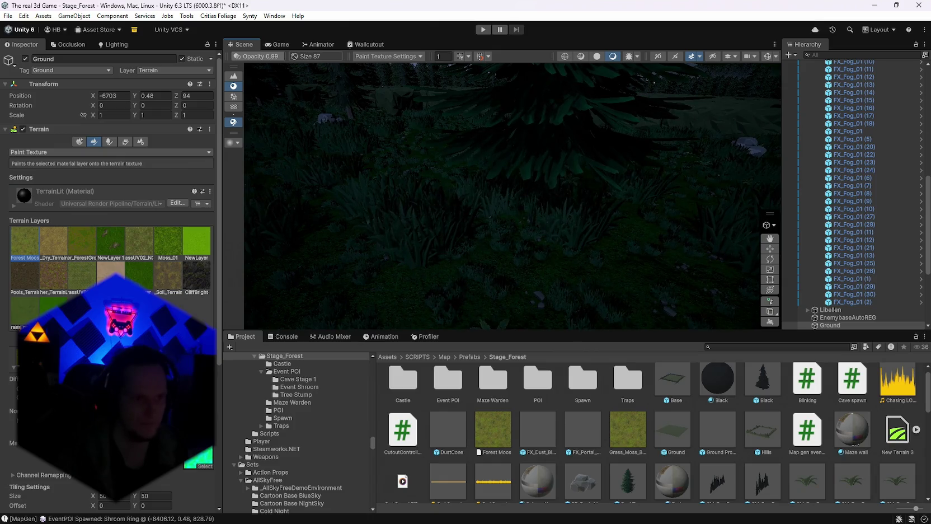
click(140, 467)
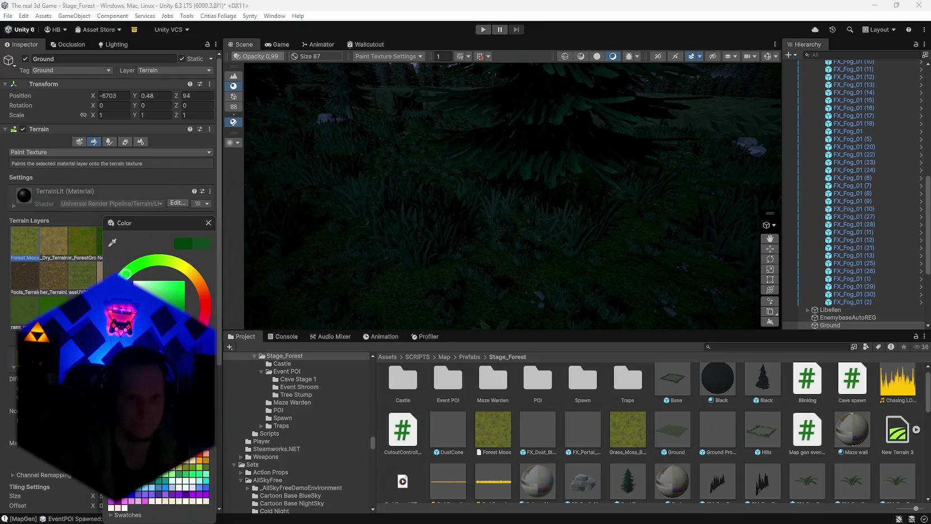
right_click(411, 312)
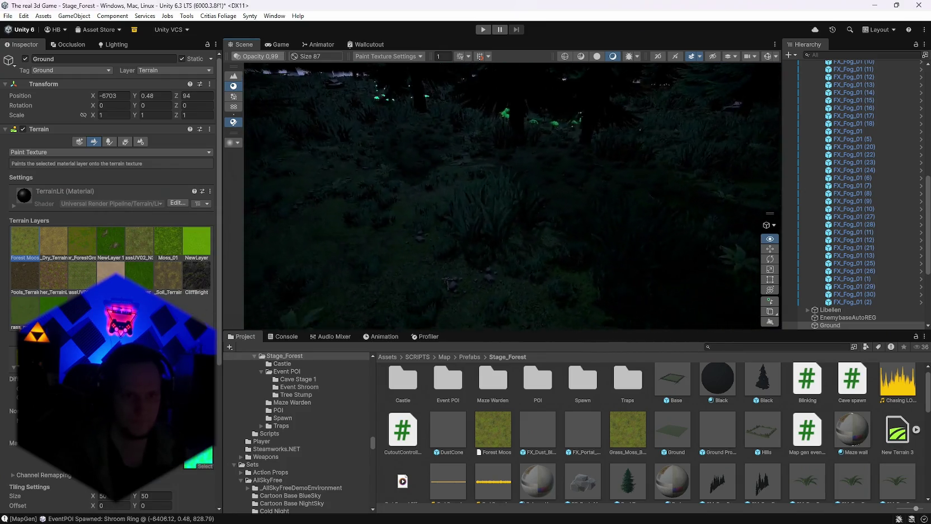
mouse_move(411, 312)
mouse_down()
mouse_move(375, 283)
mouse_move(416, 287)
mouse_move(461, 313)
mouse_move(575, 338)
mouse_up()
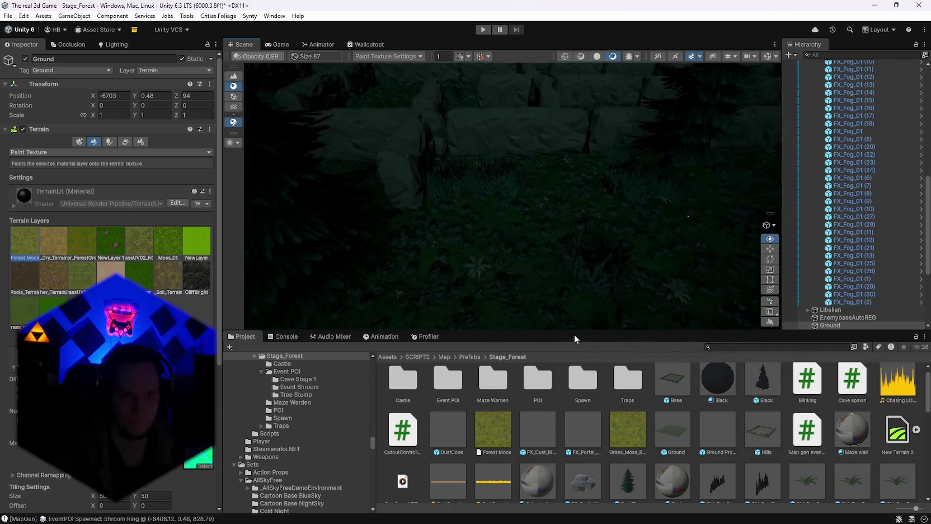
Set the texture brush to opacity 1 and size 143.
scroll(540, 322, down, 10)
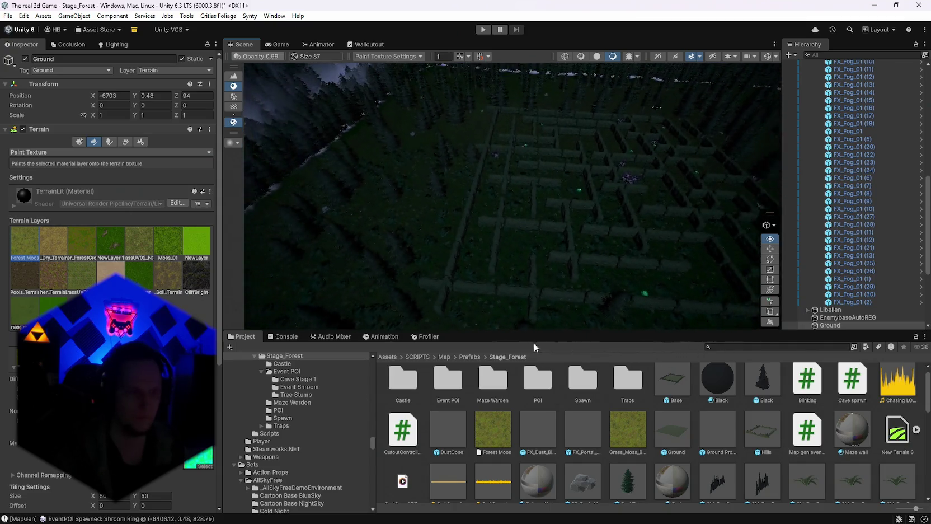
click(33, 283)
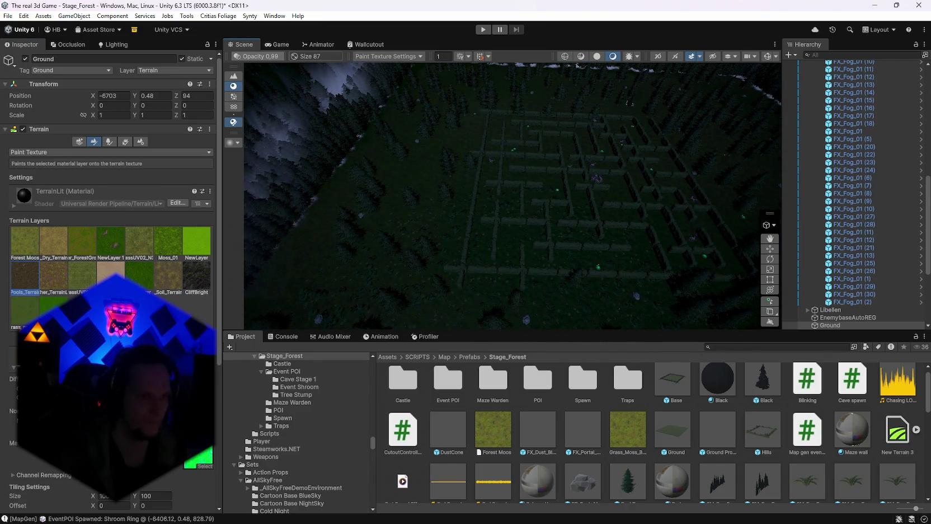
scroll(112, 224, down, 5)
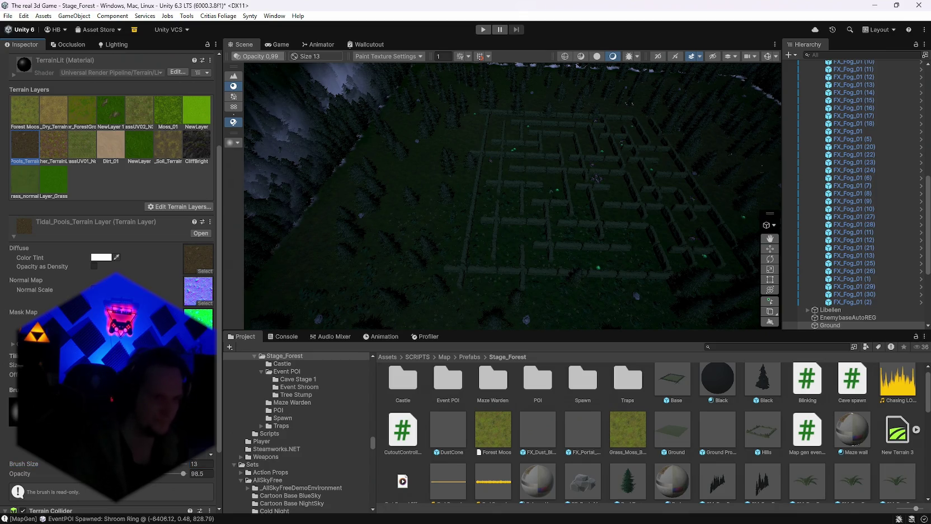
drag(183, 473, 94, 489)
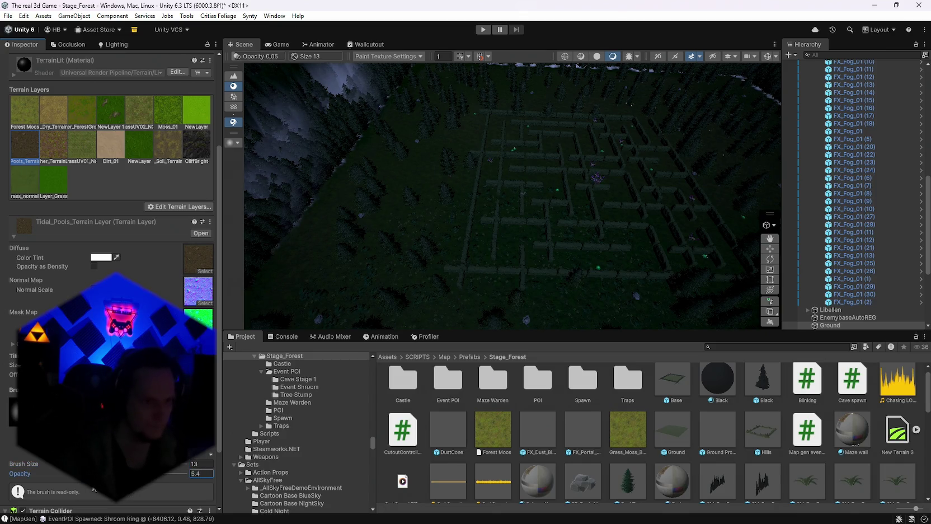
mouse_move(435, 296)
mouse_down()
mouse_move(500, 272)
mouse_move(603, 311)
mouse_move(668, 302)
mouse_move(602, 314)
mouse_move(524, 299)
mouse_move(442, 233)
mouse_up()
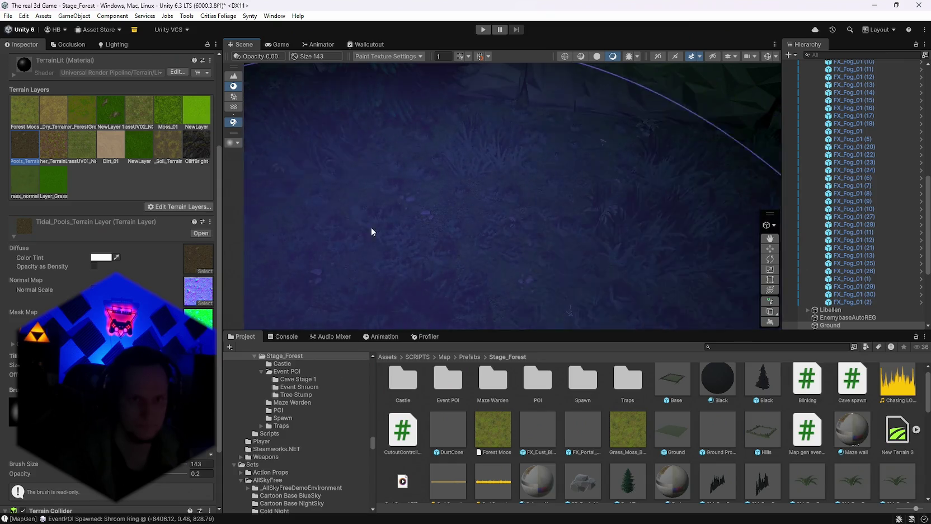
mouse_move(401, 257)
mouse_down()
mouse_move(580, 271)
mouse_move(445, 271)
mouse_move(493, 258)
mouse_move(473, 240)
mouse_up()
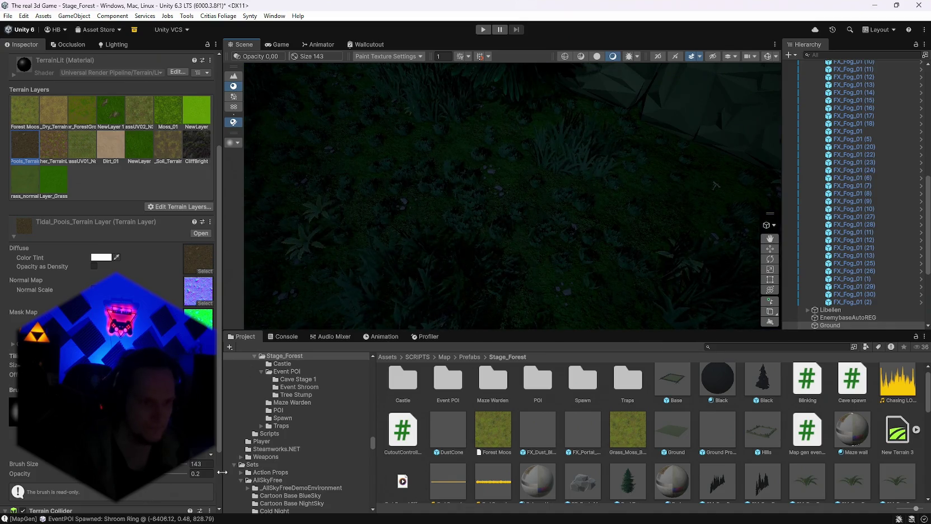
text(1)
key(Return)
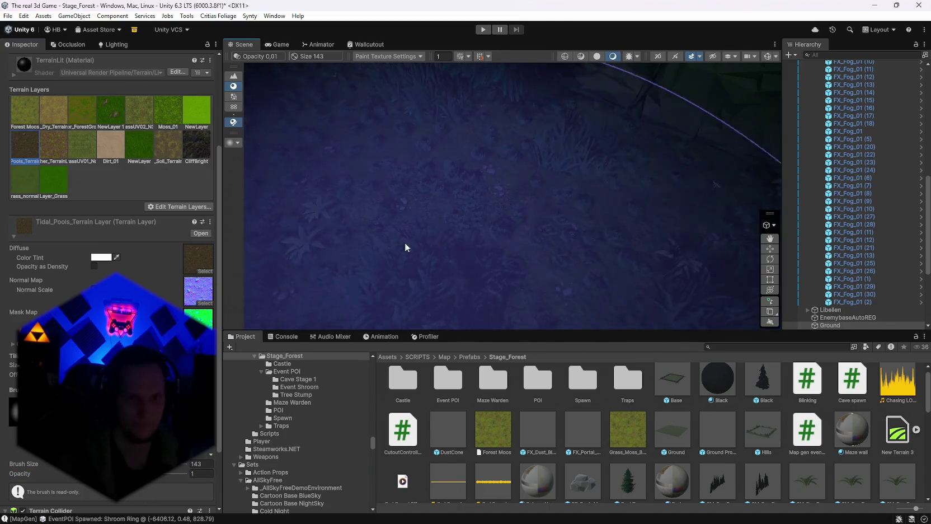
After briefly trying NewLayer 1 and Grass_Dry_Terrain, make Heather_Terrain the active paint layer.
mouse_move(396, 231)
mouse_down()
mouse_move(498, 265)
mouse_move(488, 243)
mouse_move(457, 235)
mouse_move(252, 208)
mouse_up()
mouse_move(491, 93)
mouse_down()
mouse_move(480, 143)
mouse_move(485, 85)
mouse_up()
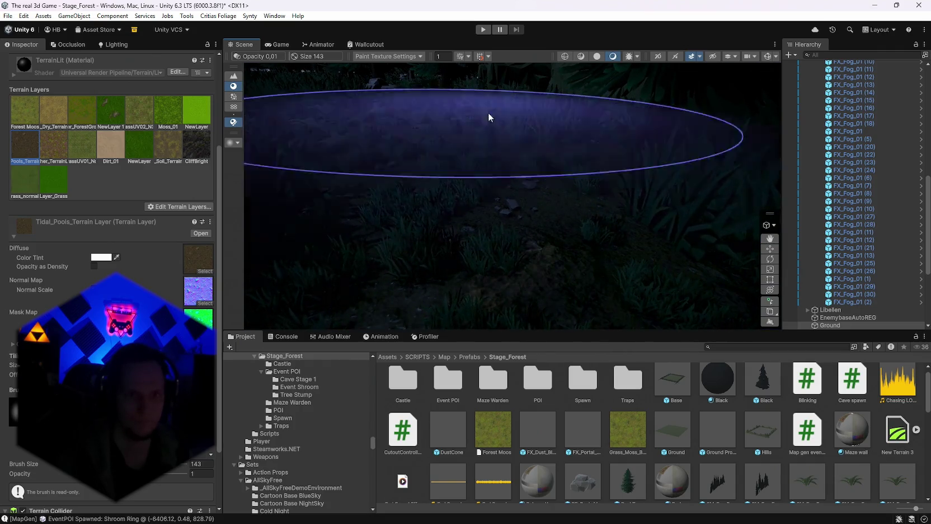
scroll(497, 126, up, 2)
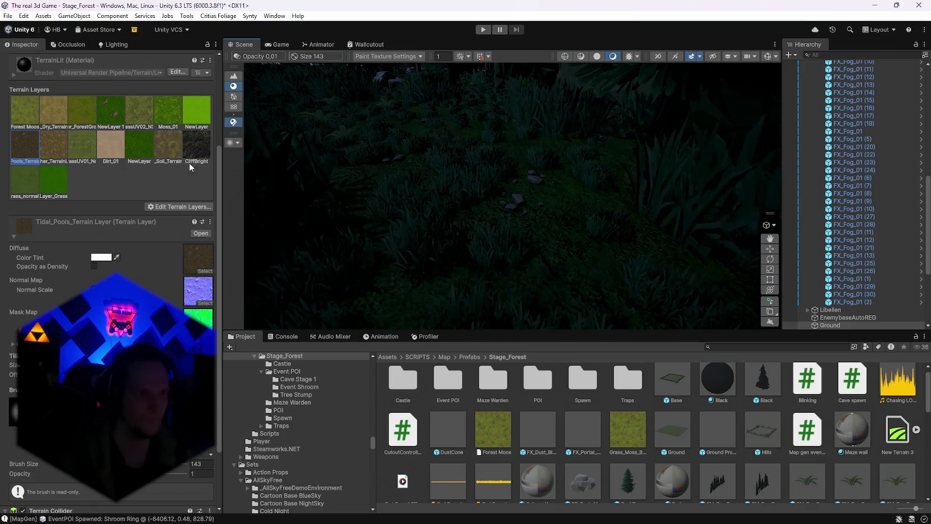
click(54, 145)
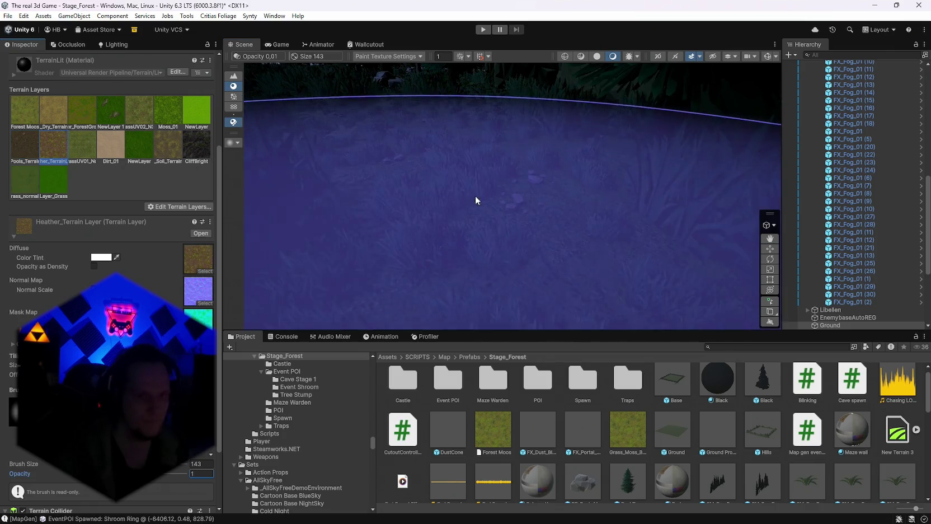
drag(447, 177, 457, 178)
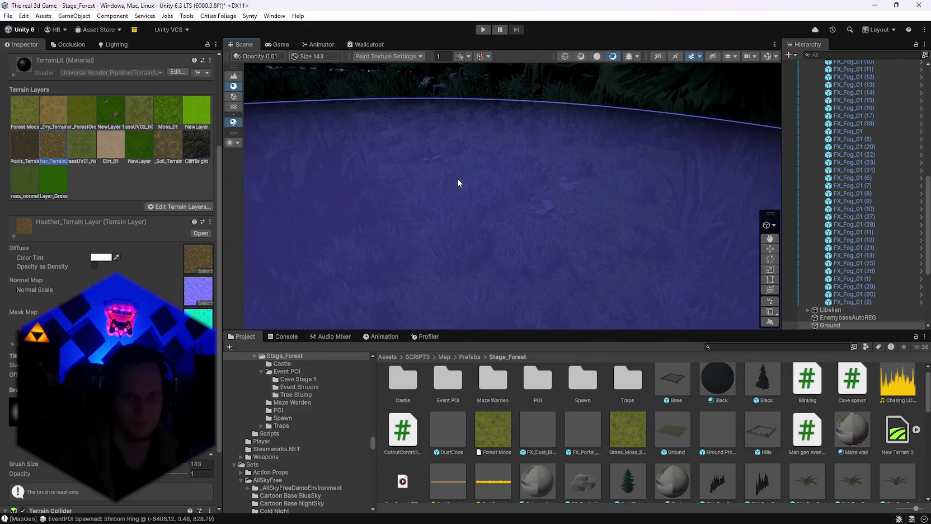
click(117, 118)
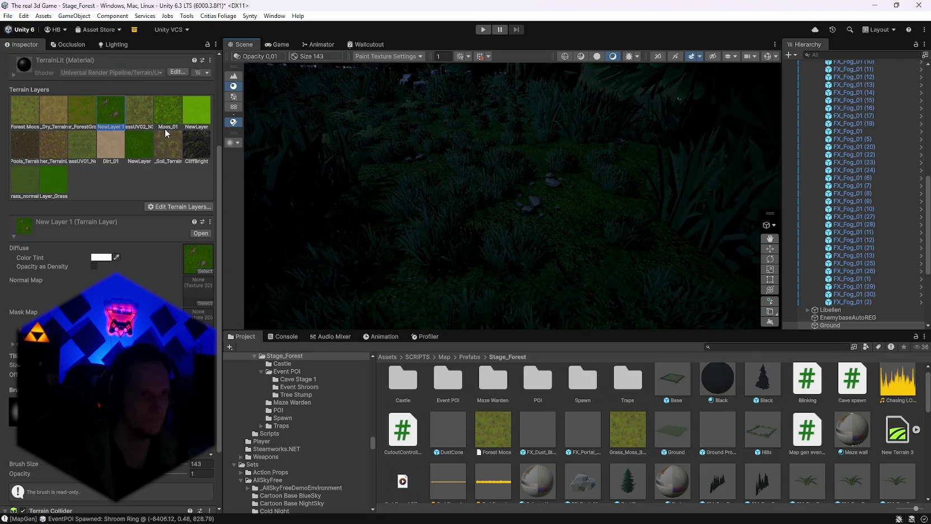
click(54, 111)
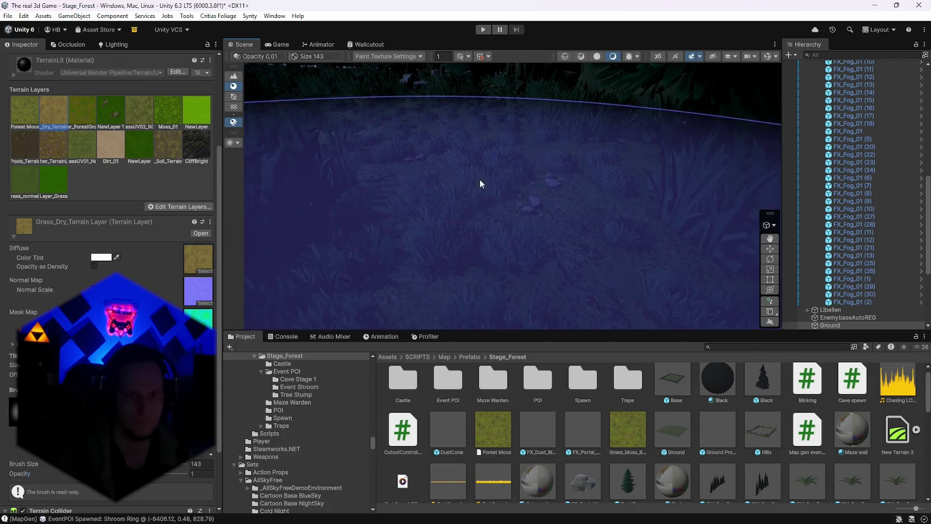
mouse_move(491, 178)
mouse_down()
mouse_move(596, 210)
mouse_move(677, 249)
mouse_move(647, 209)
mouse_move(392, 180)
mouse_up()
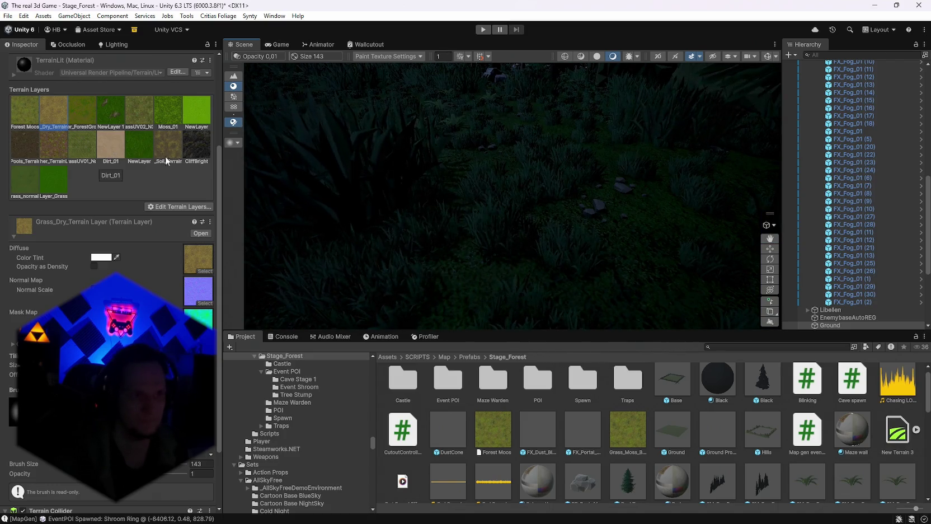
click(55, 143)
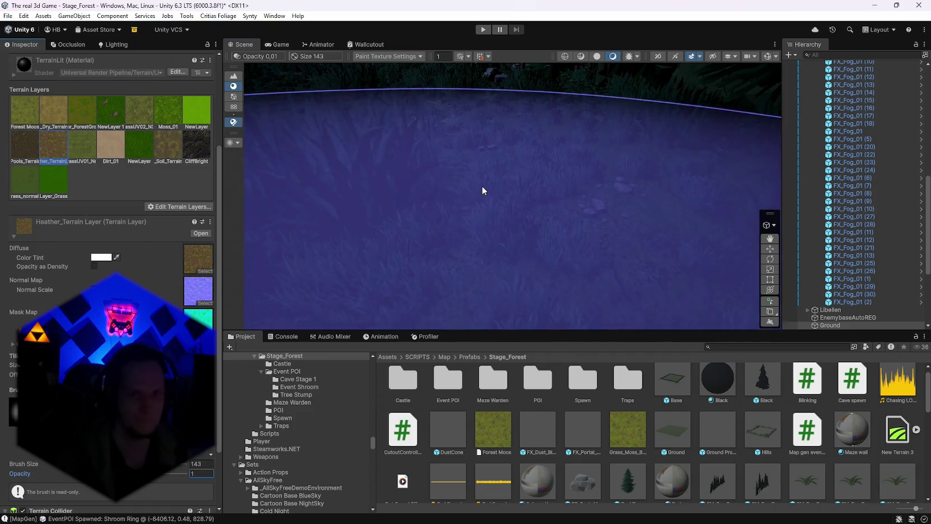
mouse_move(445, 175)
mouse_down()
mouse_move(584, 206)
mouse_move(266, 182)
mouse_up()
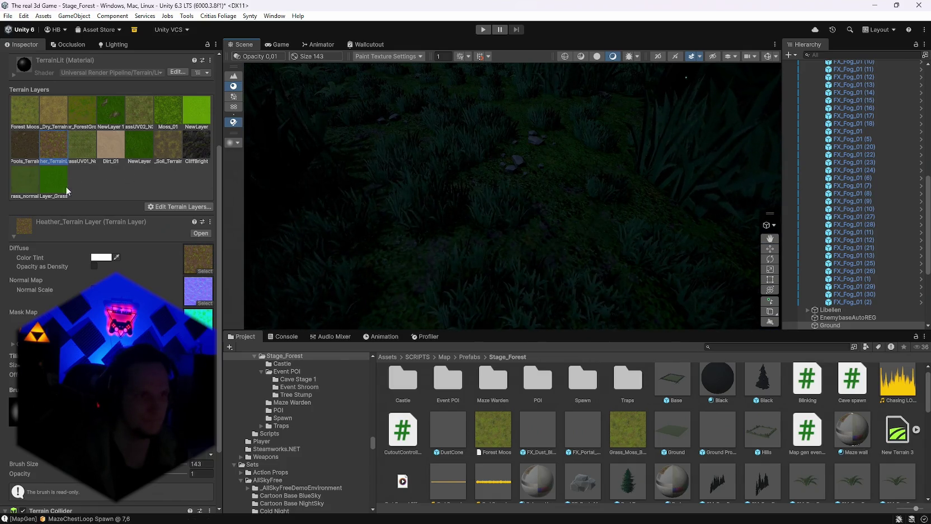
scroll(64, 165, down, 3)
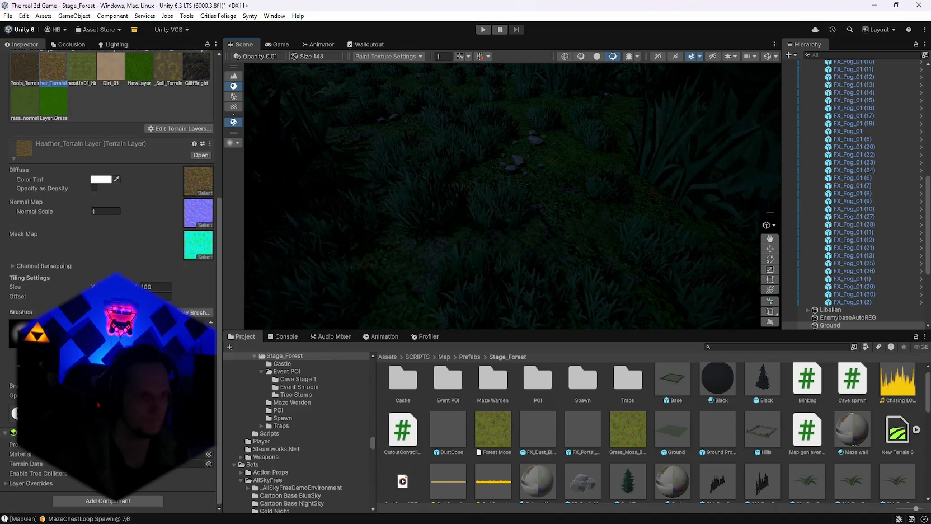
Set the Heather_Terrain layer's tiling size to 50.
click(156, 286)
text(50)
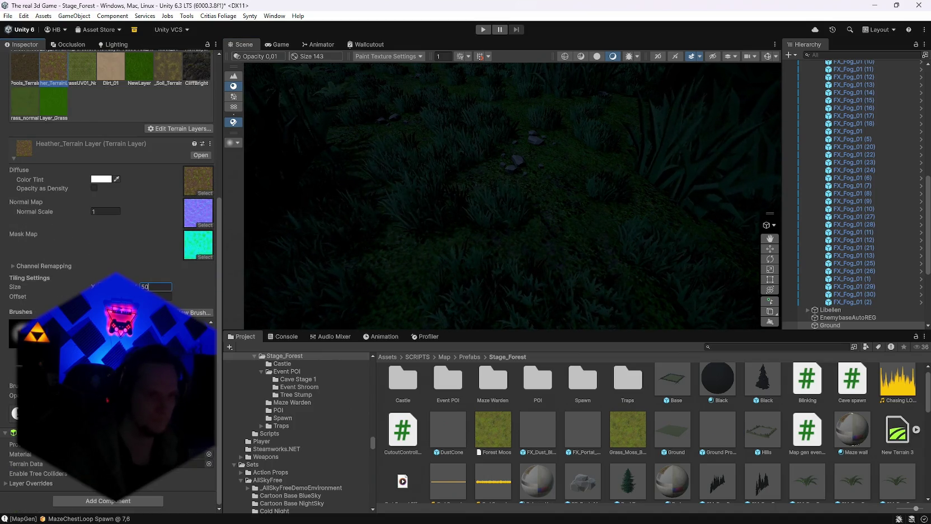
key(Return)
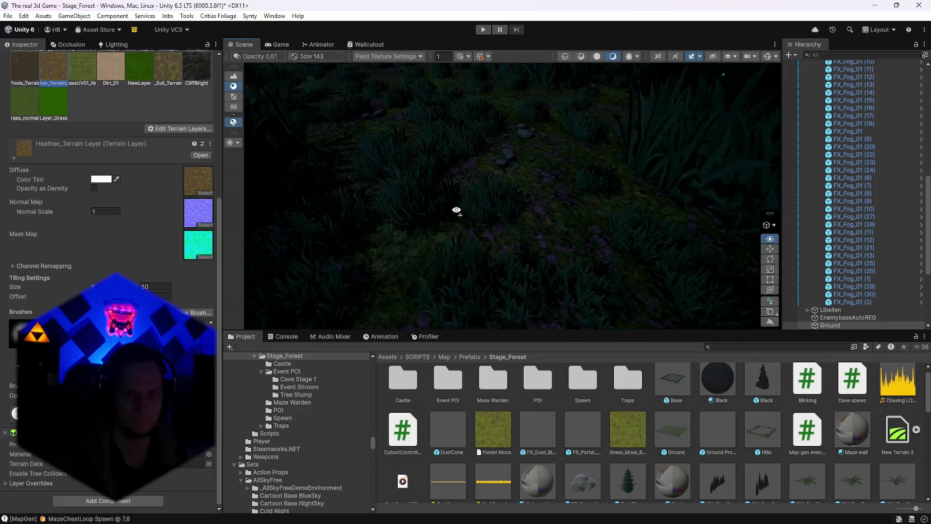
scroll(455, 207, down, 10)
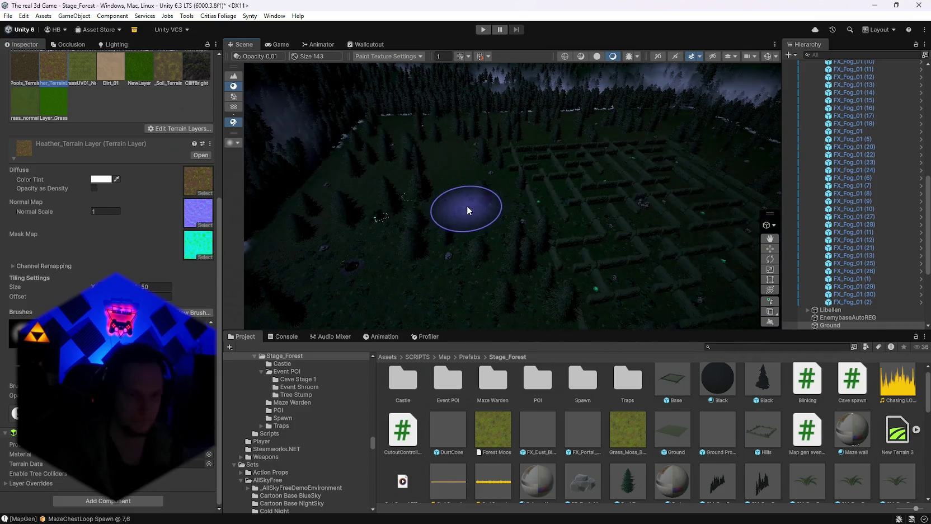
drag(466, 153, 448, 187)
scroll(98, 232, up, 3)
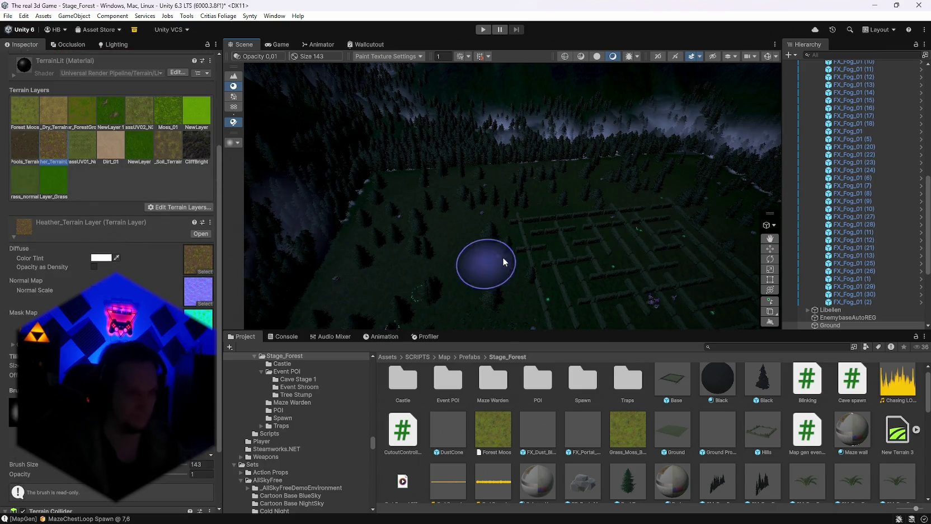
scroll(492, 185, up, 8)
Switch to the Grass_Soil_Terrain layer and widen the brush to size 758.
click(168, 145)
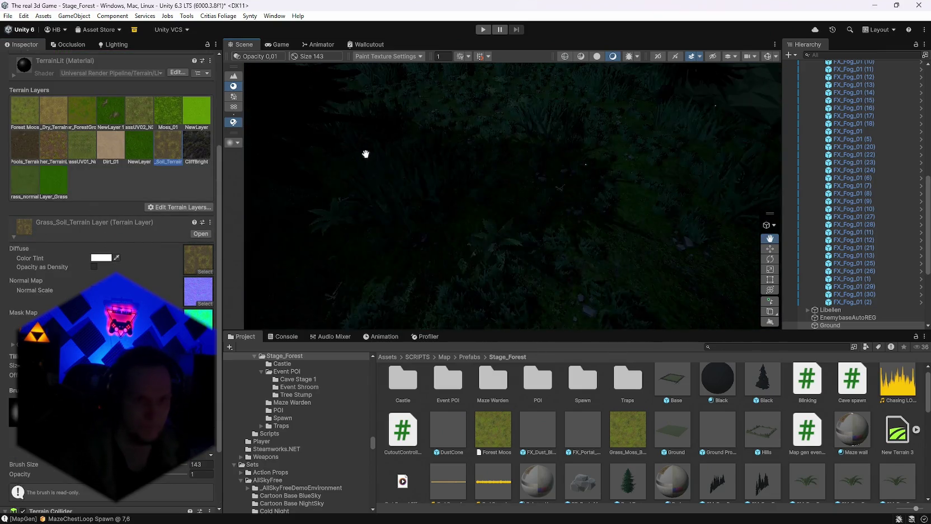
scroll(459, 160, up, 5)
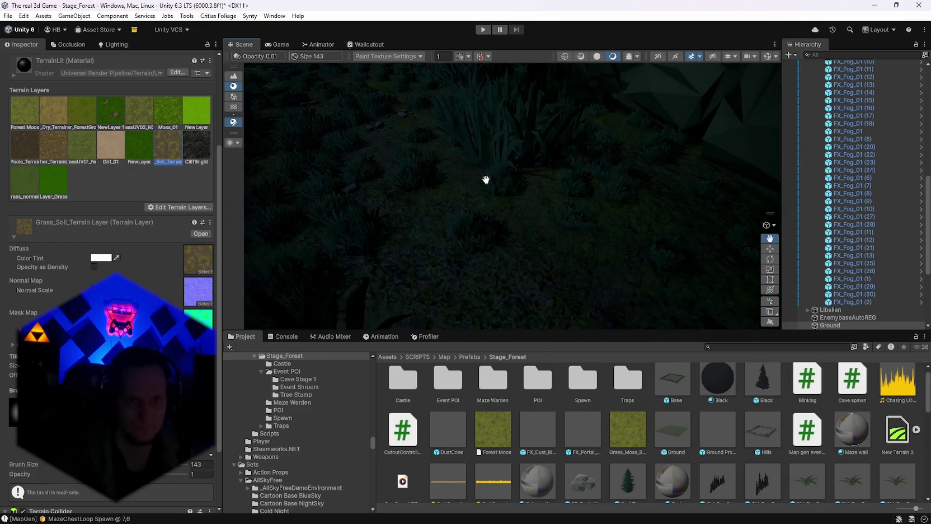
scroll(476, 177, down, 3)
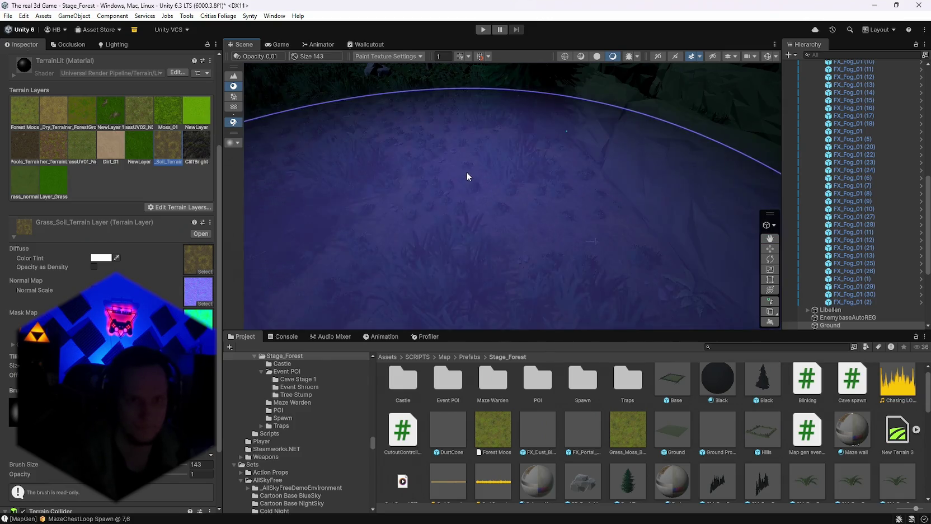
mouse_move(465, 171)
mouse_down()
mouse_move(476, 184)
mouse_move(466, 177)
mouse_move(436, 210)
mouse_up()
scroll(437, 211, up, 3)
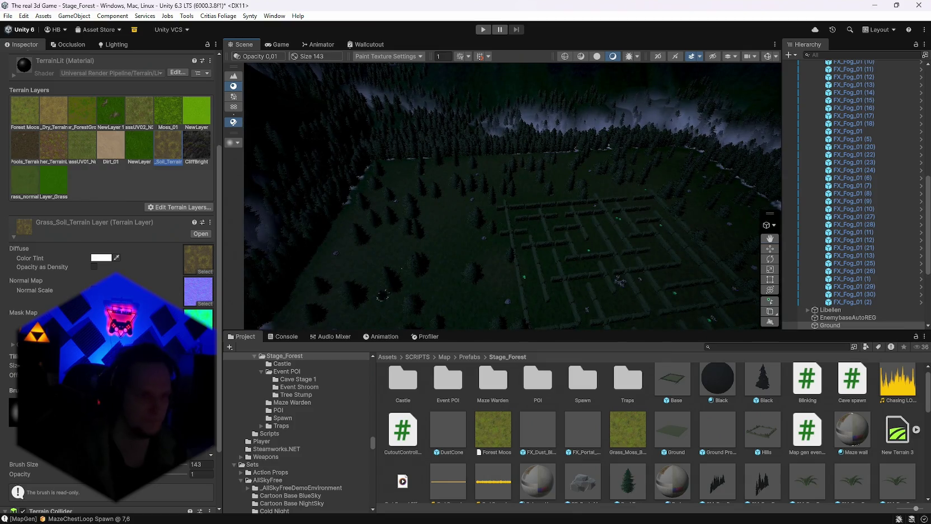
mouse_move(448, 206)
mouse_down()
mouse_move(457, 265)
mouse_move(425, 291)
mouse_up()
scroll(238, 437, down, 2)
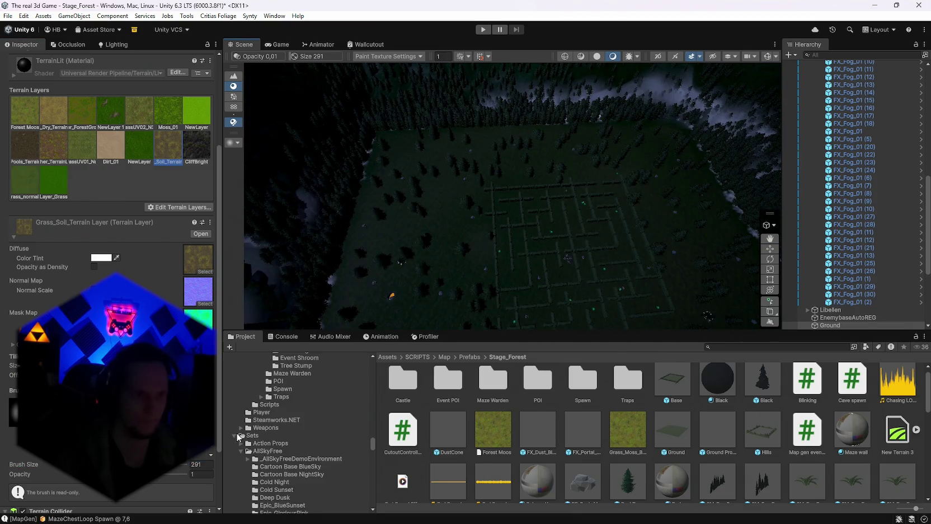
mouse_move(436, 244)
mouse_down()
mouse_move(438, 185)
mouse_move(570, 233)
mouse_move(533, 239)
mouse_move(631, 199)
mouse_move(577, 222)
mouse_move(671, 274)
mouse_move(712, 259)
mouse_move(714, 240)
mouse_move(393, 165)
mouse_move(377, 171)
mouse_up()
Give the Forest Moos terrain layer a desaturated, dark deep-green tint.
click(28, 120)
click(98, 259)
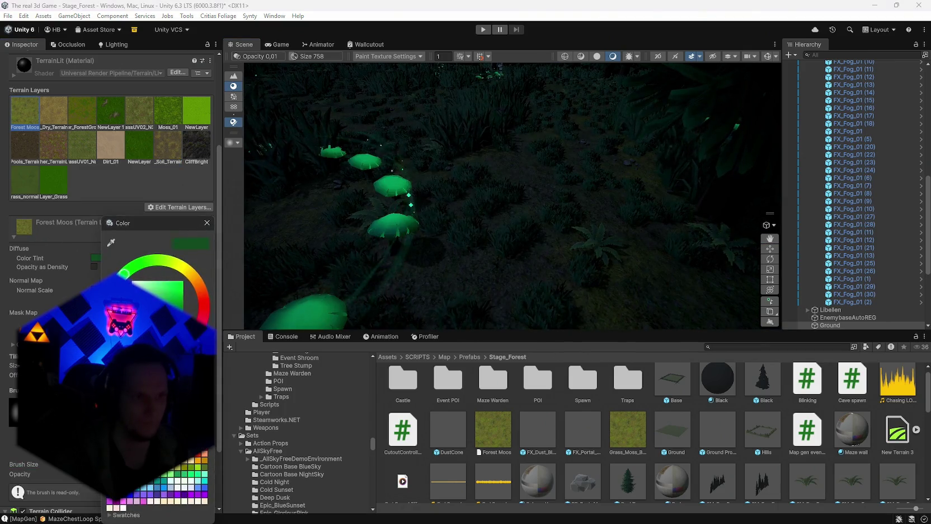
click(167, 293)
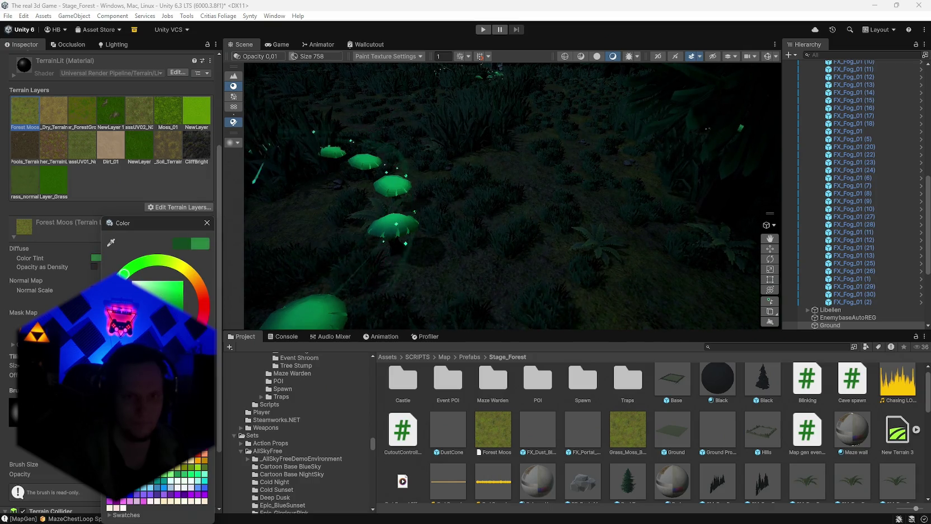
drag(166, 292, 135, 295)
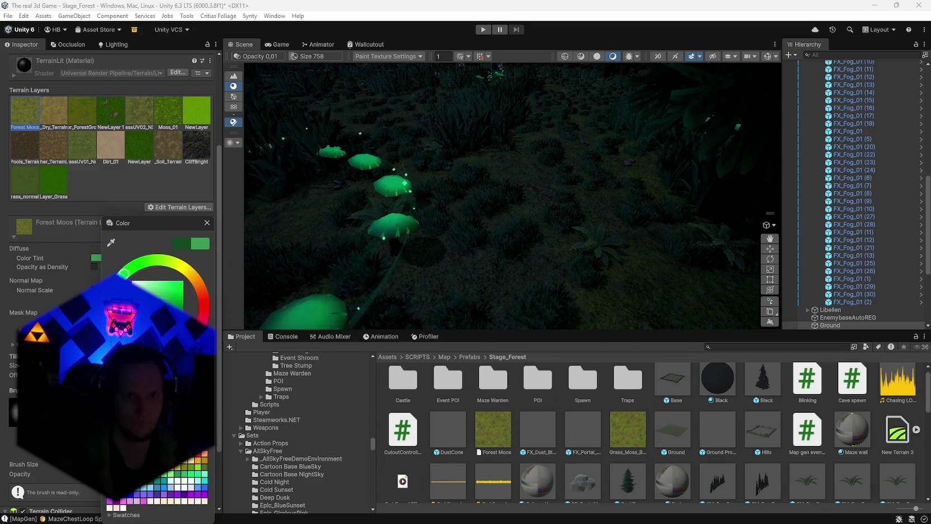
drag(136, 294, 136, 309)
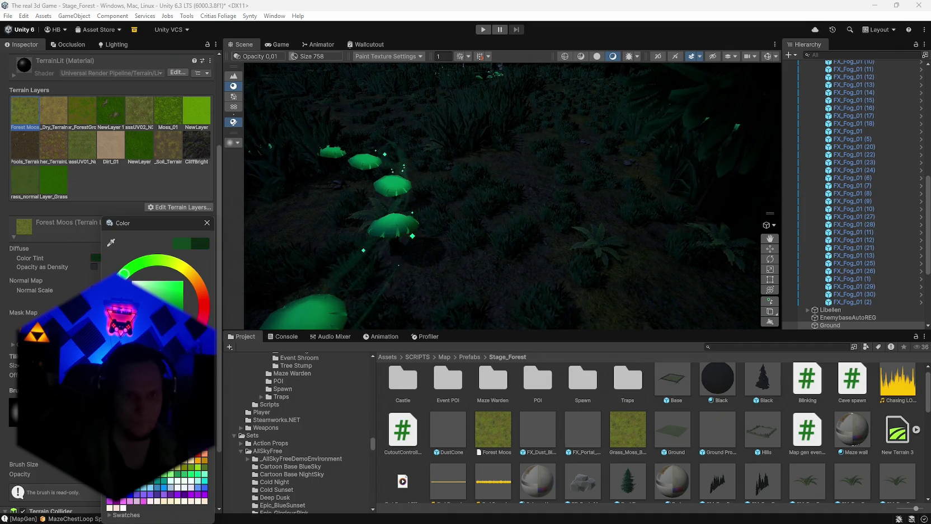
mouse_move(294, 292)
mouse_down()
mouse_move(556, 285)
mouse_move(290, 253)
mouse_move(46, 262)
mouse_move(62, 238)
mouse_up()
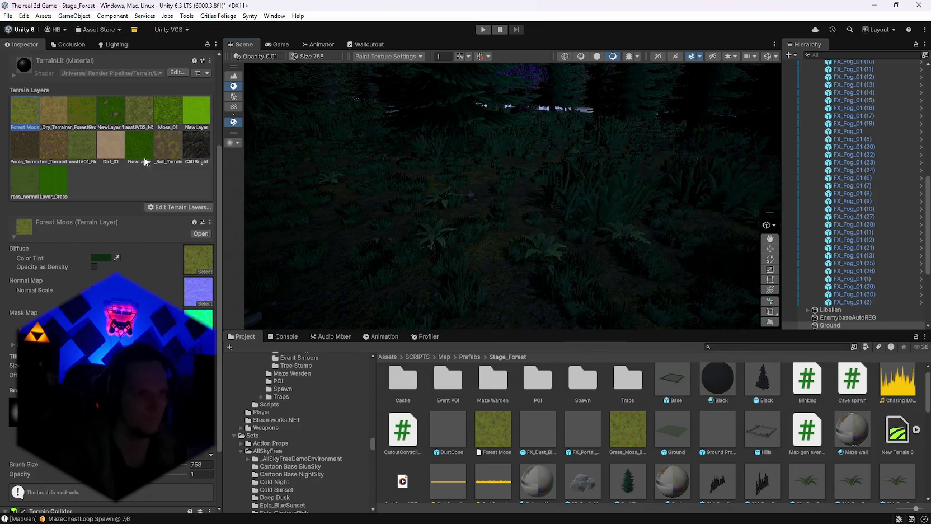
Retint the Grass_Soil_Terrain layer from green to white, then reselect Forest Moos.
click(168, 147)
click(98, 257)
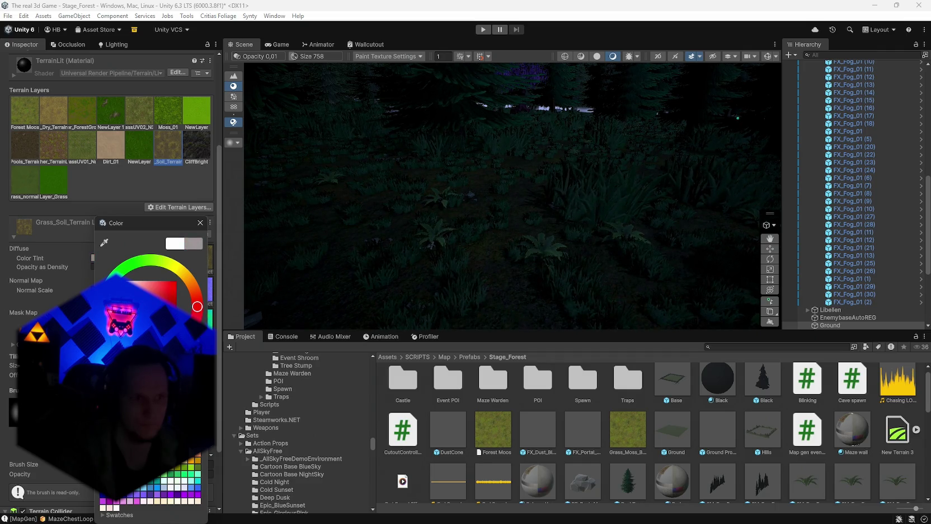
drag(197, 306, 117, 268)
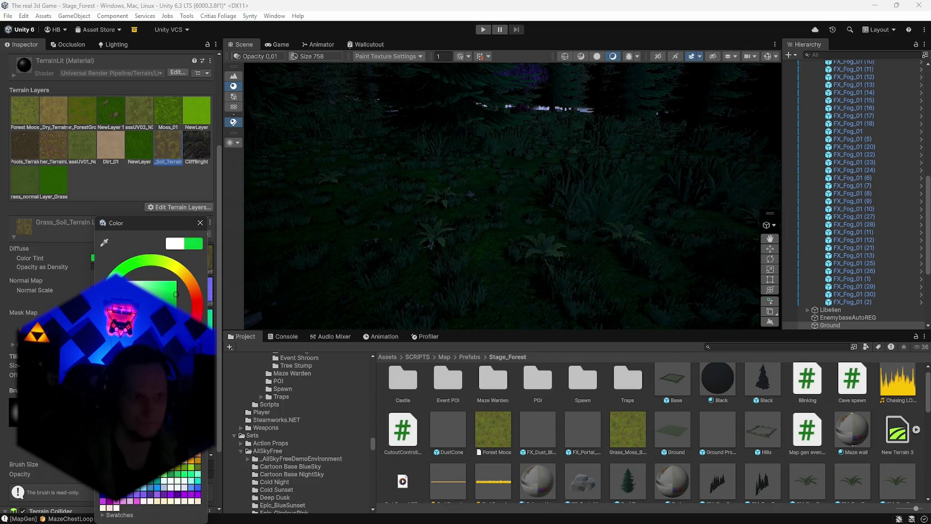
drag(118, 268, 110, 280)
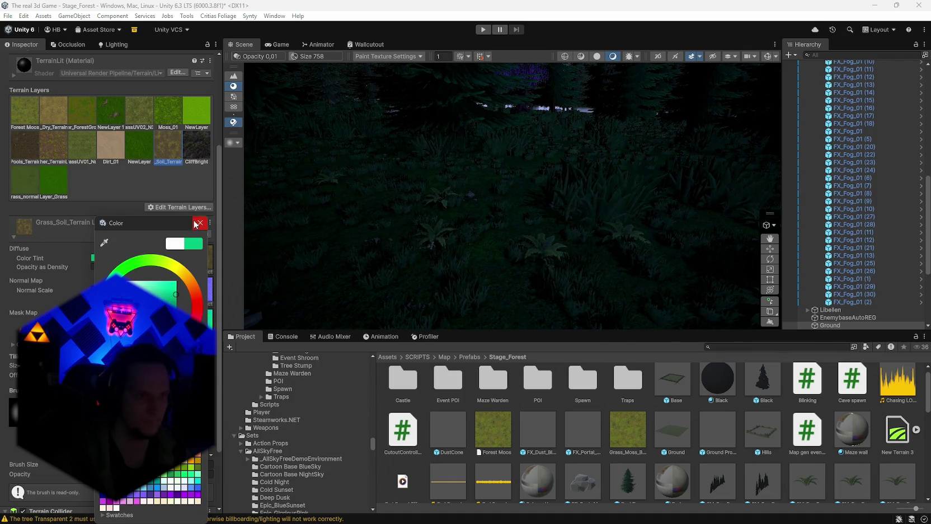
click(199, 223)
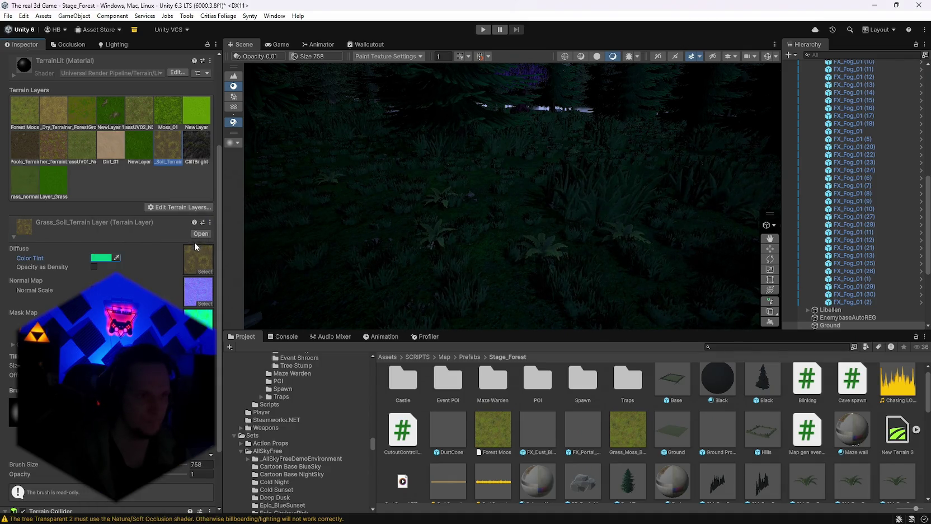
click(98, 257)
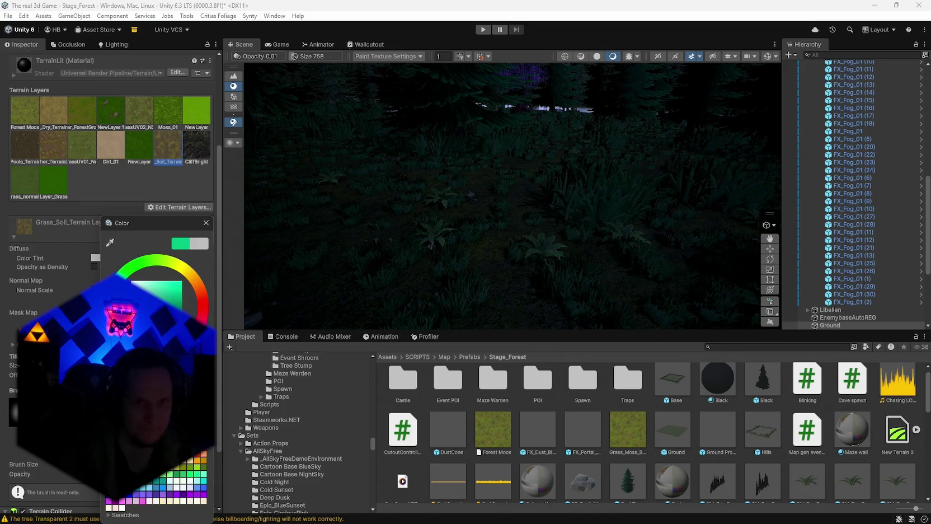
key(Escape)
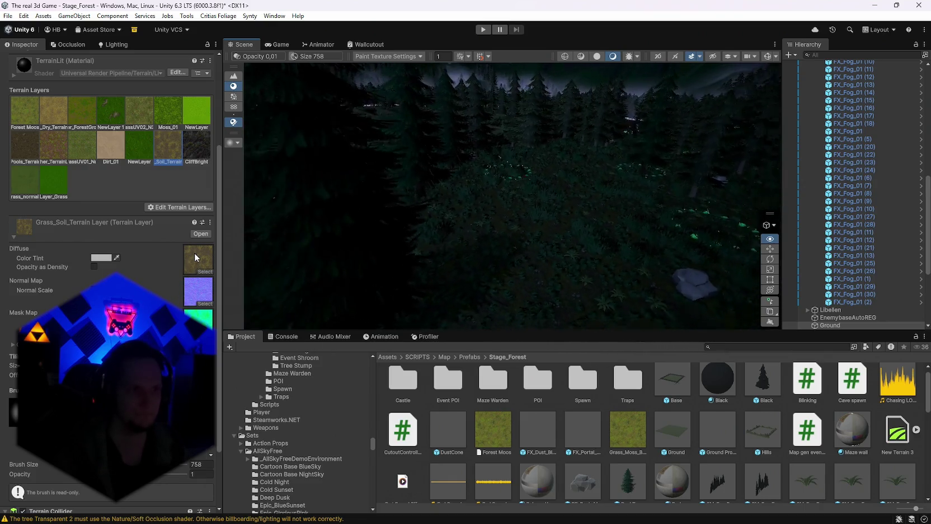
click(25, 112)
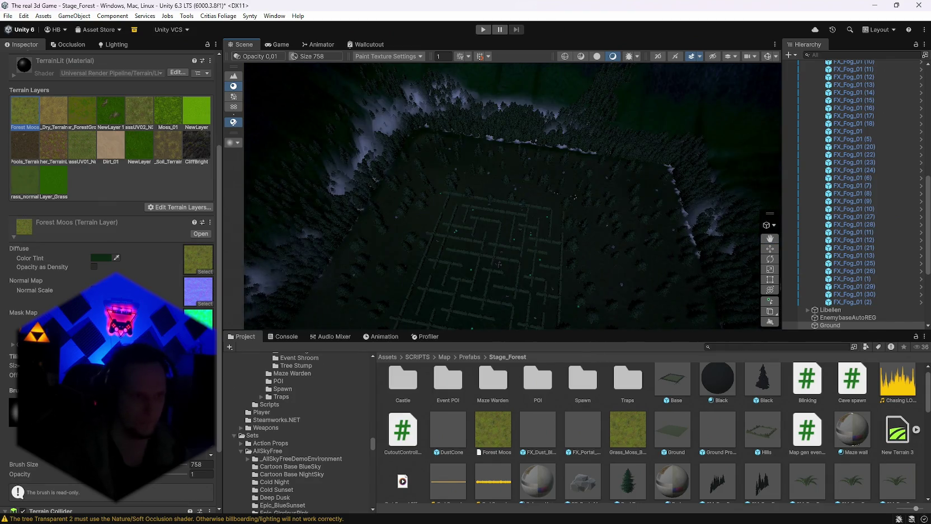
Set the Forest Moos painting brush opacity to 0.7 and survey the maze terrain.
click(190, 474)
text(0.7)
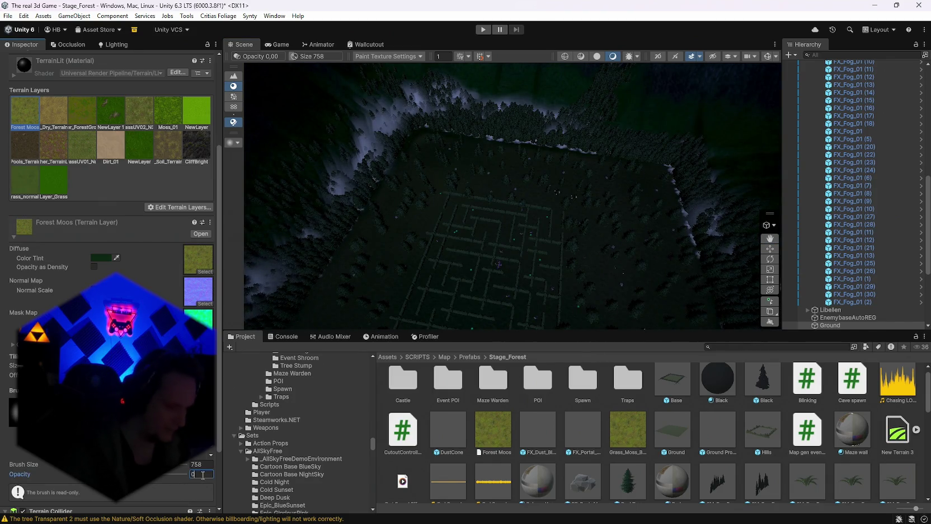
mouse_move(421, 204)
mouse_down()
mouse_move(434, 168)
mouse_move(630, 243)
mouse_move(617, 280)
mouse_move(503, 221)
mouse_move(408, 235)
mouse_move(528, 221)
mouse_move(528, 316)
mouse_move(538, 189)
mouse_move(649, 201)
mouse_move(529, 305)
mouse_move(457, 208)
mouse_move(459, 219)
mouse_move(457, 190)
mouse_move(475, 210)
mouse_move(468, 219)
mouse_move(468, 196)
mouse_move(500, 201)
mouse_move(512, 185)
mouse_move(519, 209)
mouse_move(628, 210)
mouse_move(621, 257)
mouse_up()
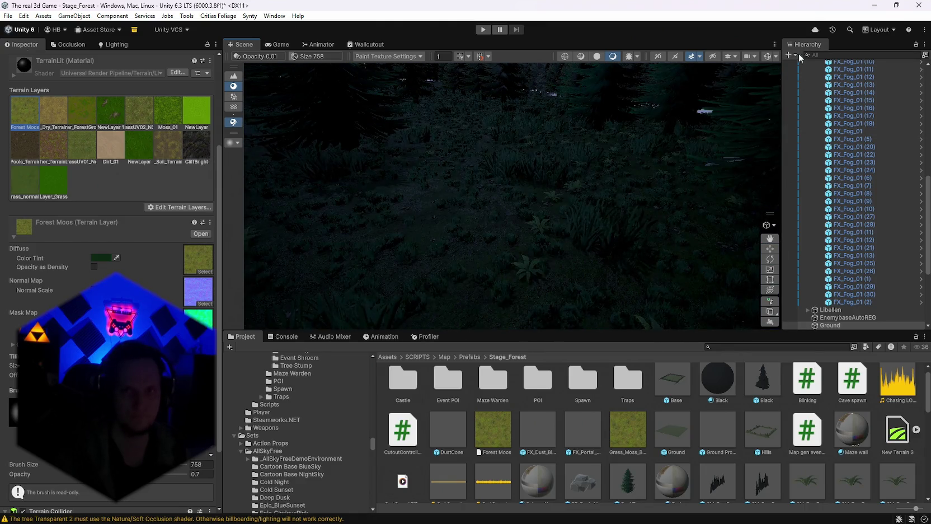
mouse_move(613, 125)
mouse_down()
mouse_move(609, 91)
mouse_move(621, 90)
mouse_move(559, 85)
mouse_move(542, 69)
mouse_move(507, 63)
mouse_move(247, 133)
mouse_up()
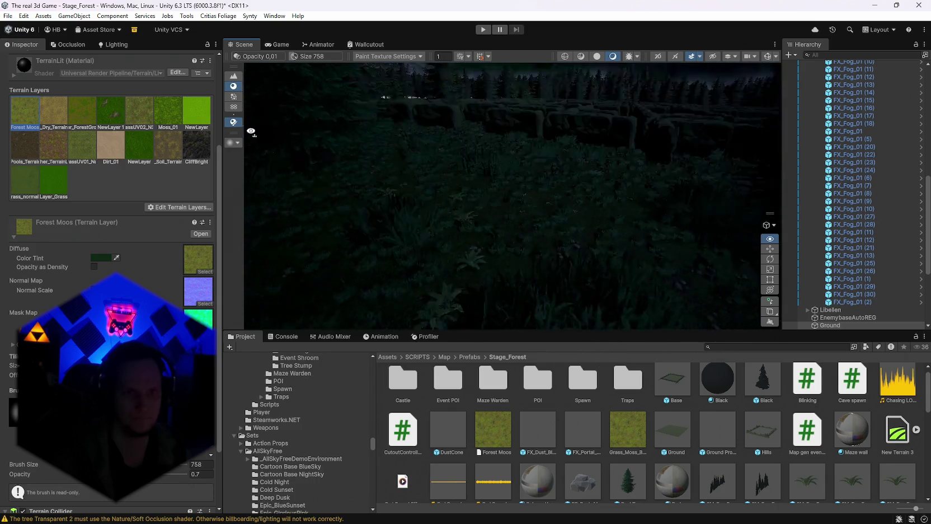
mouse_move(283, 158)
mouse_down()
mouse_move(447, 142)
mouse_move(778, 162)
mouse_up()
scroll(851, 165, up, 10)
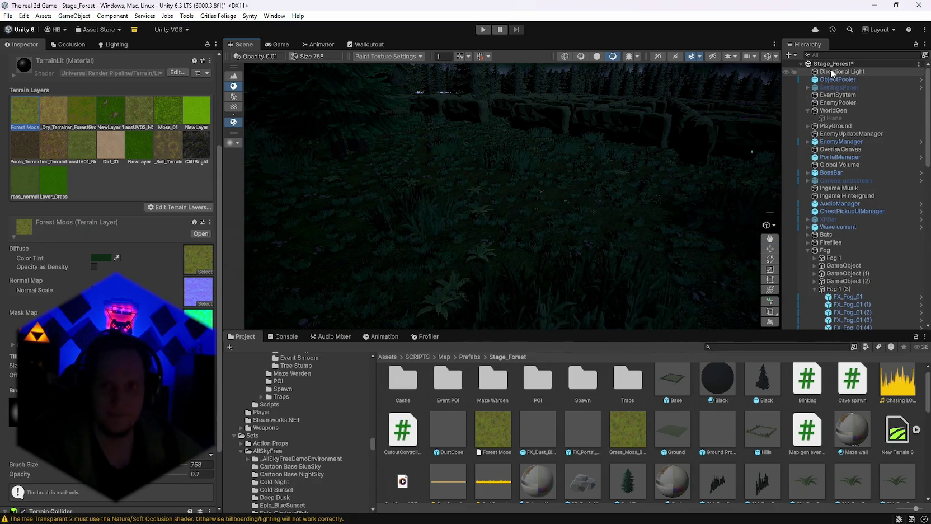
Select the Directional Light and set its X rotation to 32.3.
click(835, 71)
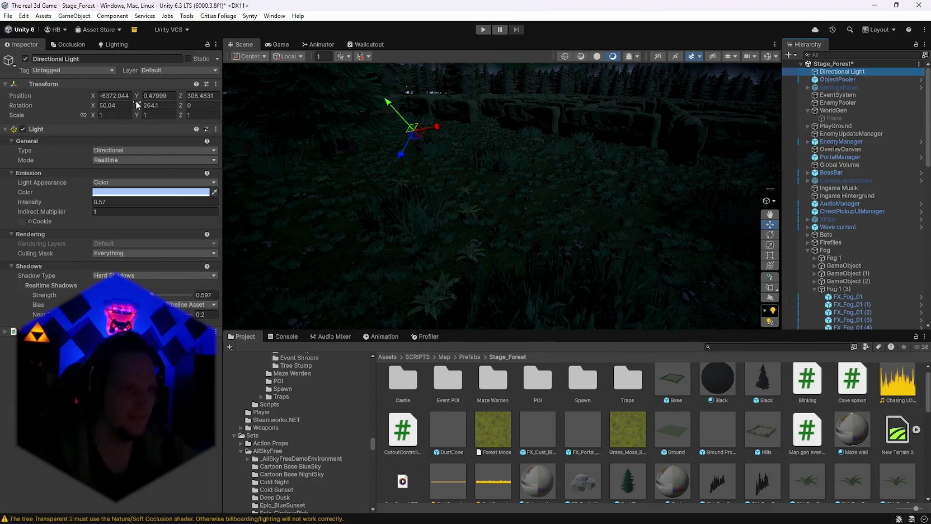
click(135, 108)
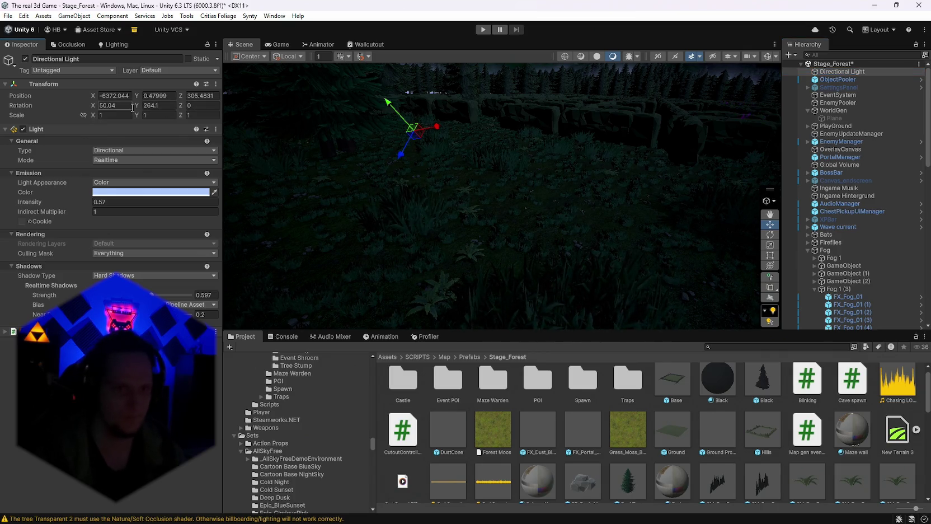
mouse_move(468, 183)
mouse_down()
mouse_move(493, 157)
mouse_move(515, 168)
mouse_move(540, 213)
mouse_move(358, 258)
mouse_move(376, 272)
mouse_move(473, 172)
mouse_move(465, 191)
mouse_up()
click(104, 106)
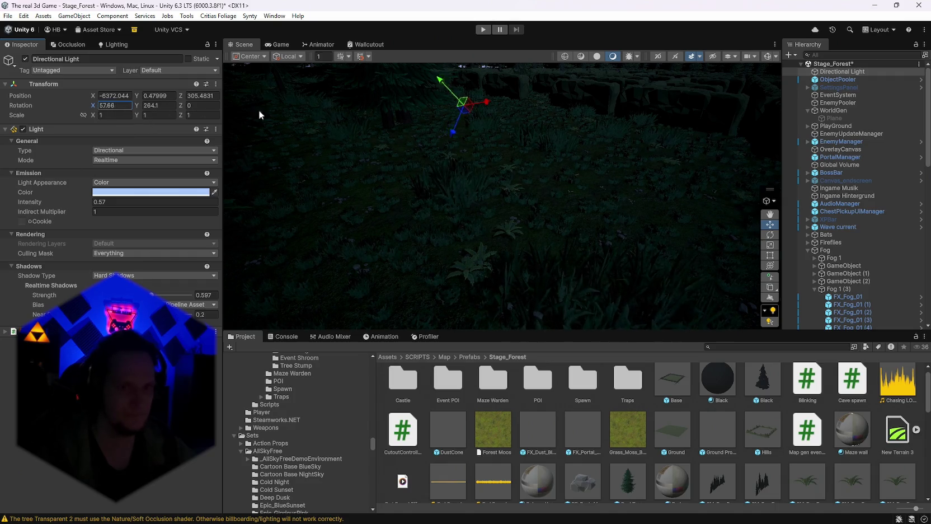
key(BackSpace)
key(BackSpace)
text(39)
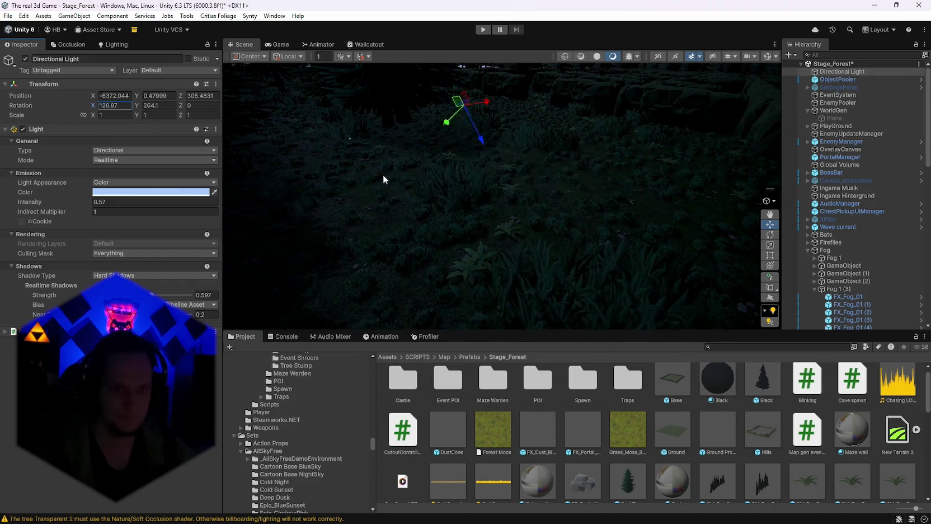
key(ctrl+a)
text(32.3)
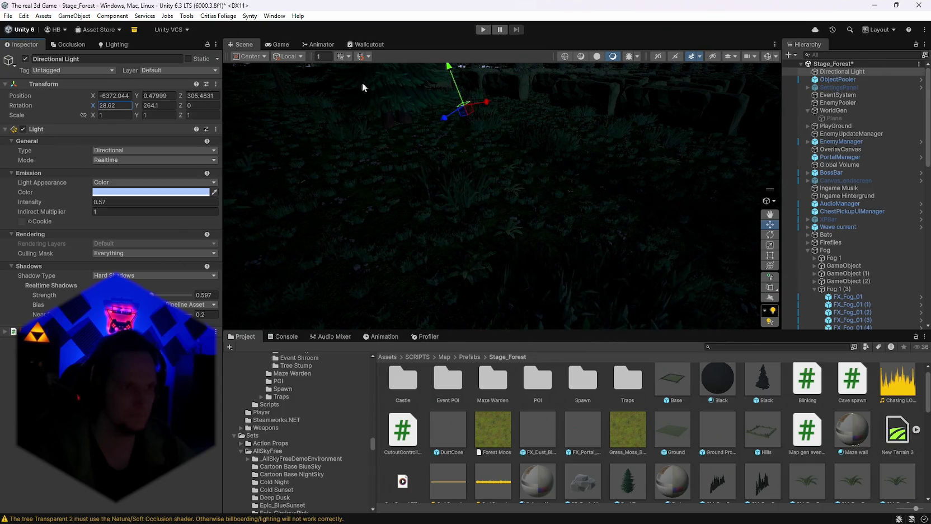
Scrub the light's rotation to roughly 495 on Y and 43 on X, then inspect the forest.
mouse_move(156, 108)
mouse_down()
mouse_move(269, 104)
mouse_move(672, 125)
mouse_move(723, 118)
mouse_up()
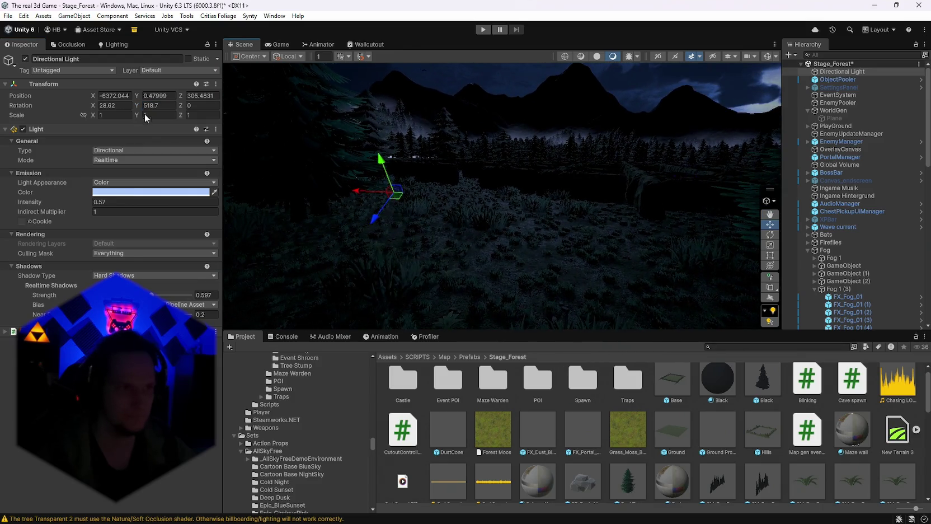
drag(98, 108, 146, 105)
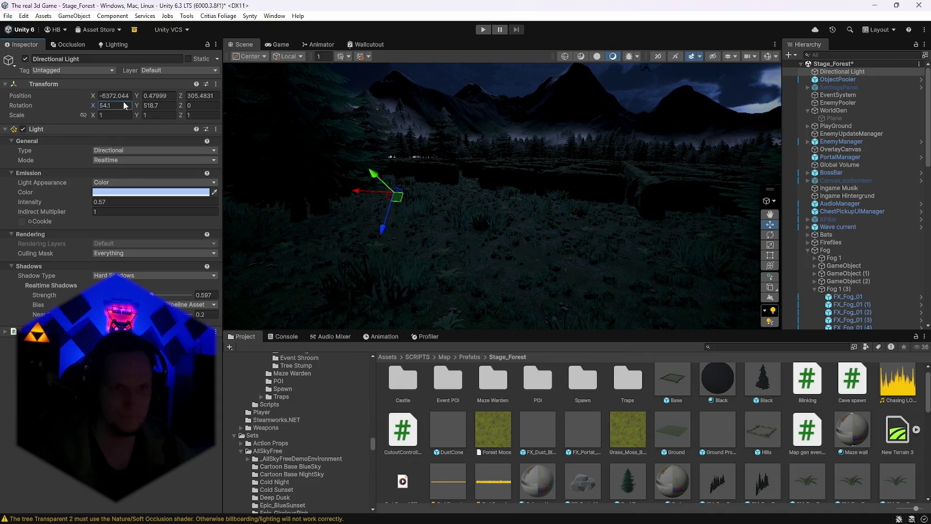
mouse_move(556, 118)
mouse_down()
mouse_move(607, 119)
mouse_move(619, 171)
mouse_move(388, 159)
mouse_move(394, 115)
mouse_move(424, 166)
mouse_move(344, 147)
mouse_move(347, 158)
mouse_move(302, 166)
mouse_move(469, 140)
mouse_move(570, 149)
mouse_move(588, 203)
mouse_move(596, 149)
mouse_move(619, 132)
mouse_move(654, 142)
mouse_move(654, 171)
mouse_move(634, 186)
mouse_move(681, 195)
mouse_move(615, 168)
mouse_move(447, 151)
mouse_up()
mouse_move(120, 143)
mouse_down()
mouse_move(705, 123)
mouse_move(605, 159)
mouse_move(129, 132)
mouse_move(166, 161)
mouse_move(138, 121)
mouse_move(188, 136)
mouse_move(166, 115)
mouse_move(711, 125)
mouse_move(615, 88)
mouse_move(727, 120)
mouse_up()
mouse_move(827, 124)
mouse_down()
mouse_move(59, 113)
mouse_move(128, 110)
mouse_move(129, 123)
mouse_move(137, 109)
mouse_move(58, 110)
mouse_move(104, 133)
mouse_move(502, 90)
mouse_up()
click(791, 55)
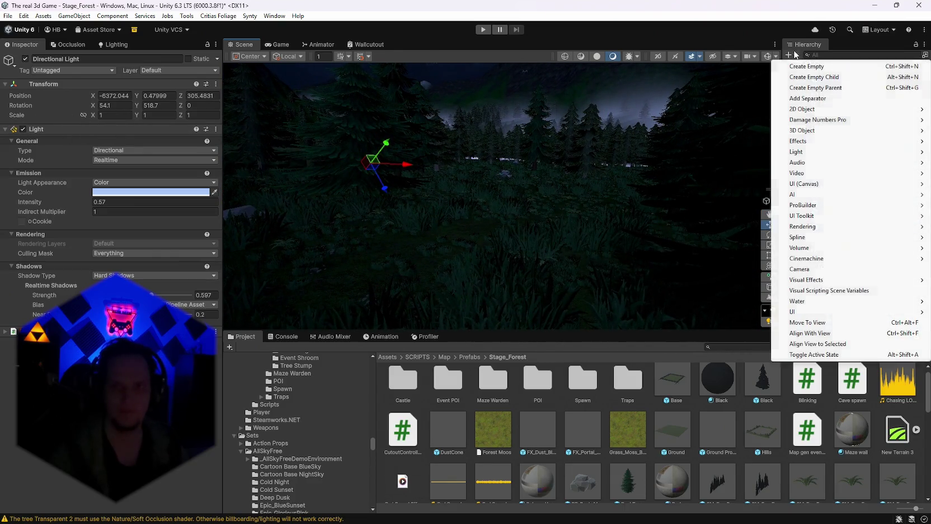
Add a Camera with post processing and a far clipping plane of 300, checking the Game view.
click(800, 268)
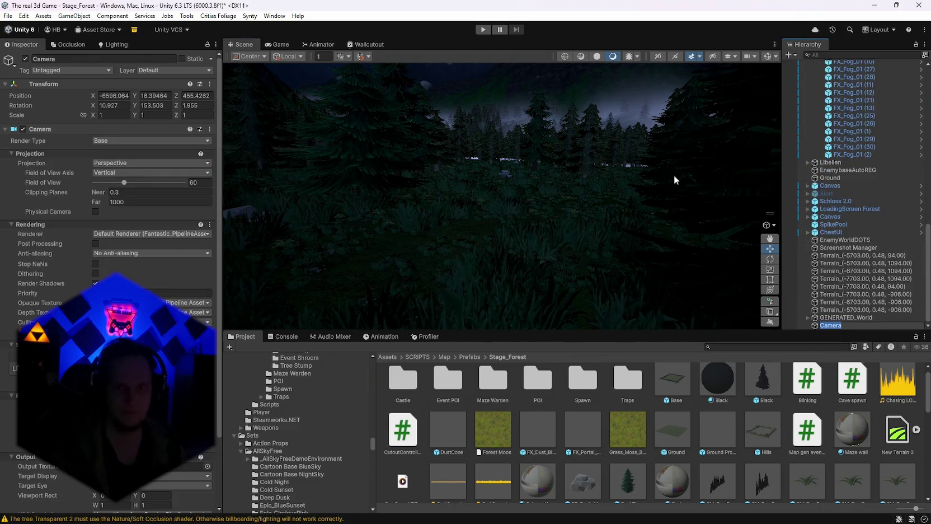
click(279, 45)
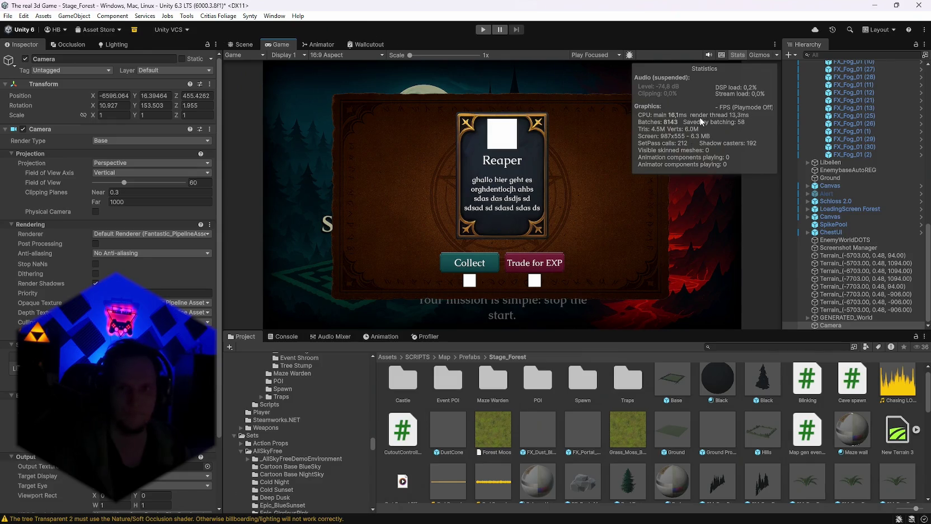
click(246, 45)
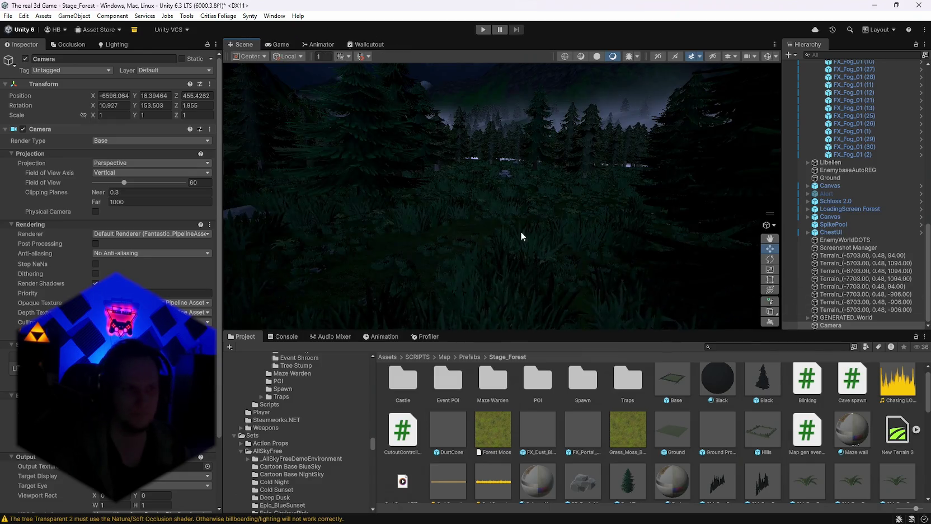
text(3)
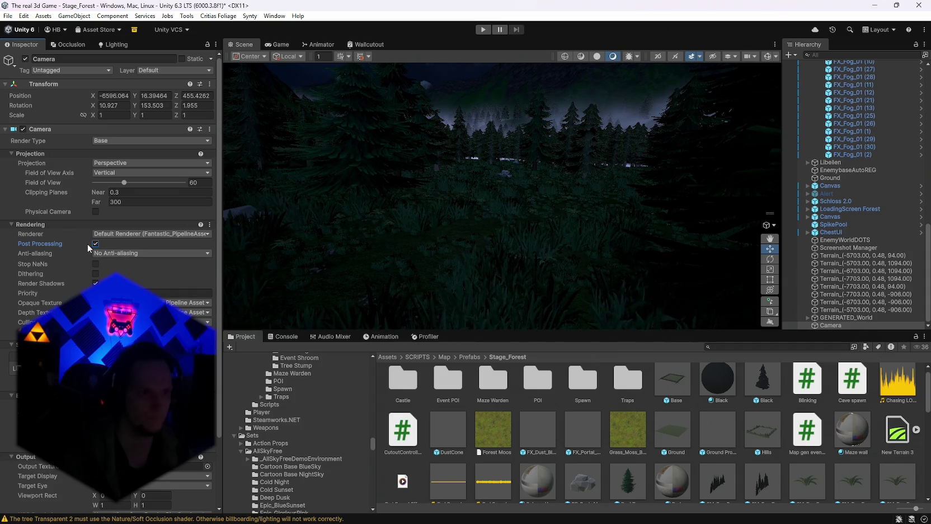
click(278, 49)
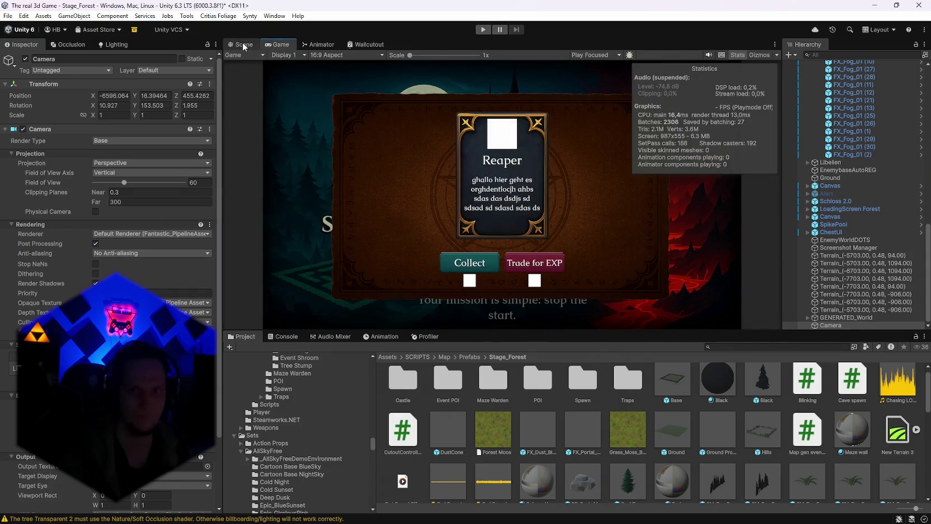
click(242, 44)
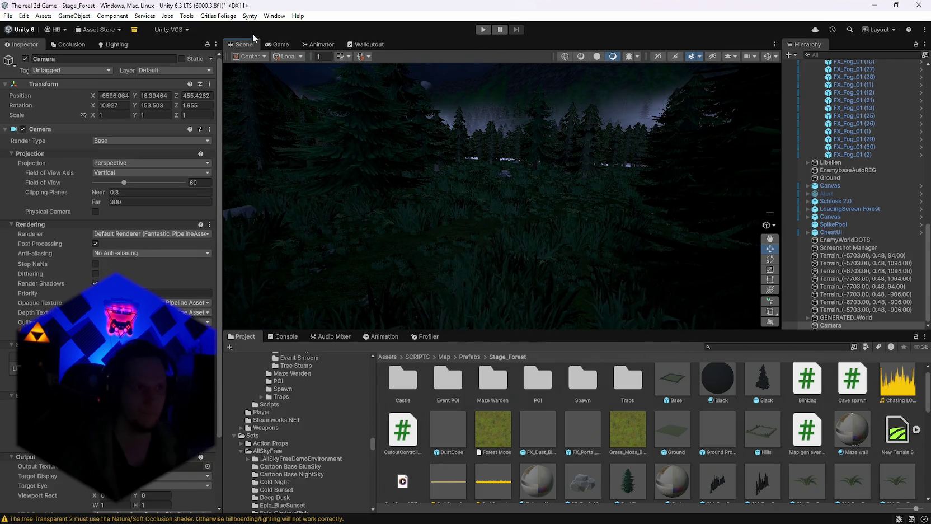
Save the project from the File menu.
click(8, 17)
click(9, 16)
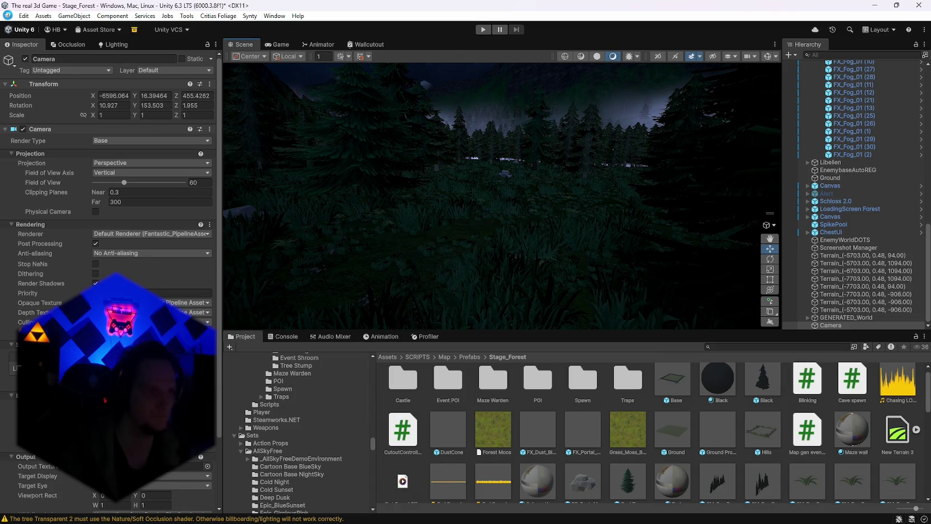
click(8, 15)
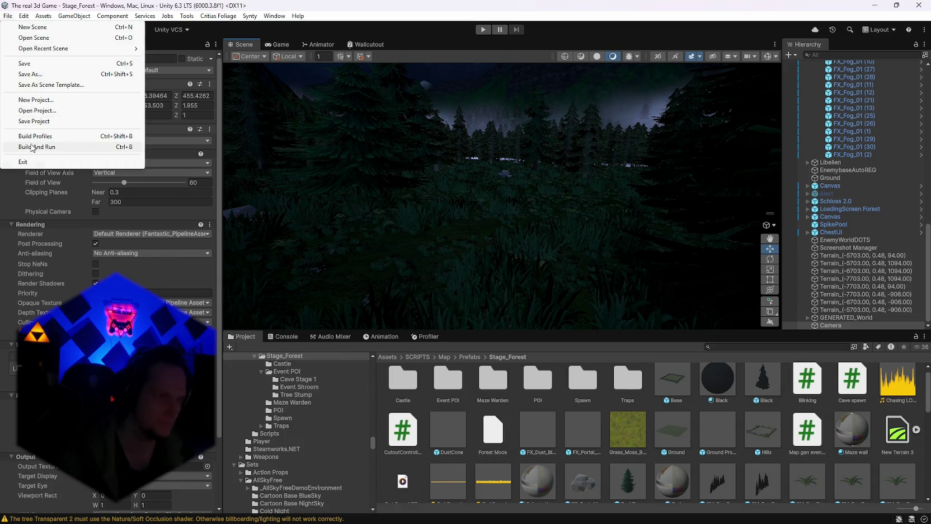
click(33, 121)
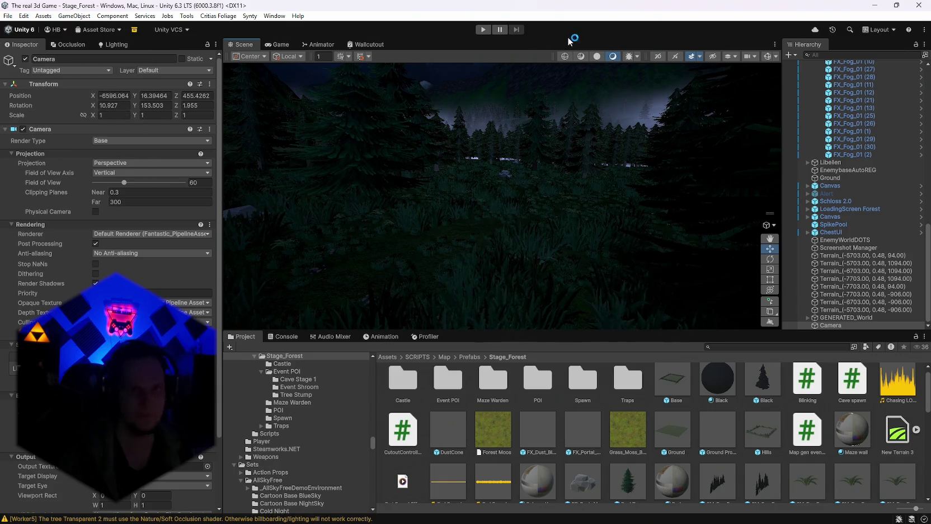
Enter play mode and raise the Camera's far clipping plane to 3000.
click(483, 29)
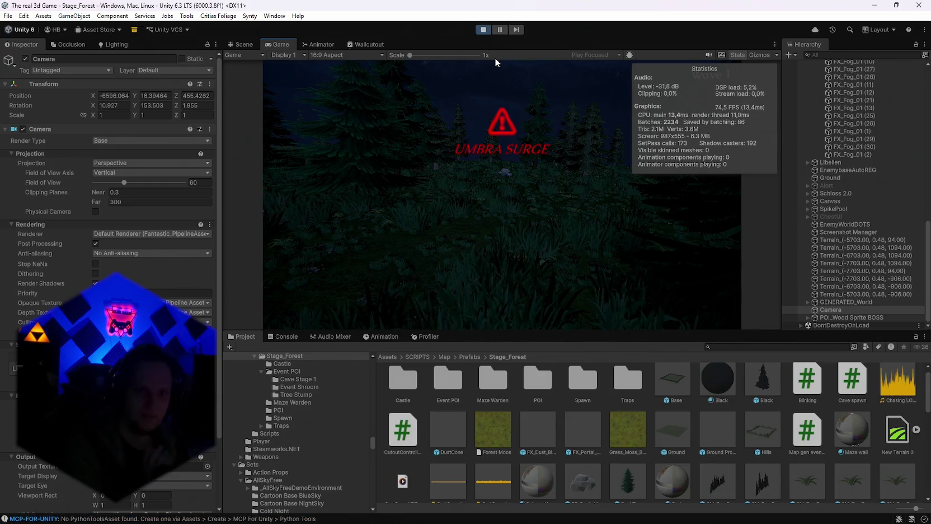
click(131, 202)
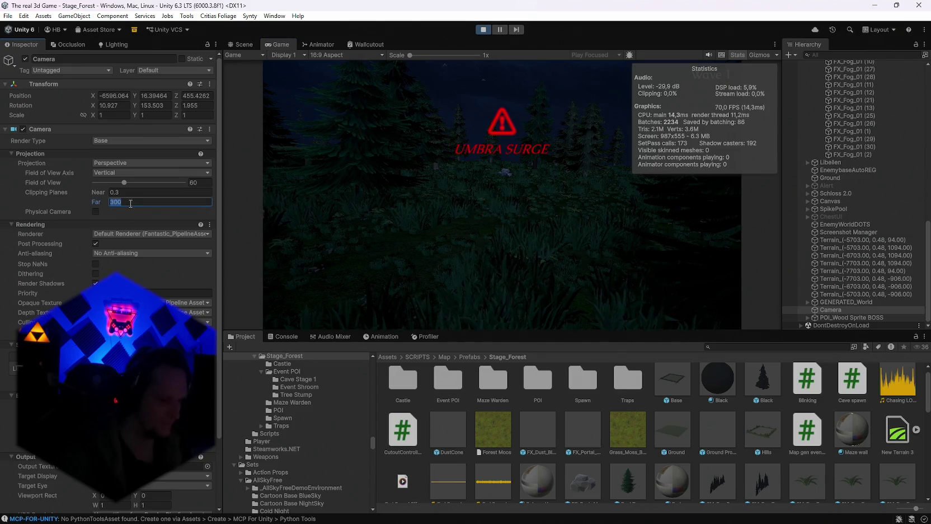
text(3000)
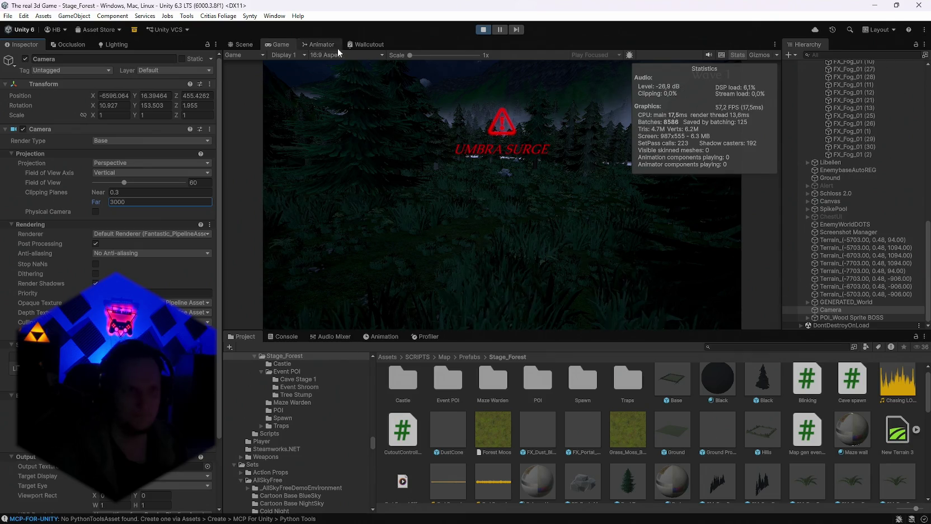
click(240, 42)
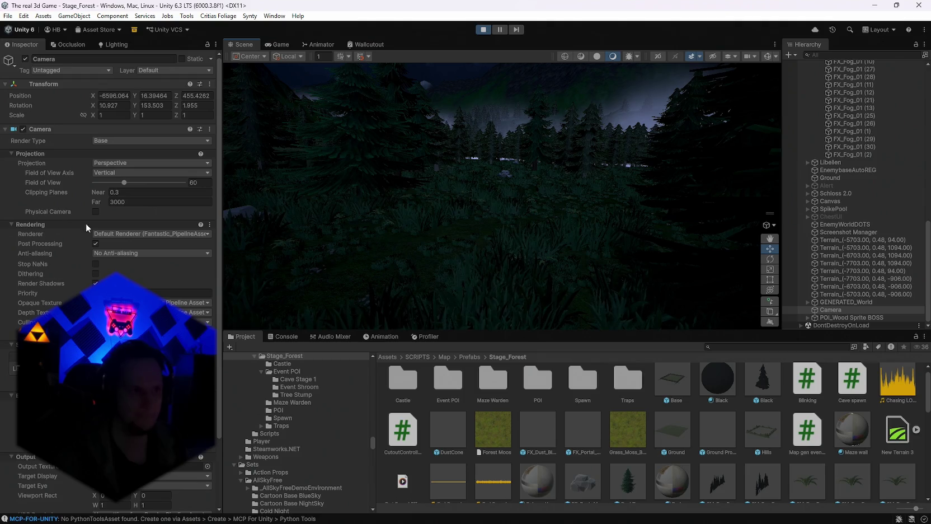
Rotate the Camera to face the forest and mountains, checking its shot in Game view.
key(f)
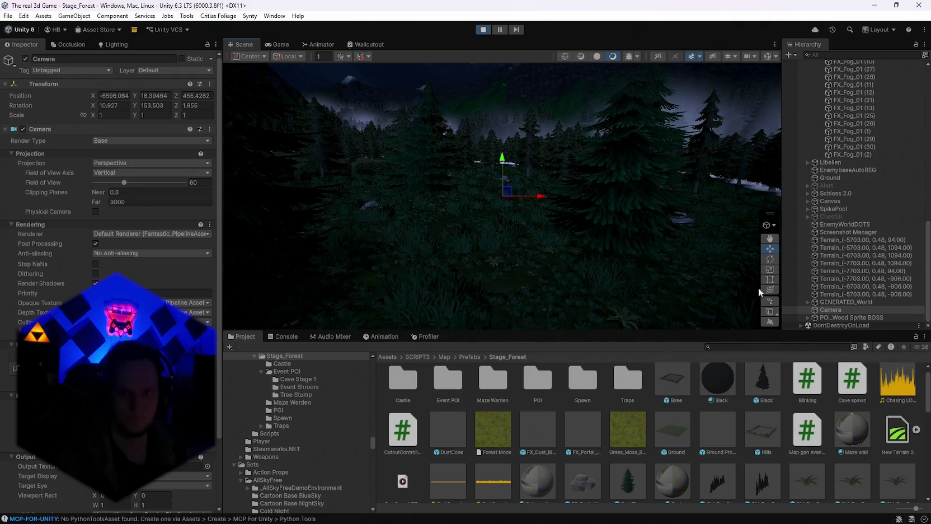
click(770, 289)
mouse_move(616, 235)
mouse_down()
mouse_move(561, 219)
mouse_move(544, 191)
mouse_move(536, 228)
mouse_move(522, 237)
mouse_move(722, 143)
mouse_move(734, 250)
mouse_up()
drag(671, 234, 571, 194)
click(285, 43)
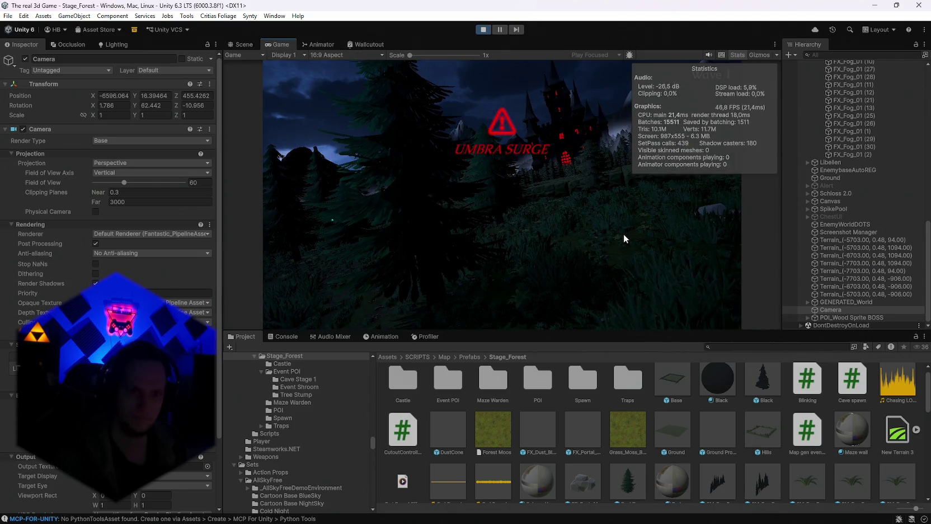
click(244, 44)
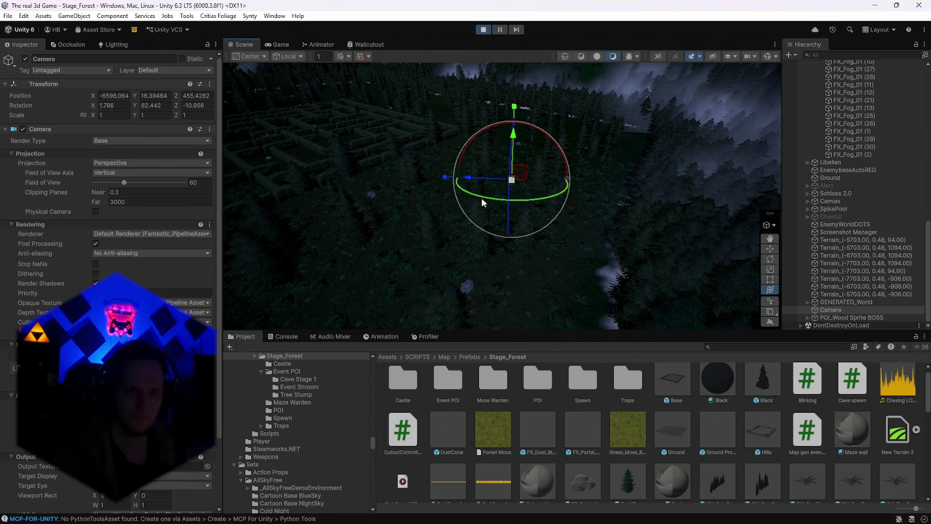
drag(481, 202, 620, 205)
click(279, 44)
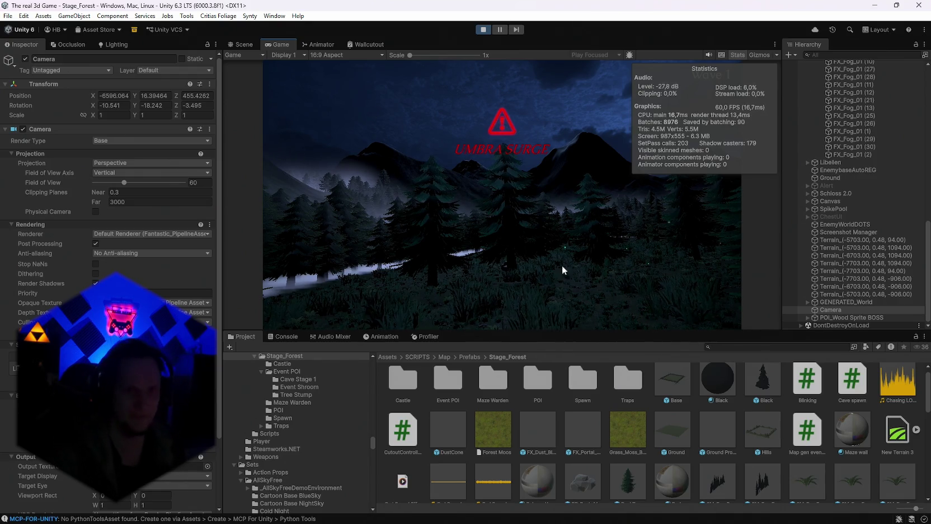
Hide the Stats overlay, then select the Directional Light in the Hierarchy.
click(244, 44)
click(267, 43)
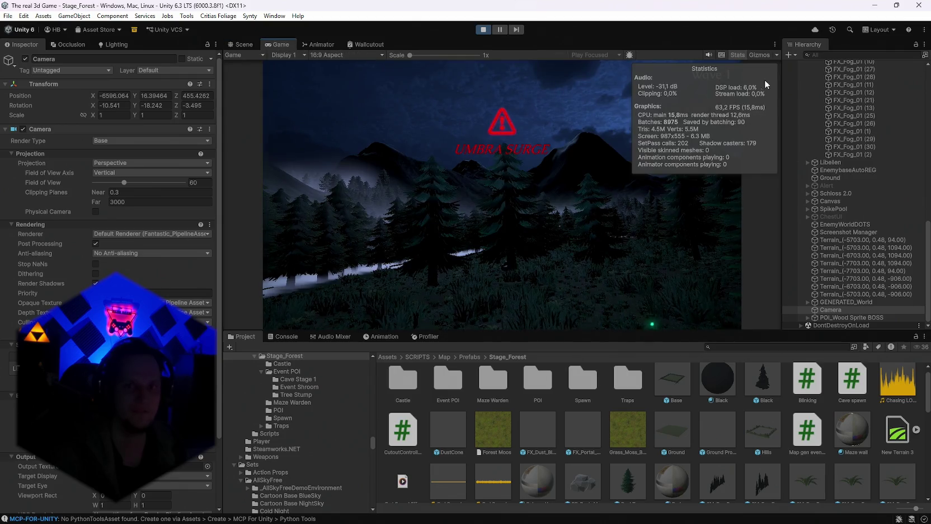
click(738, 56)
click(244, 44)
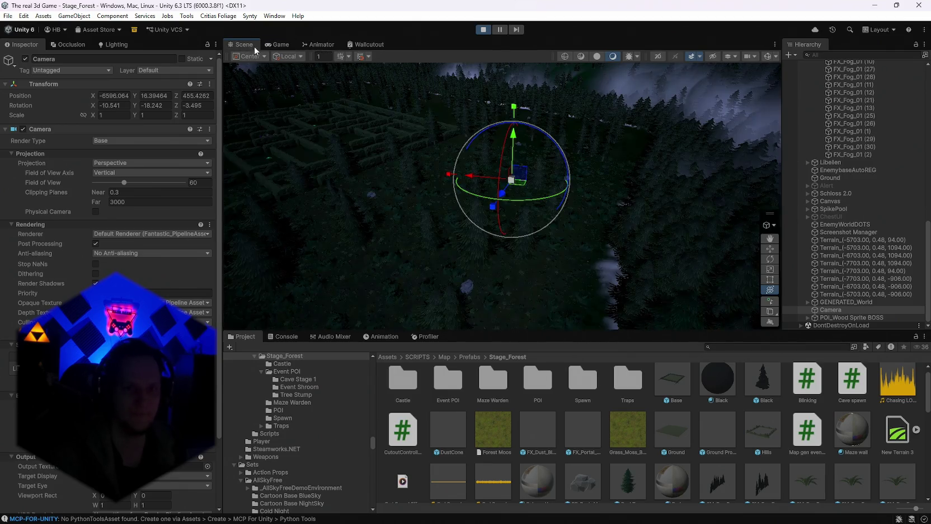
mouse_move(480, 190)
mouse_down()
mouse_move(487, 186)
mouse_move(483, 274)
mouse_move(592, 214)
mouse_up()
scroll(860, 278, up, 15)
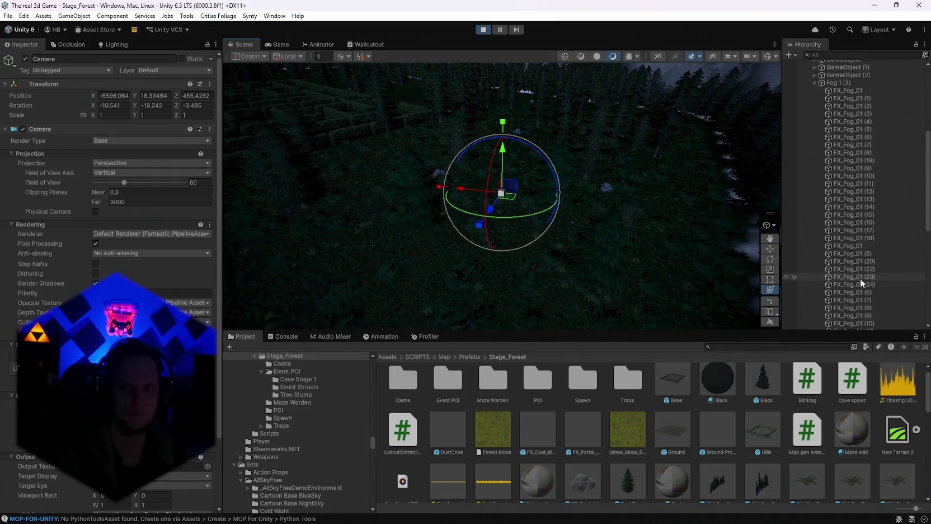
click(839, 71)
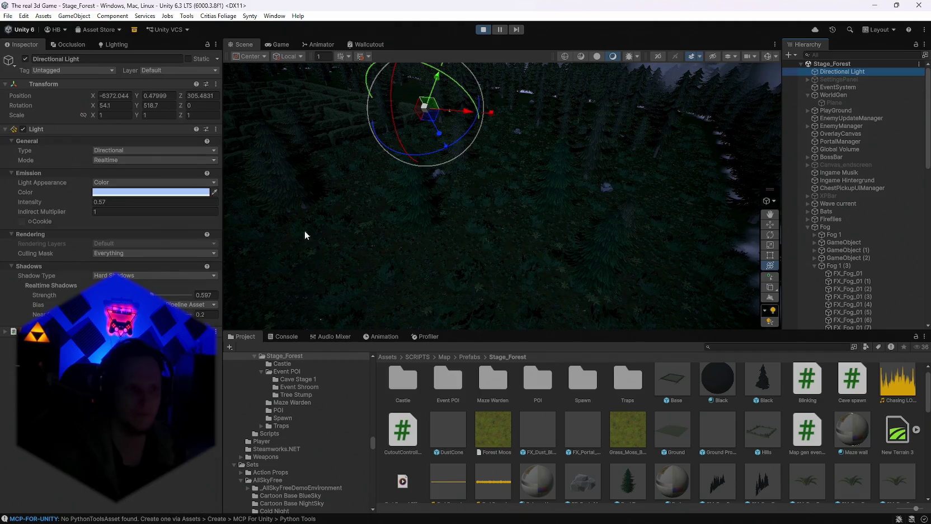
Shift the Directional Light's colour toward white, survey the forest, and close the image viewer.
click(143, 192)
mouse_move(172, 257)
mouse_down()
mouse_move(158, 238)
mouse_move(180, 248)
mouse_up()
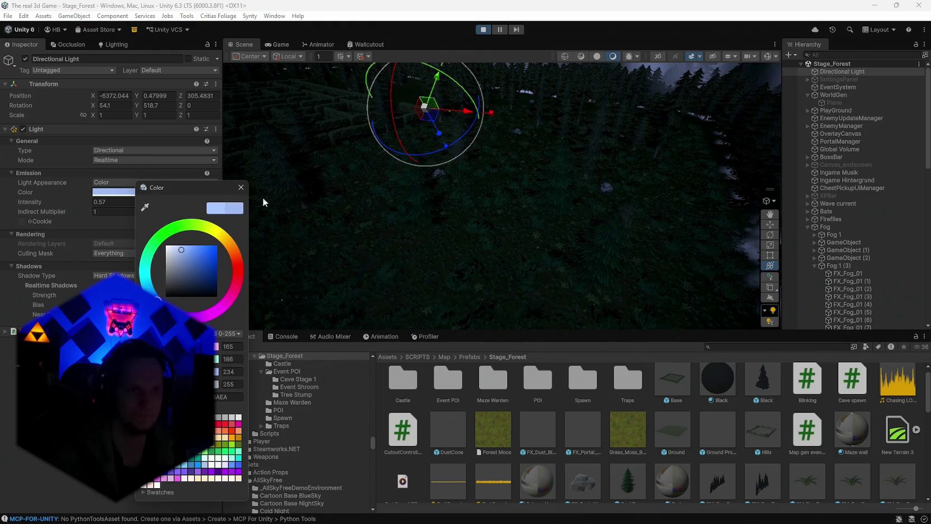
mouse_move(463, 215)
mouse_down()
mouse_move(184, 235)
mouse_move(553, 204)
mouse_move(532, 216)
mouse_move(534, 166)
mouse_move(492, 156)
mouse_move(285, 156)
mouse_move(216, 143)
mouse_move(135, 148)
mouse_move(518, 191)
mouse_move(537, 178)
mouse_move(426, 202)
mouse_move(431, 207)
mouse_move(560, 185)
mouse_up()
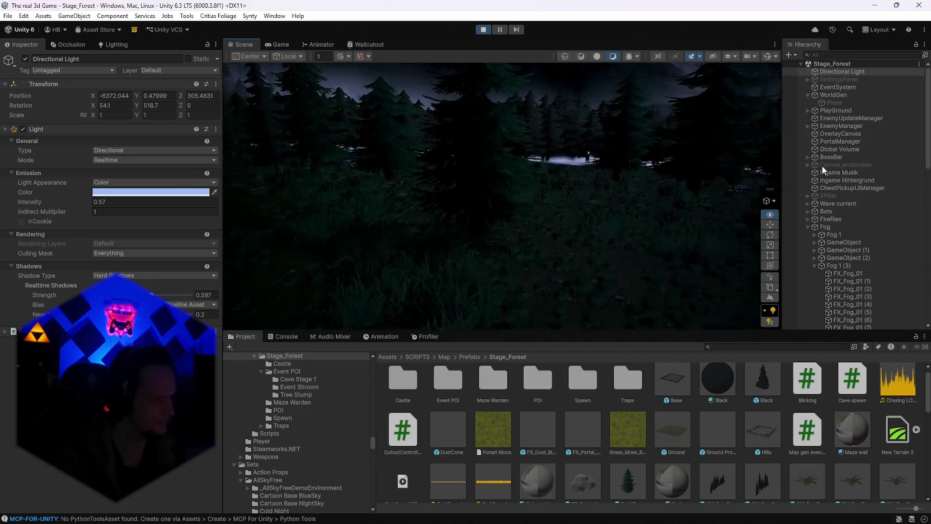
mouse_move(822, 170)
mouse_down()
mouse_move(87, 151)
mouse_move(218, 152)
mouse_move(253, 113)
mouse_move(253, 162)
mouse_move(265, 177)
mouse_move(644, 187)
mouse_move(550, 152)
mouse_move(504, 161)
mouse_up()
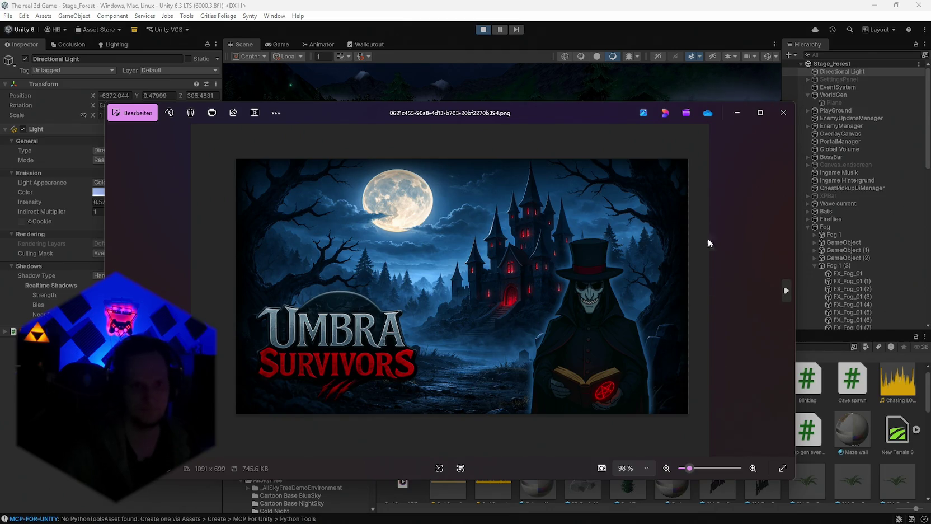
click(789, 114)
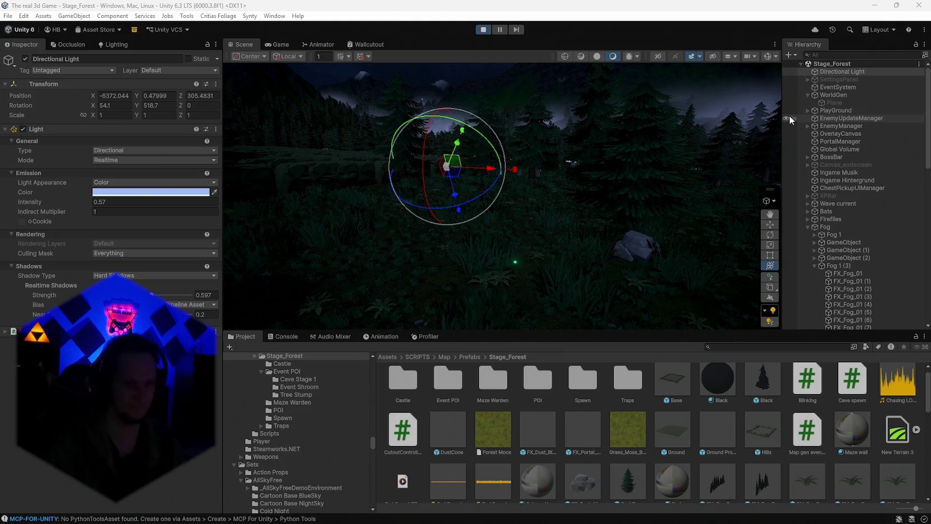
Switch the Directional Light's Shadow Bias to Custom.
mouse_move(536, 207)
mouse_down()
mouse_move(588, 212)
mouse_move(509, 210)
mouse_move(599, 211)
mouse_move(339, 230)
mouse_move(623, 159)
mouse_move(592, 245)
mouse_move(133, 211)
mouse_move(122, 151)
mouse_move(155, 226)
mouse_move(482, 264)
mouse_move(576, 245)
mouse_move(251, 273)
mouse_move(126, 223)
mouse_move(111, 255)
mouse_move(91, 243)
mouse_move(96, 230)
mouse_move(188, 209)
mouse_move(232, 227)
mouse_move(337, 202)
mouse_move(380, 233)
mouse_up()
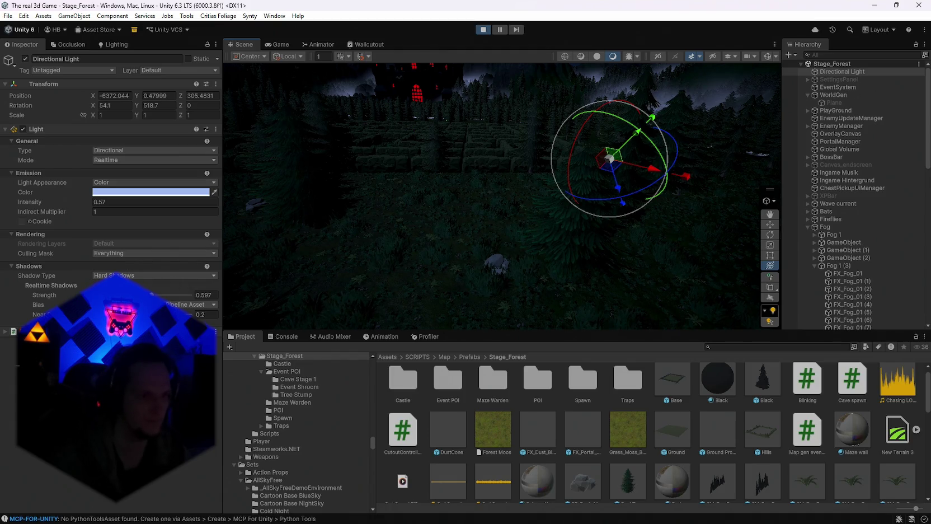
click(190, 304)
click(201, 326)
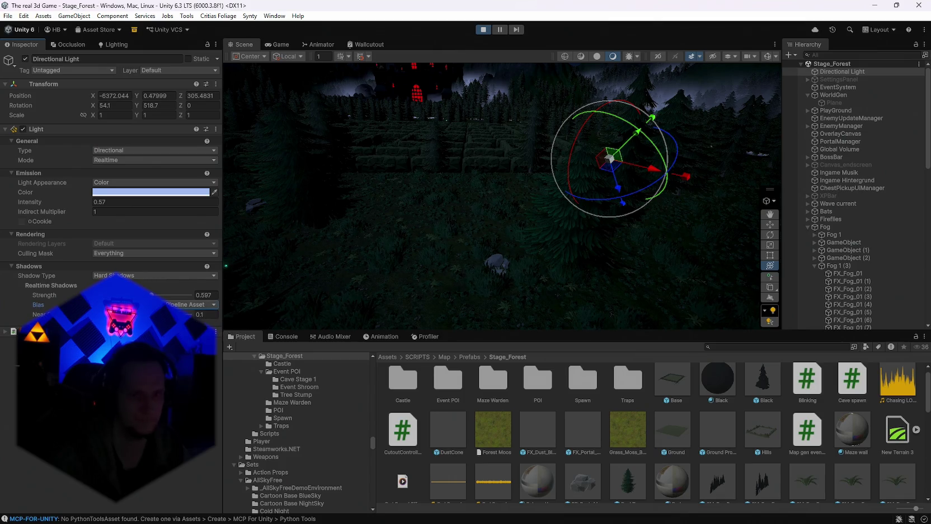
Raise the Indirect Multiplier to 44.46 and maximize the Scene view.
mouse_move(424, 240)
mouse_down()
mouse_move(430, 247)
mouse_move(427, 238)
mouse_up()
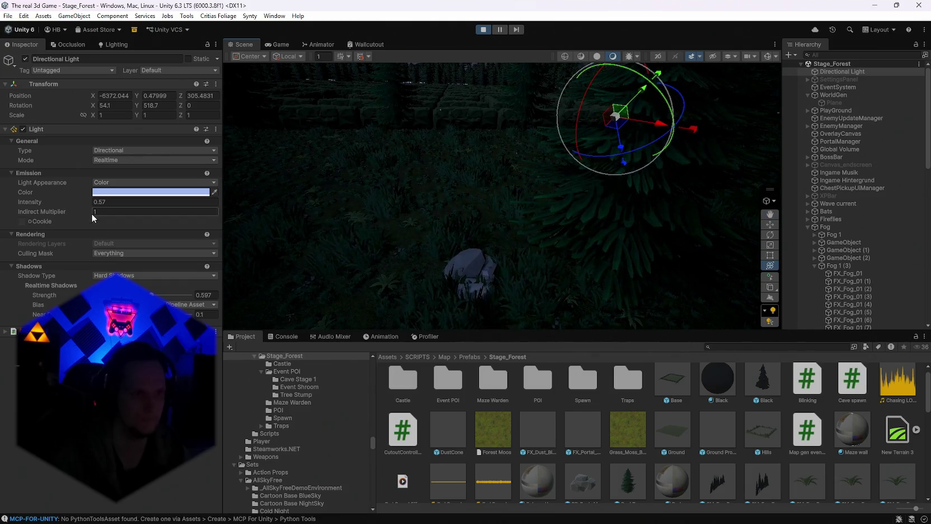
drag(82, 213, 74, 213)
drag(428, 184, 431, 178)
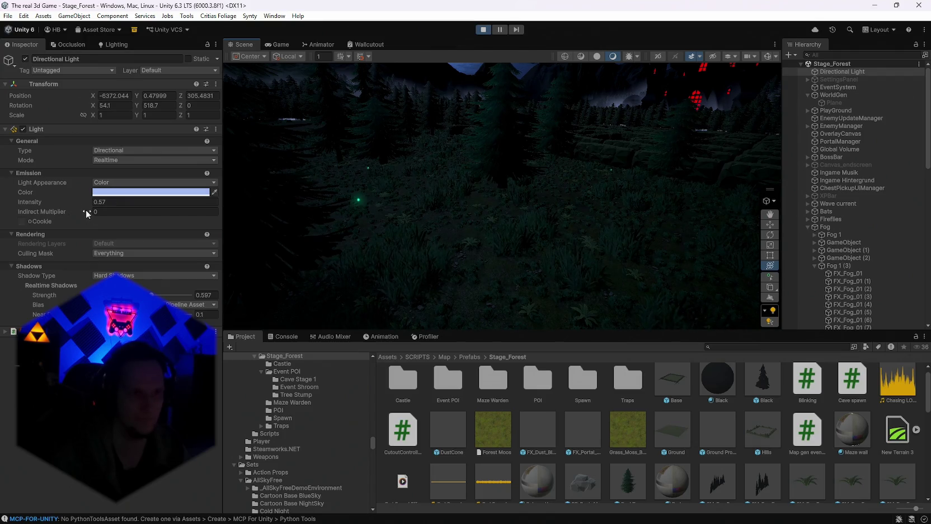
drag(87, 213, 770, 214)
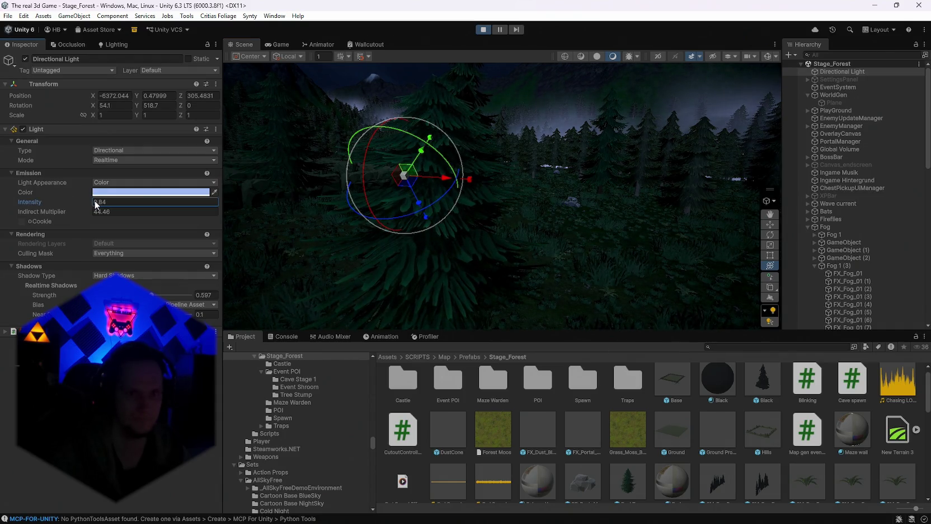
mouse_move(391, 202)
mouse_down()
mouse_move(202, 202)
mouse_move(211, 244)
mouse_move(155, 209)
mouse_move(283, 220)
mouse_move(487, 209)
mouse_up()
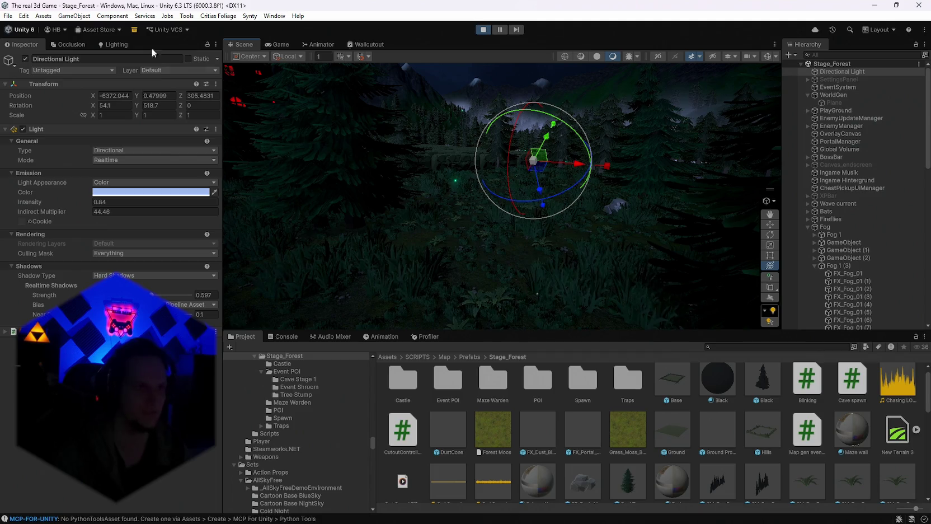
double_click(246, 45)
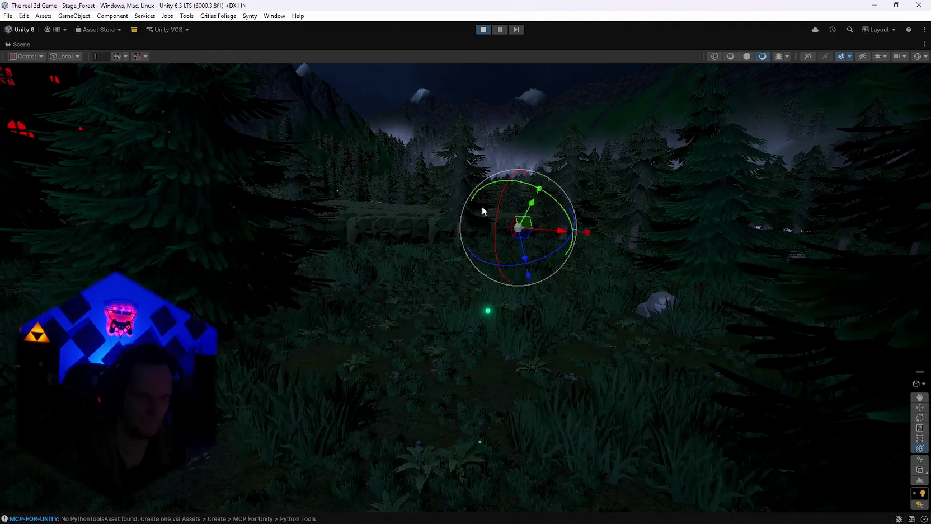
Fly through the maximized Scene view over the lit forest, then restore the normal layout.
mouse_move(482, 210)
mouse_down()
mouse_move(602, 245)
mouse_move(135, 235)
mouse_move(257, 254)
mouse_move(243, 262)
mouse_move(235, 254)
mouse_move(262, 236)
mouse_move(646, 213)
mouse_move(241, 215)
mouse_move(630, 219)
mouse_up()
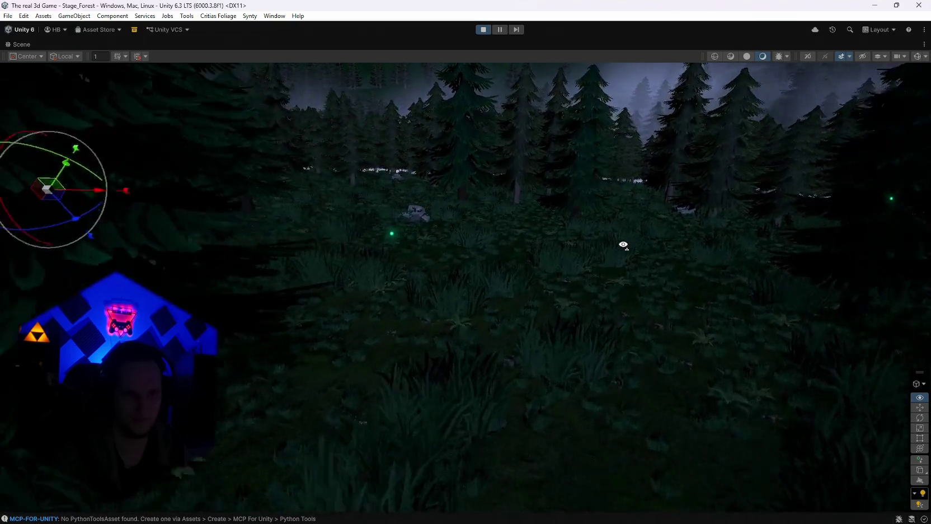
mouse_move(602, 247)
mouse_down()
mouse_move(438, 283)
mouse_move(185, 276)
mouse_move(176, 224)
mouse_move(504, 295)
mouse_move(621, 251)
mouse_move(681, 291)
mouse_move(679, 269)
mouse_move(695, 261)
mouse_move(543, 243)
mouse_move(137, 231)
mouse_move(190, 274)
mouse_move(264, 297)
mouse_move(225, 232)
mouse_move(580, 242)
mouse_move(591, 234)
mouse_up()
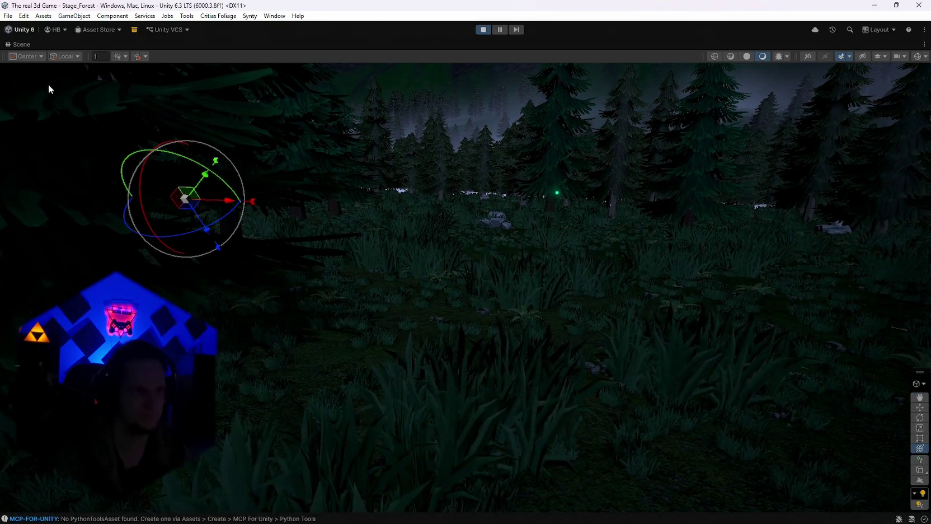
double_click(20, 43)
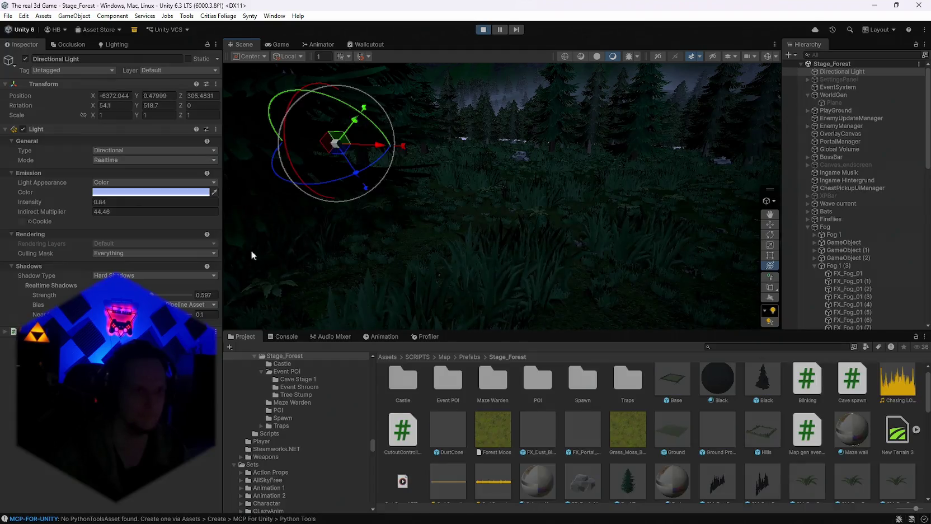
Set the light's Intensity to 0.86 and Indirect Multiplier to 1.
click(118, 202)
text(09)
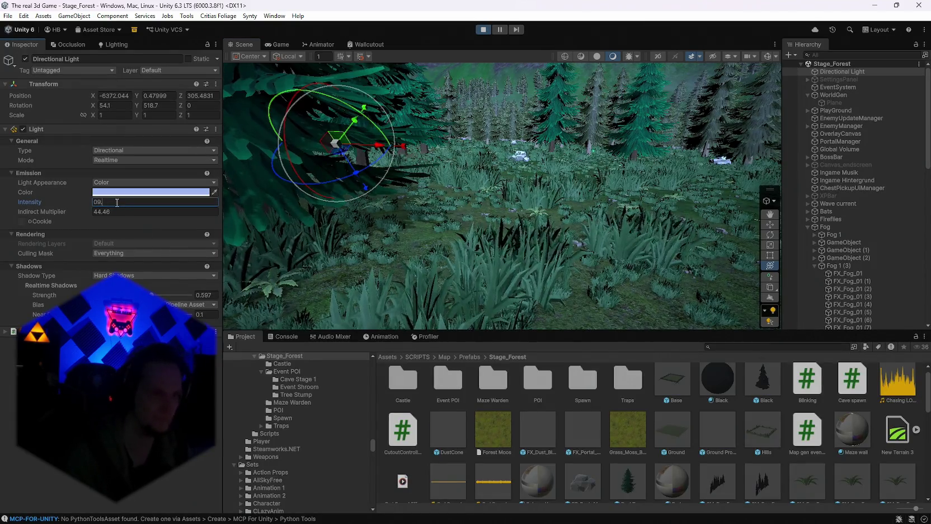
key(BackSpace)
key(BackSpace)
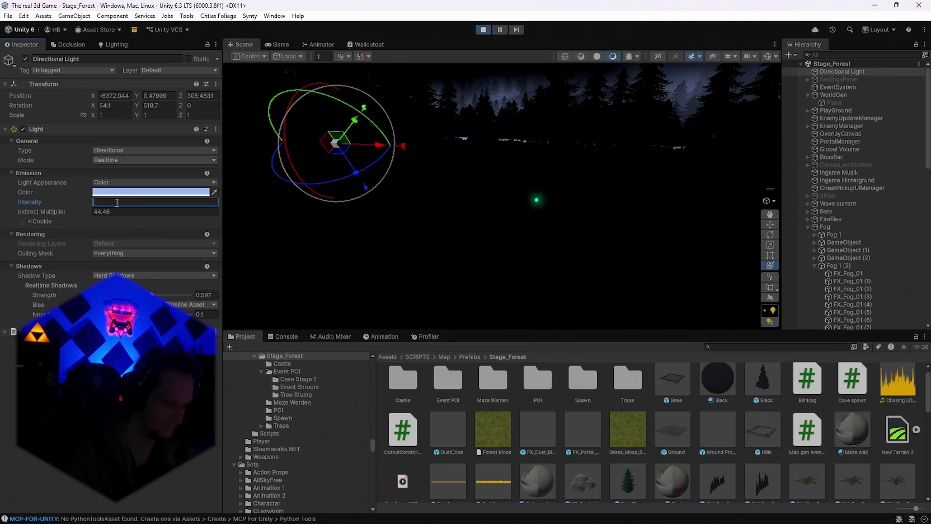
text(0.45)
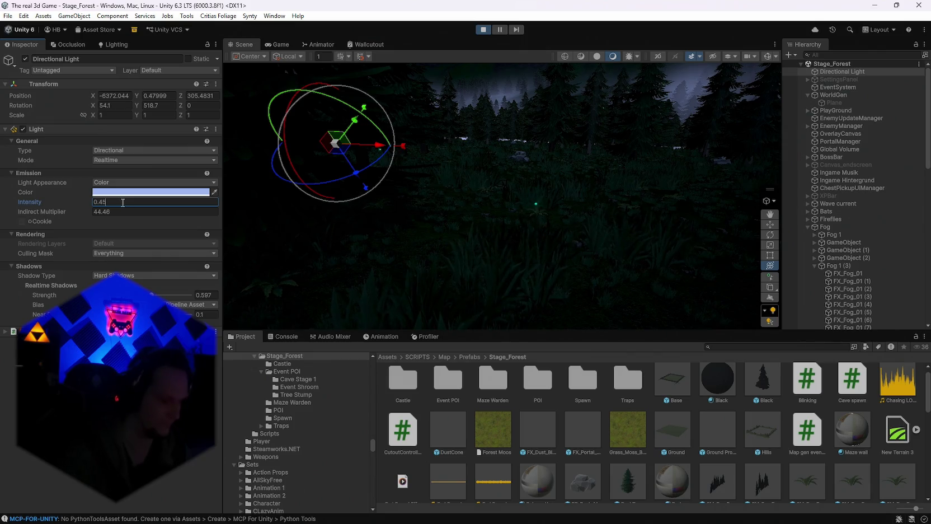
key(BackSpace)
key(BackSpace)
text(66)
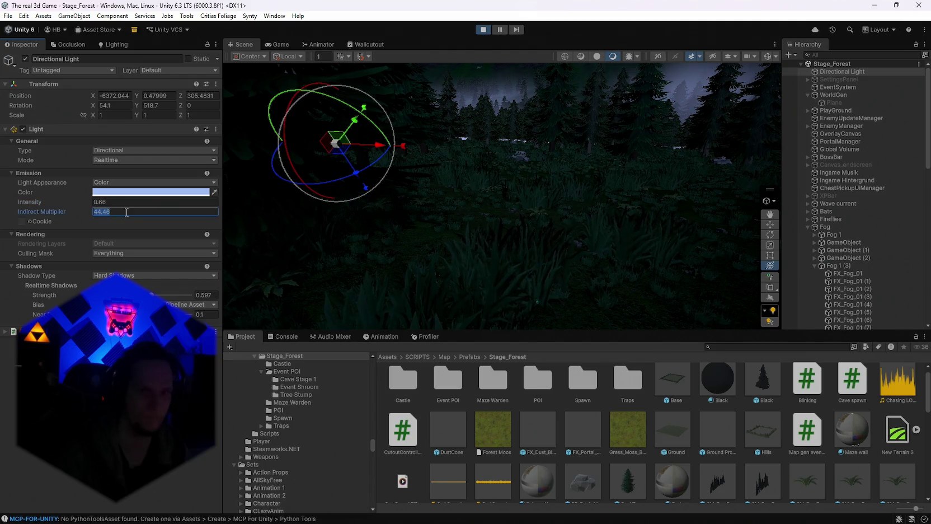
Give the light a paler bluish-white colour and turn the view toward the castle.
click(108, 193)
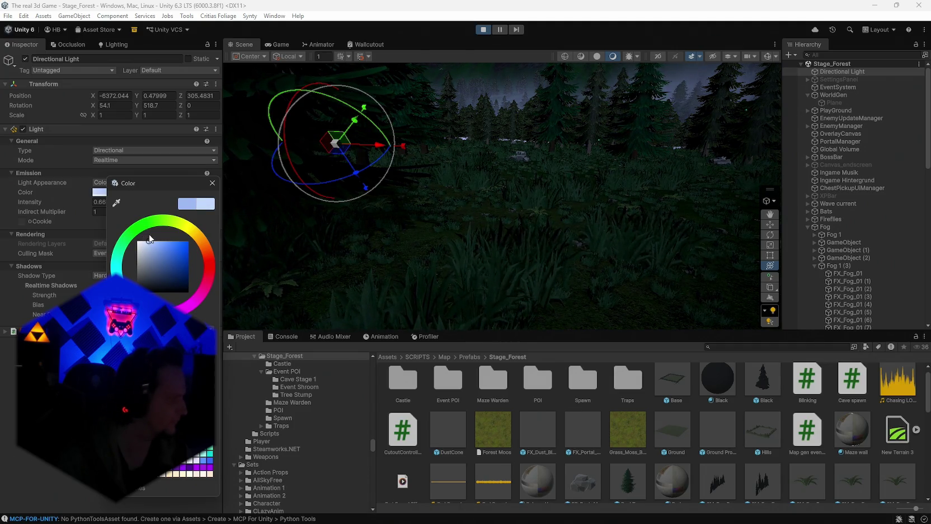
click(212, 182)
mouse_move(522, 202)
mouse_down()
mouse_move(216, 173)
mouse_move(233, 194)
mouse_up()
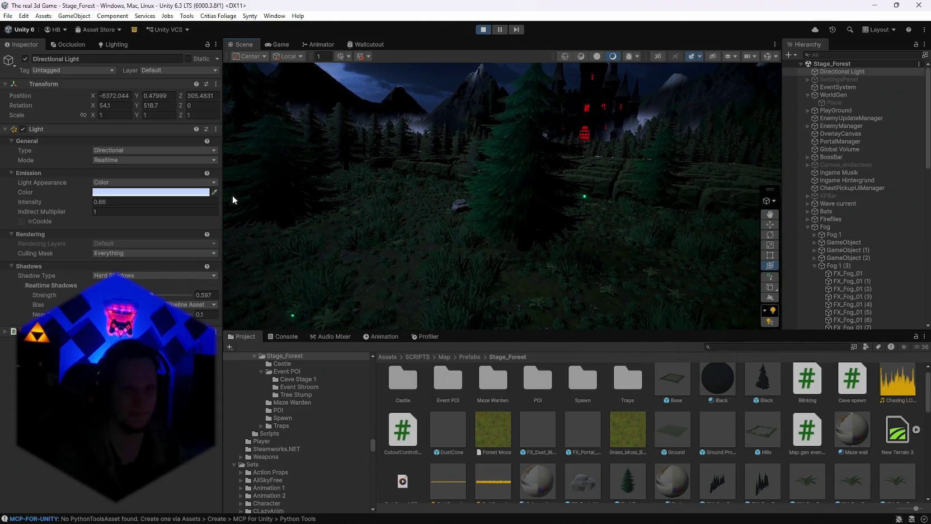
key(super)
Search Windows for 'nv', launch the NVIDIA App, and dismiss its startup error.
text(nv)
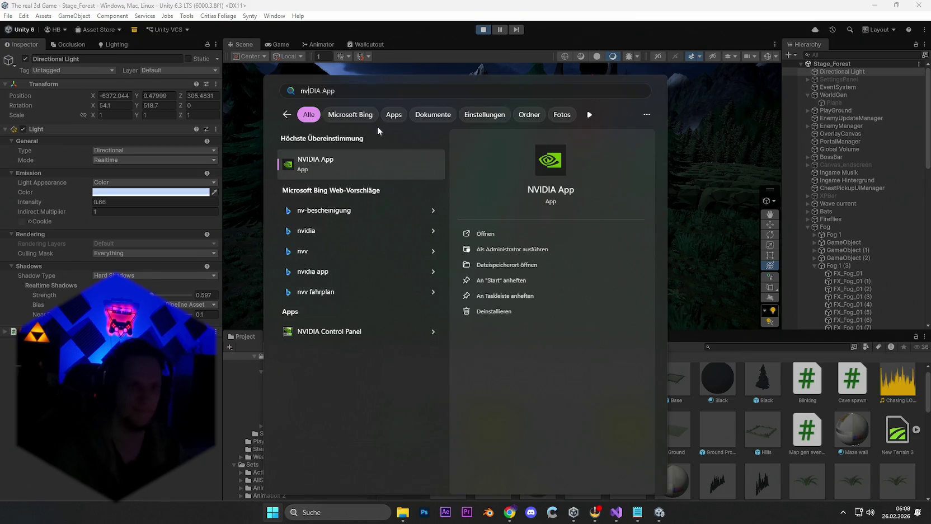
click(353, 167)
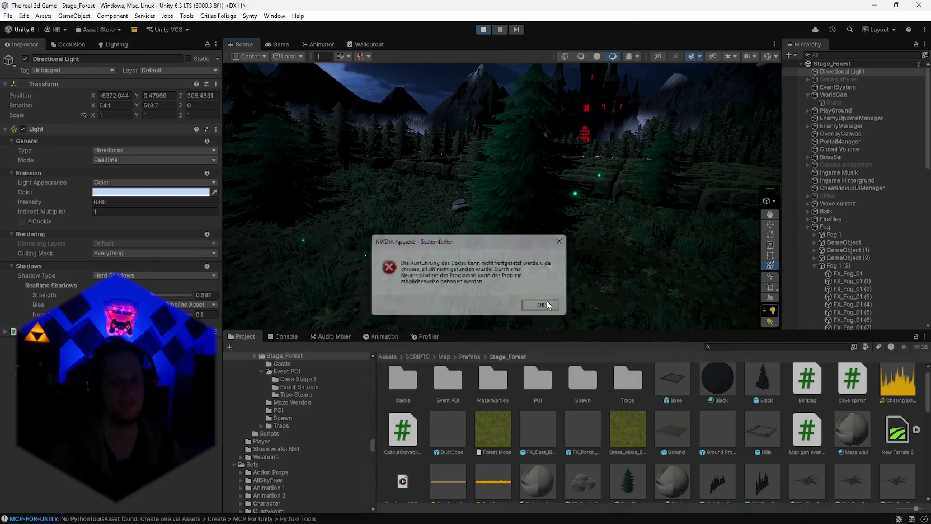
key(super)
text(system)
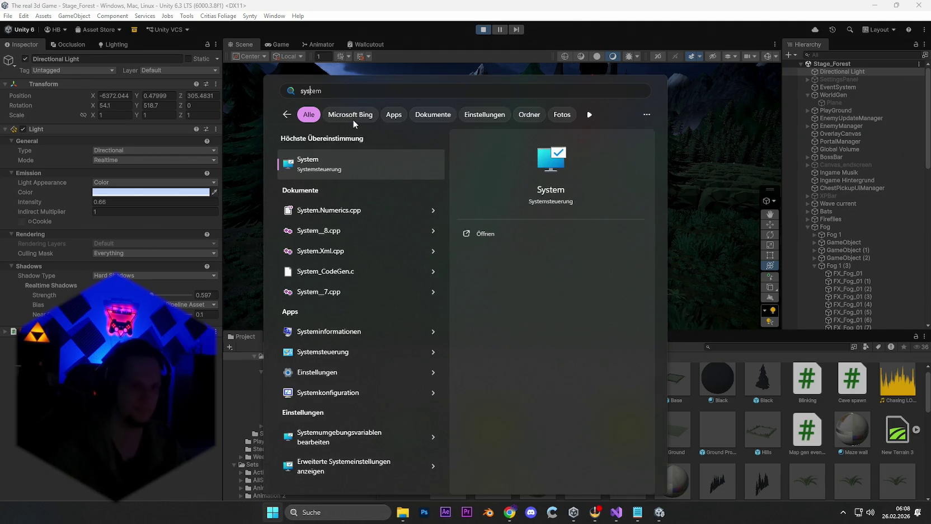
key(BackSpace)
key(BackSpace)
key(BackSpace)
text(nv)
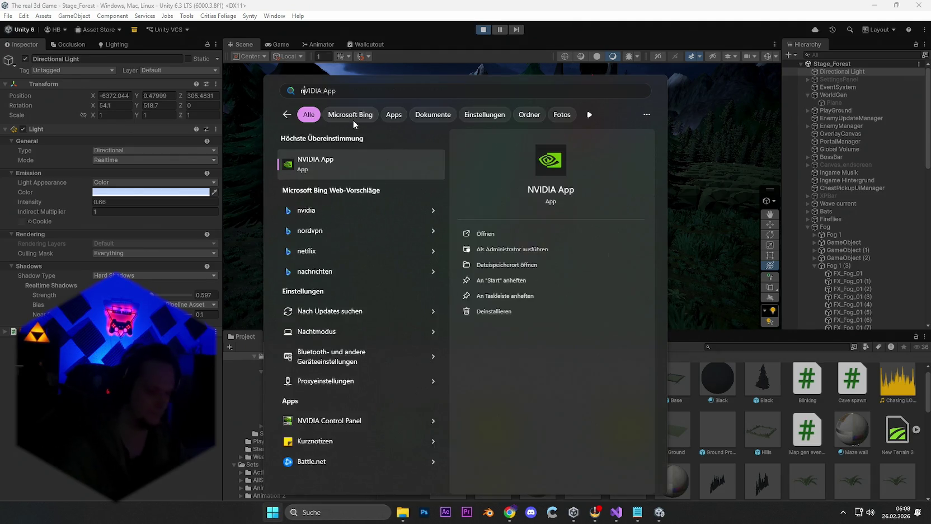
key(Escape)
key(Escape)
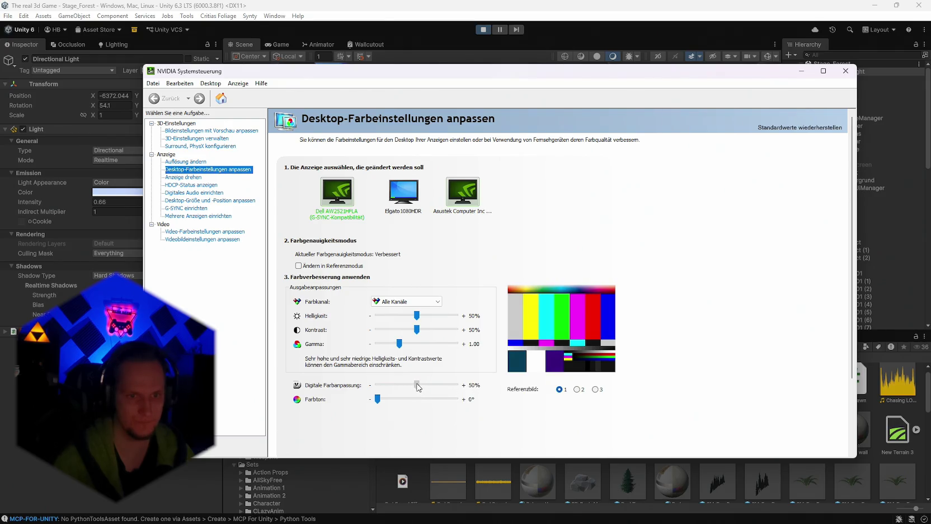
Apply 50% digital vibrance in the NVIDIA Control Panel and close it to return to Unity.
click(417, 385)
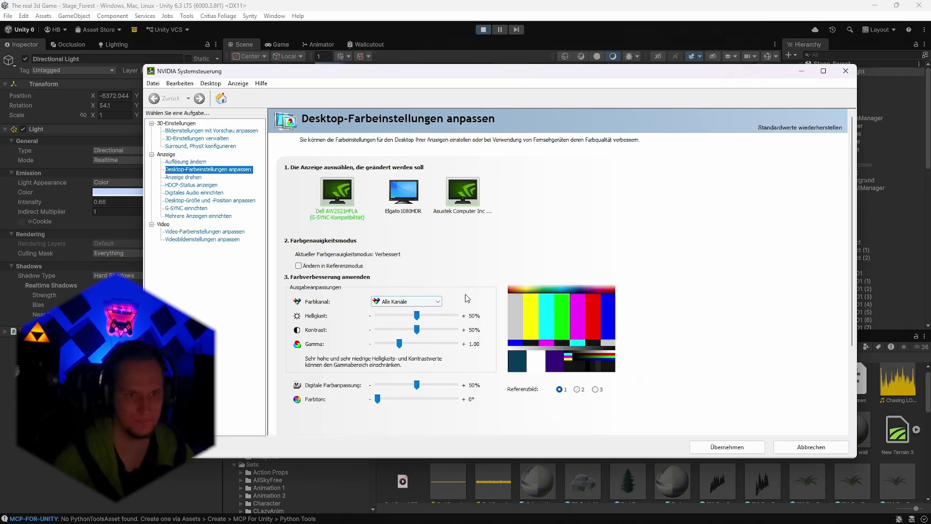
click(746, 450)
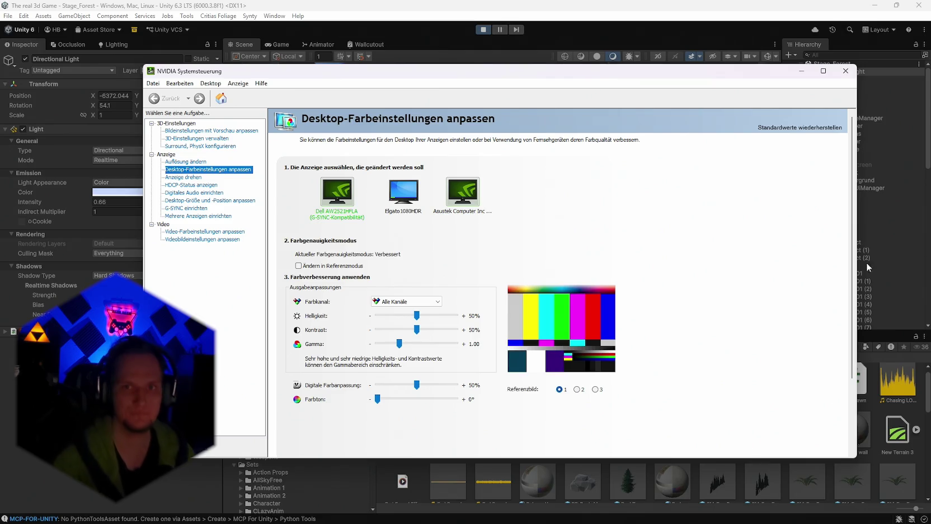
click(845, 71)
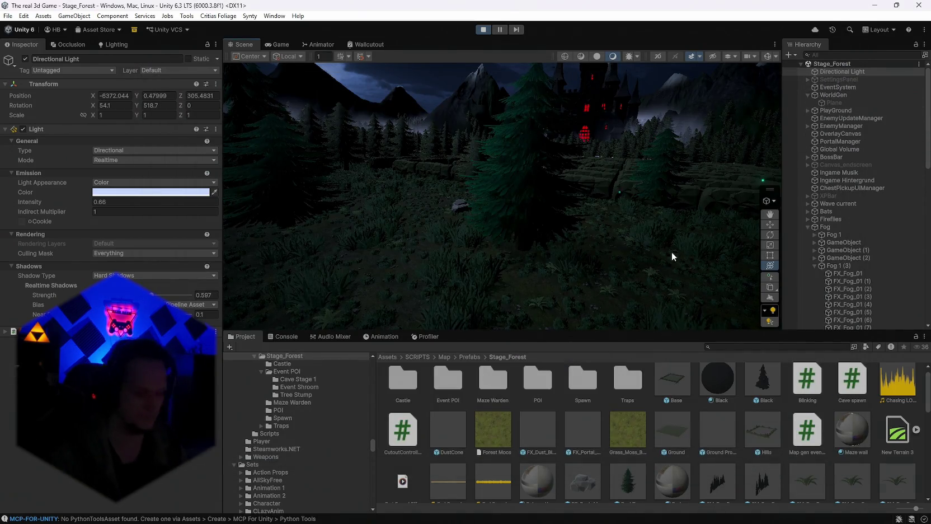
Open Nachtmodus from a search, toggle scheduling on and off, leave strength minimal, and close Settings.
key(super)
text(nigh)
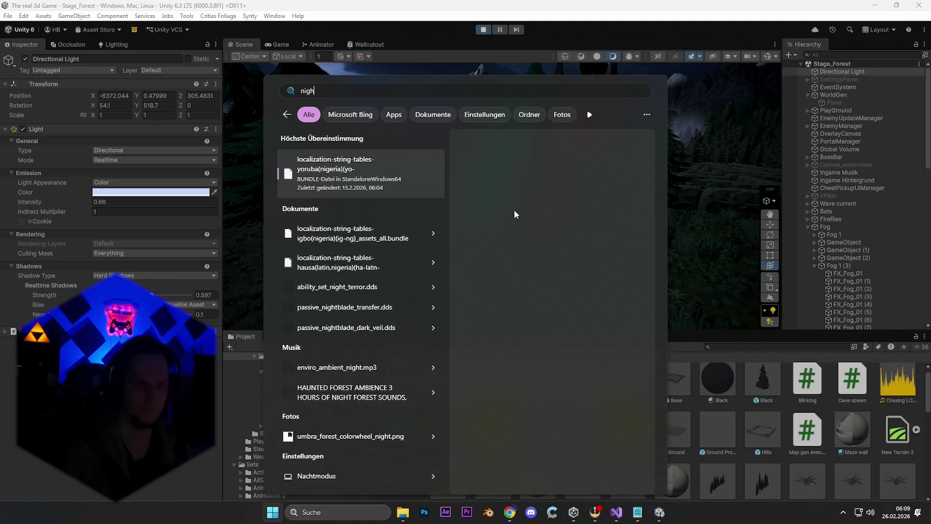
key(BackSpace)
key(BackSpace)
key(BackSpace)
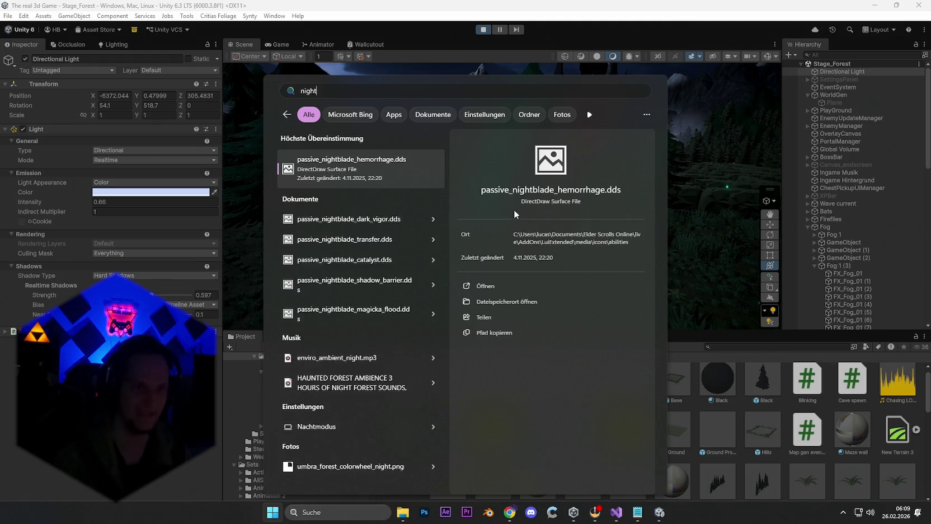
text(nach)
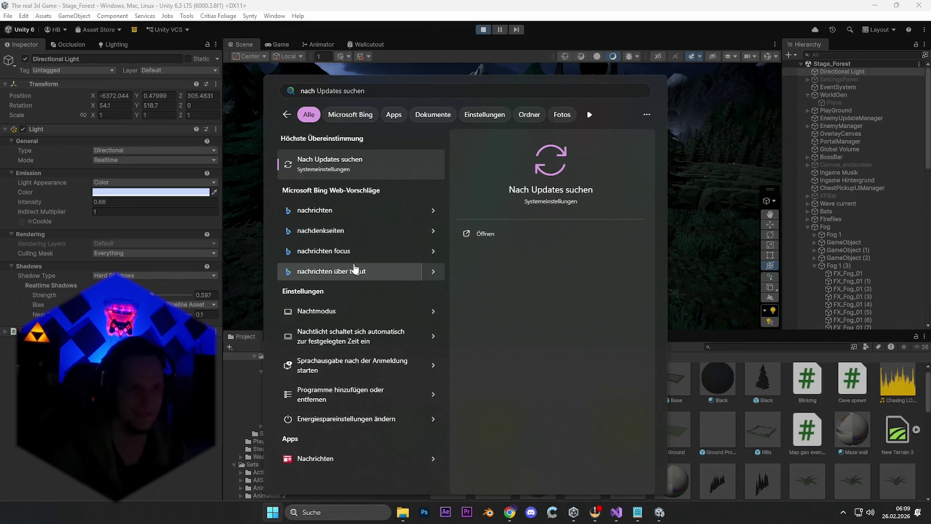
text(tmodus)
click(343, 169)
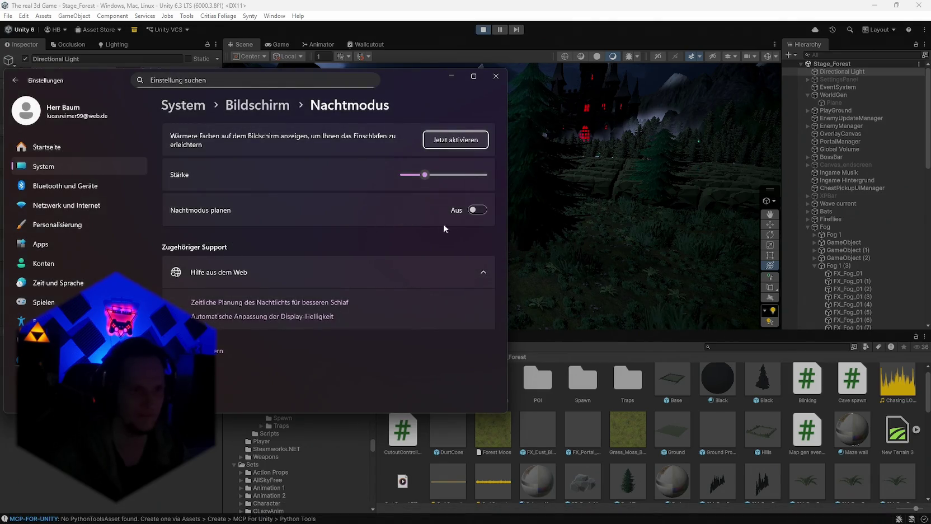
click(475, 211)
click(465, 217)
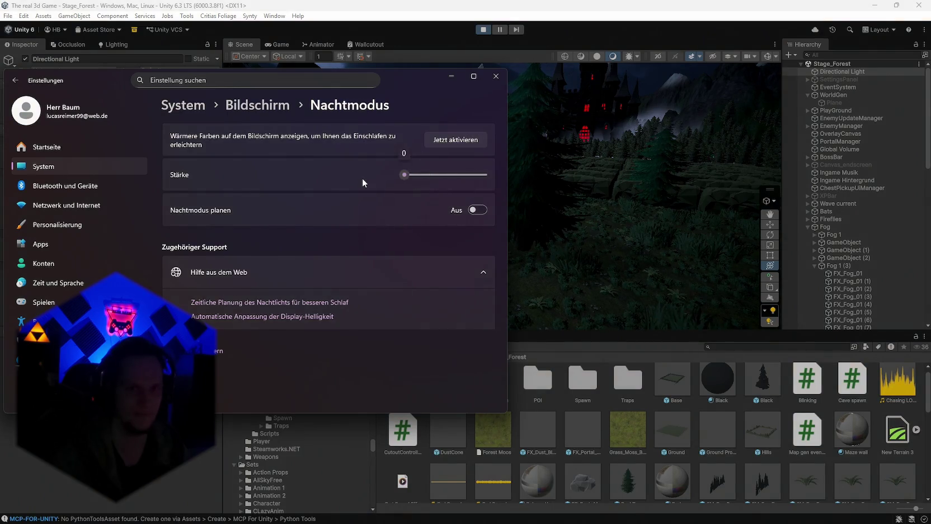
drag(412, 176, 402, 177)
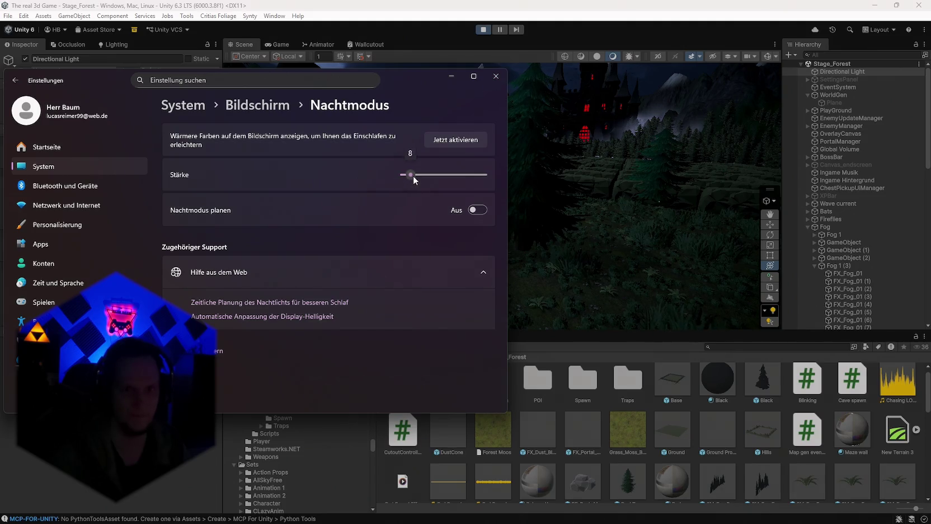
click(498, 78)
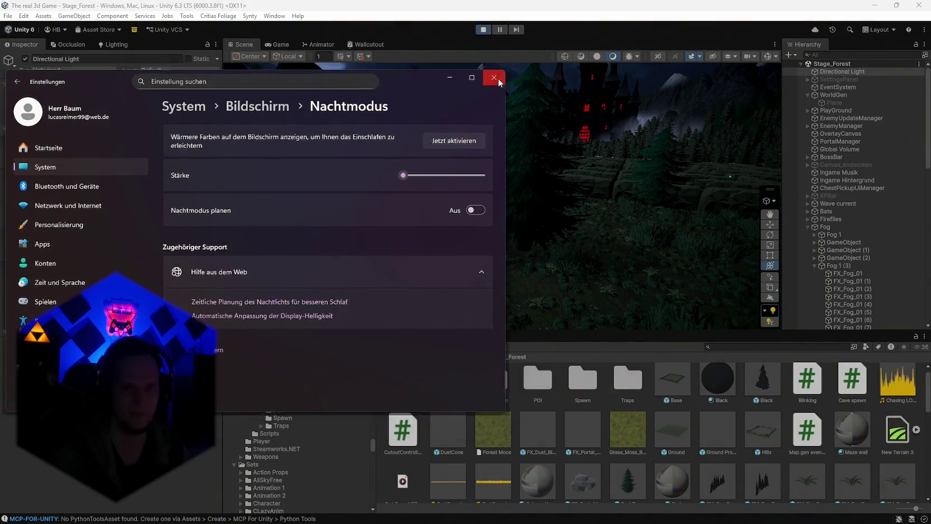
Reopen the Nachtmodus settings, drag the Stärke slider to a low value, and close Settings.
drag(544, 210, 699, 206)
key(super)
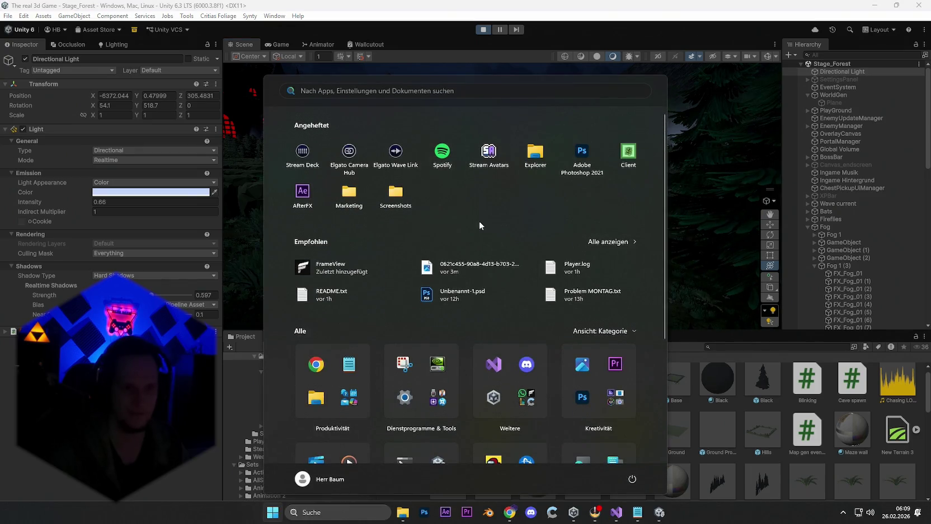
text(nachtmodus)
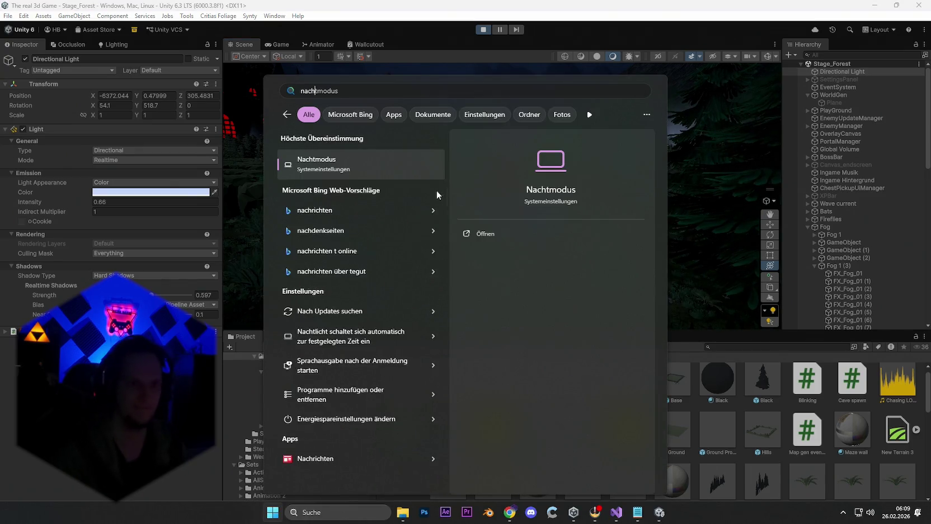
click(368, 170)
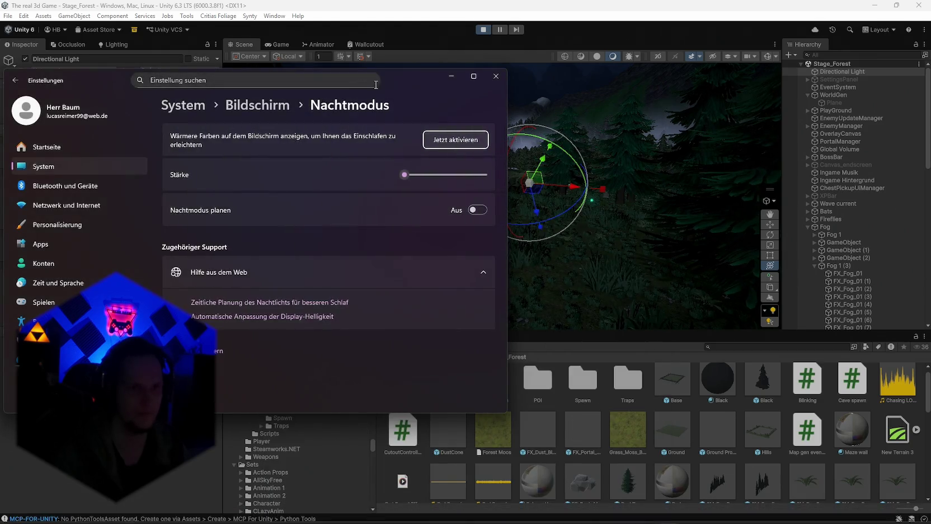
drag(414, 87, 476, 83)
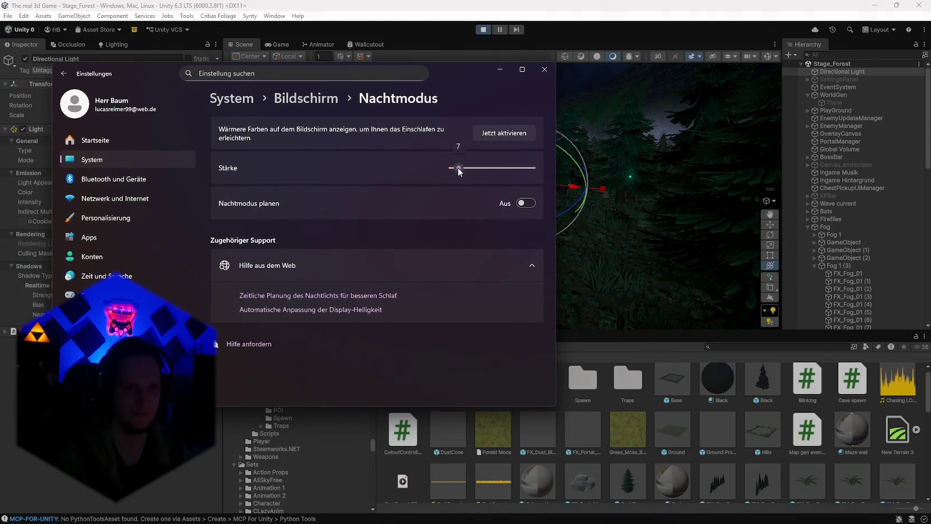
mouse_move(459, 171)
mouse_down()
mouse_move(473, 169)
mouse_move(434, 175)
mouse_up()
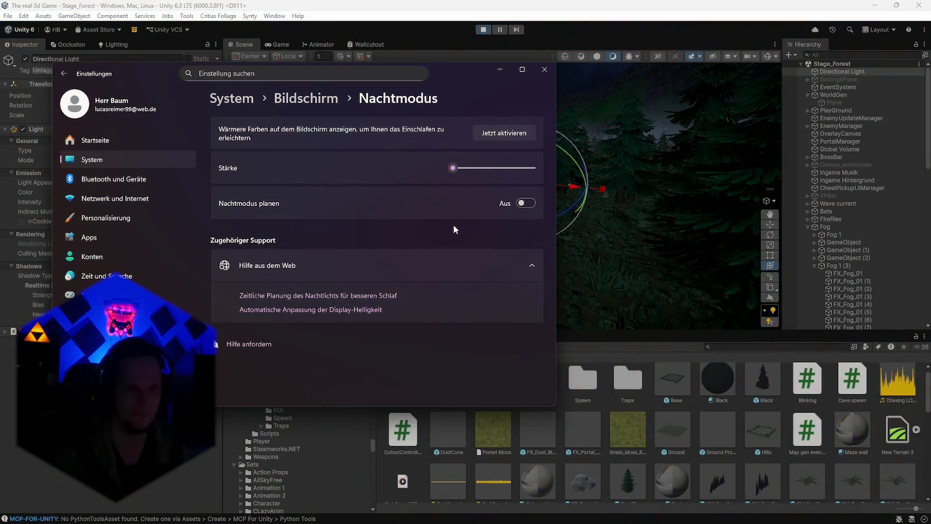
click(549, 72)
drag(506, 189, 532, 191)
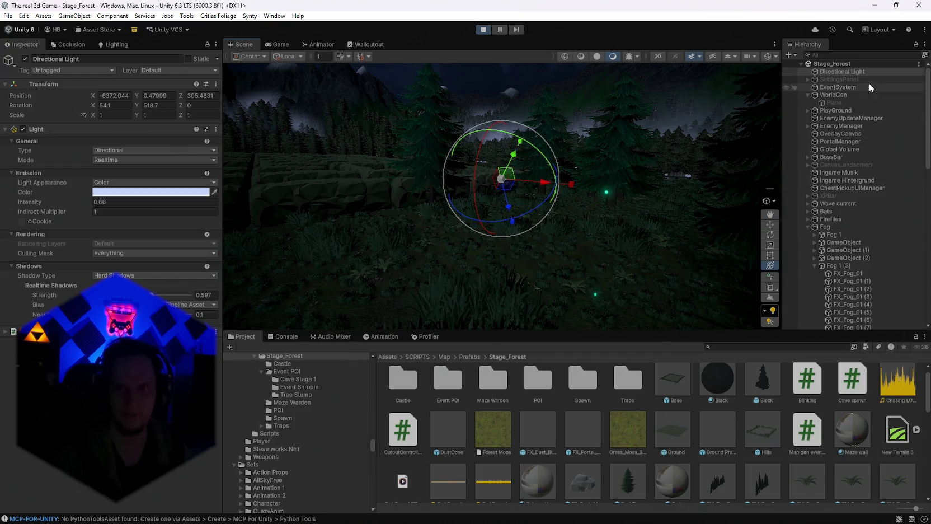
Check the Directional Light's pale bluish-white colour in its picker, then orbit toward the sky.
click(116, 192)
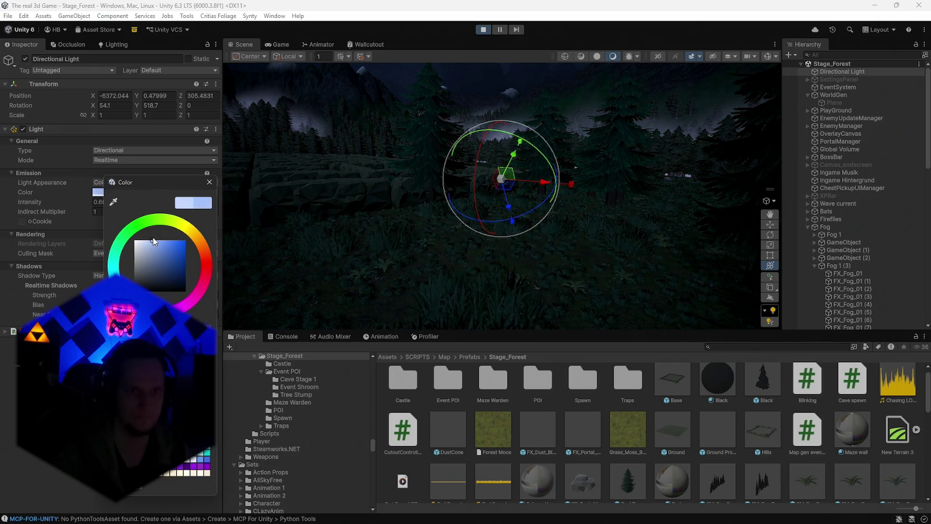
mouse_move(358, 241)
mouse_down()
mouse_move(395, 242)
mouse_move(318, 258)
mouse_move(153, 234)
mouse_move(300, 249)
mouse_move(611, 247)
mouse_move(202, 215)
mouse_move(171, 262)
mouse_move(219, 280)
mouse_move(204, 284)
mouse_move(245, 270)
mouse_move(223, 327)
mouse_move(229, 280)
mouse_move(411, 247)
mouse_move(376, 245)
mouse_move(523, 250)
mouse_move(555, 270)
mouse_move(578, 251)
mouse_move(637, 232)
mouse_move(572, 243)
mouse_move(183, 226)
mouse_move(195, 227)
mouse_move(135, 241)
mouse_move(497, 260)
mouse_move(626, 230)
mouse_move(686, 239)
mouse_move(53, 224)
mouse_move(192, 157)
mouse_move(224, 202)
mouse_move(800, 228)
mouse_move(467, 222)
mouse_move(530, 265)
mouse_move(553, 239)
mouse_move(507, 249)
mouse_move(643, 266)
mouse_move(599, 268)
mouse_move(650, 316)
mouse_move(657, 306)
mouse_up()
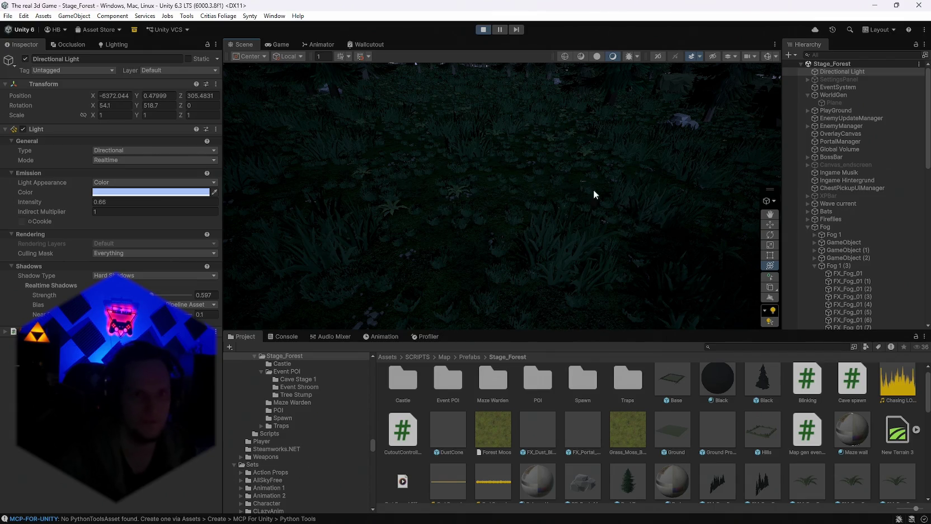
Select the Ground terrain, dull the Forest Moos layer's green tint slightly, then reopen its tint picker.
click(565, 244)
mouse_move(565, 245)
mouse_down()
mouse_move(576, 174)
mouse_move(488, 191)
mouse_move(403, 193)
mouse_up()
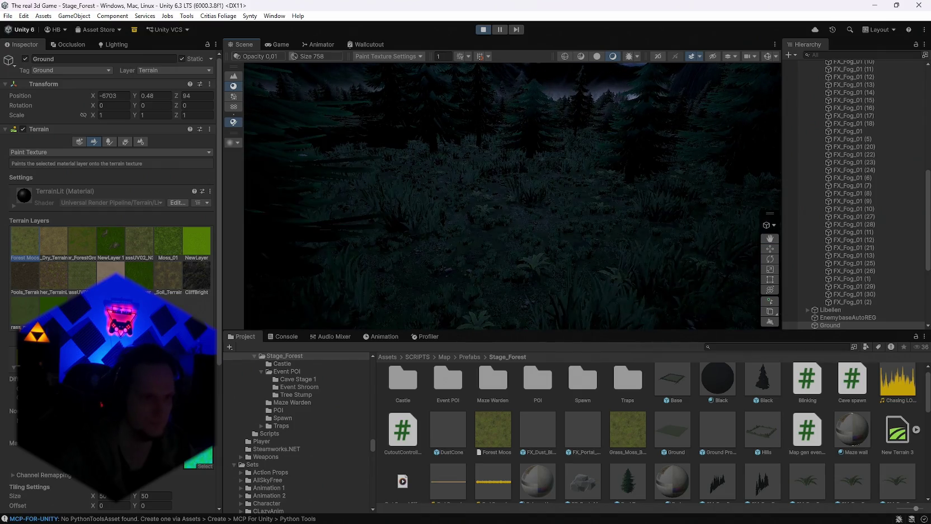
click(139, 392)
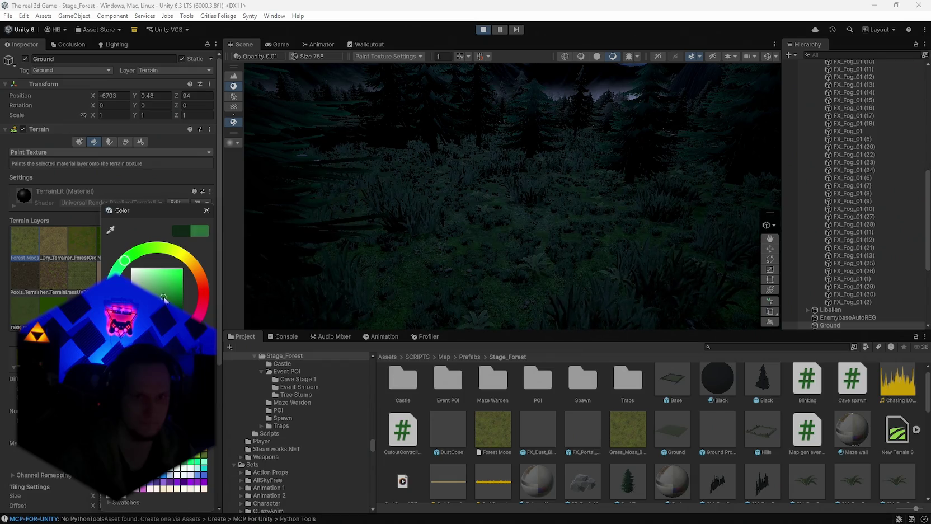
drag(166, 293, 158, 295)
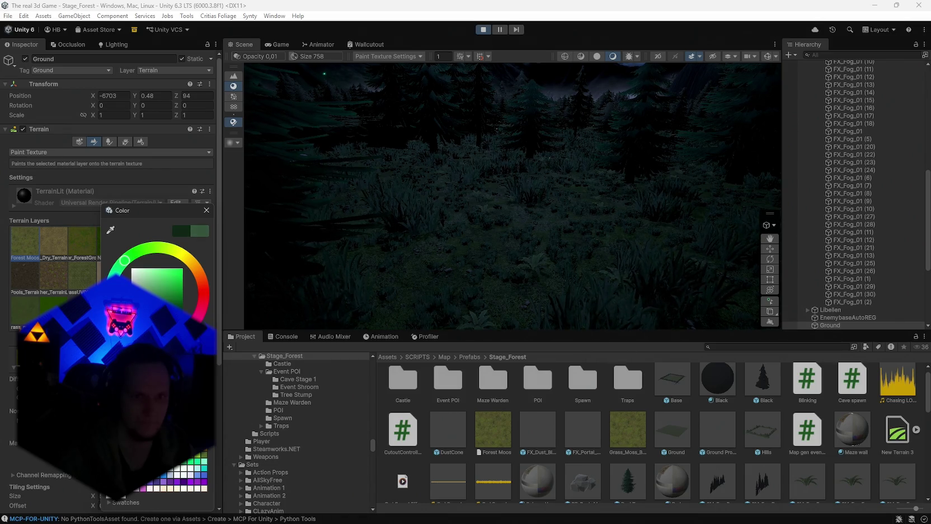
click(565, 268)
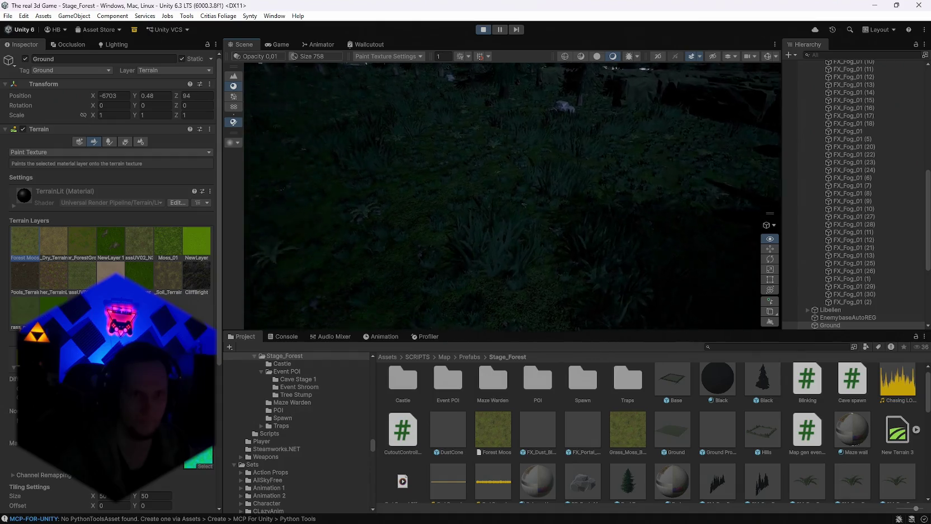
drag(256, 273, 257, 273)
click(173, 306)
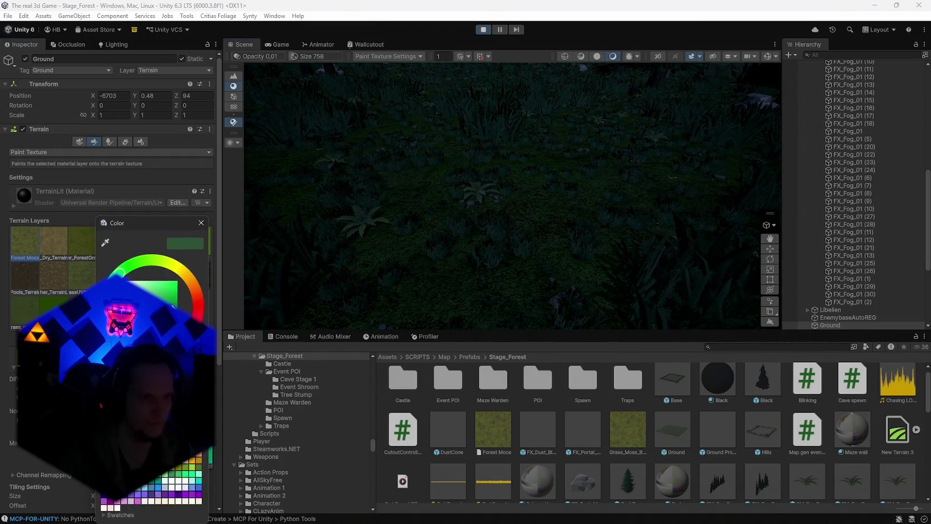